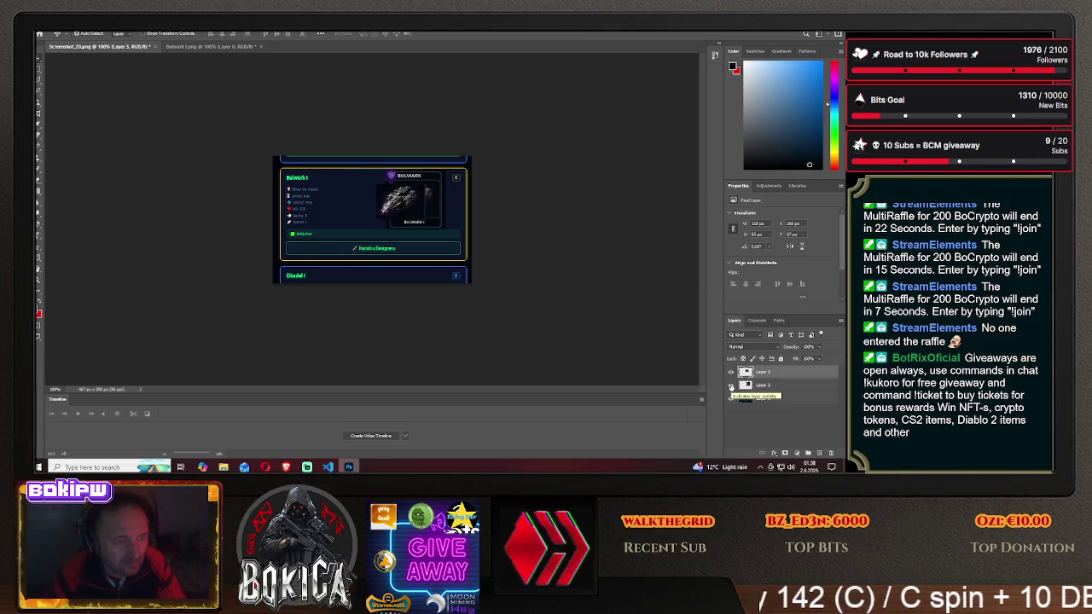
- Hide Layer 2's Bulwark badge overlay, review the DeepSeek chat, and return to Photoshop
{"action": "left_click", "coordinate": [731, 386]}
{"action": "key", "text": "alt+Tab"}
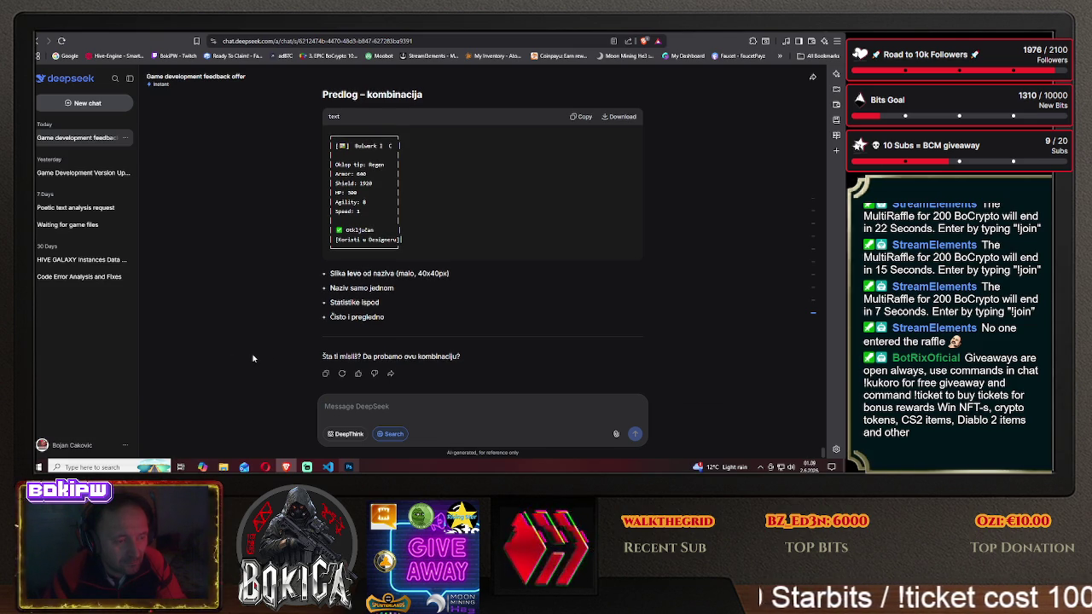
{"action": "scroll", "coordinate": [253, 358], "scroll_direction": "up", "scroll_amount": 3}
{"action": "scroll", "coordinate": [253, 359], "scroll_direction": "up", "scroll_amount": 1}
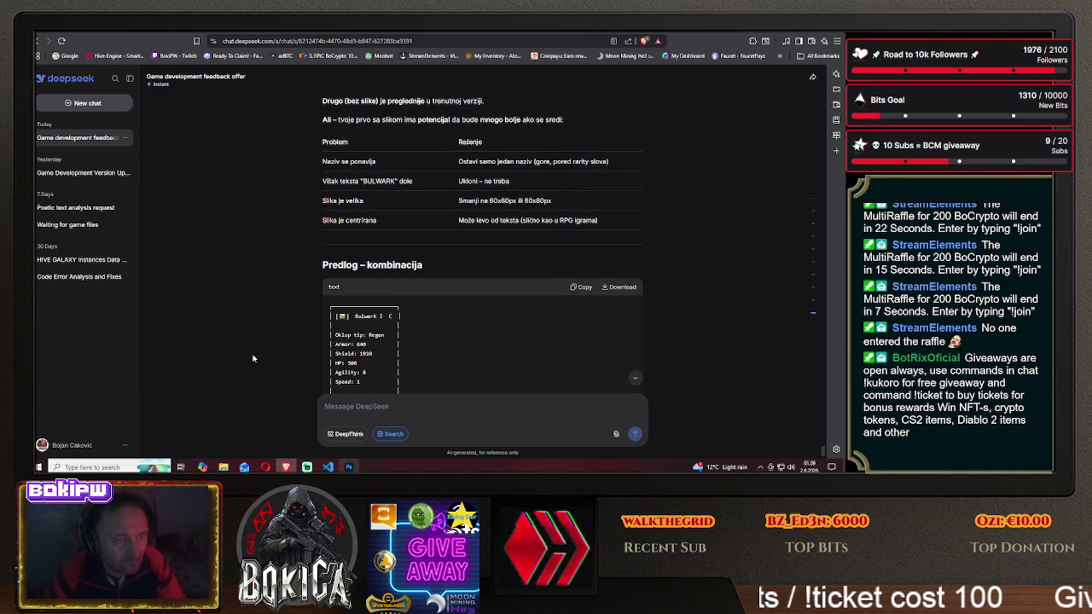
{"action": "left_click", "coordinate": [349, 467]}
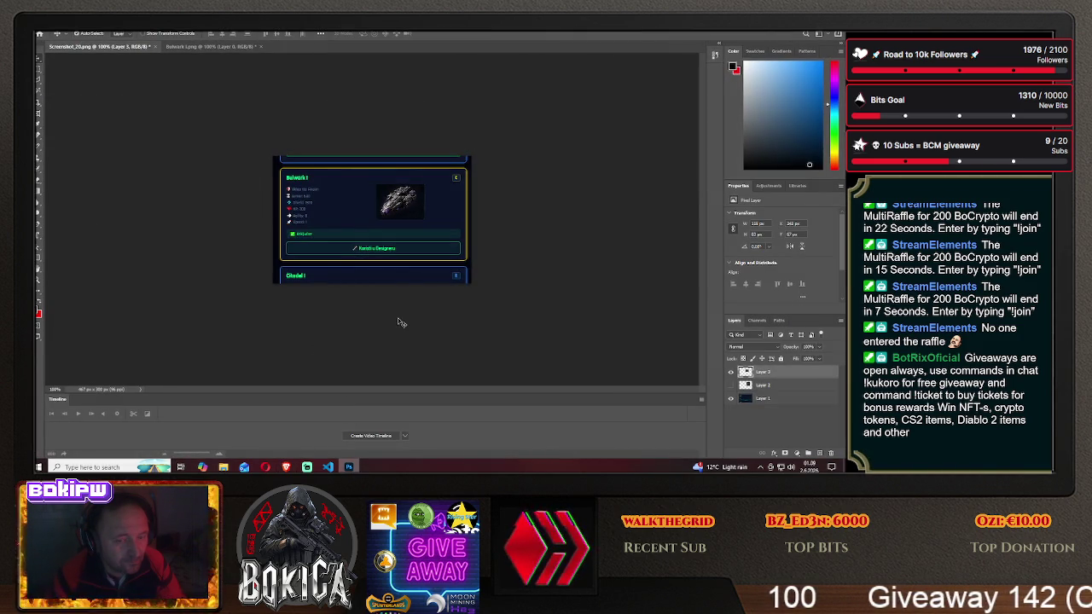
- In Bulwark I.png, clear the selection and set the badge width to 80 px
{"action": "left_click", "coordinate": [202, 47]}
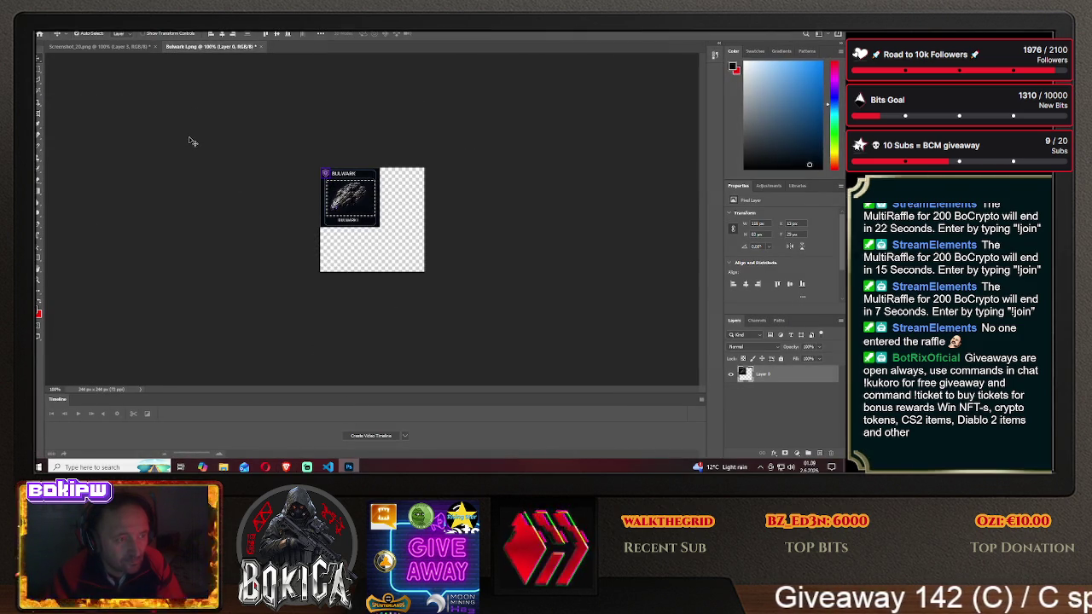
{"action": "key", "text": "m"}
{"action": "key", "text": "ctrl+d"}
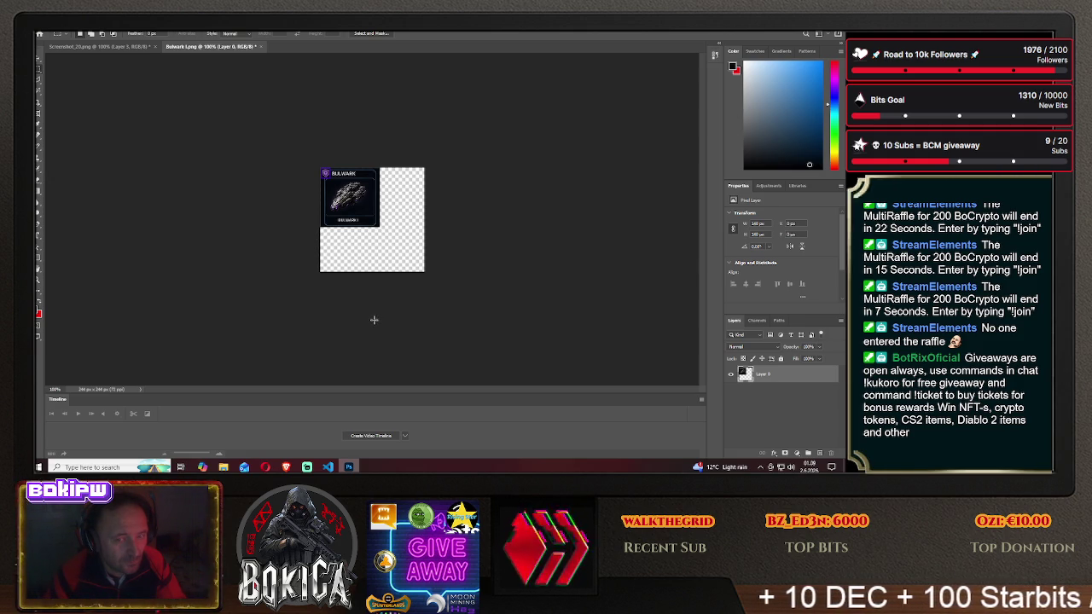
{"action": "left_click", "coordinate": [286, 467]}
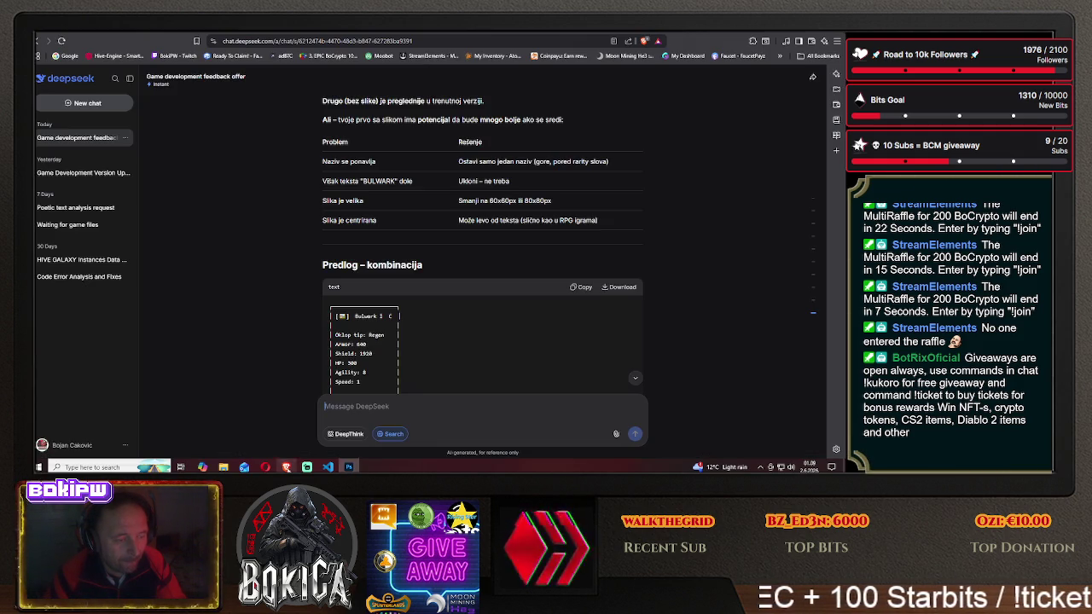
{"action": "left_click", "coordinate": [286, 466]}
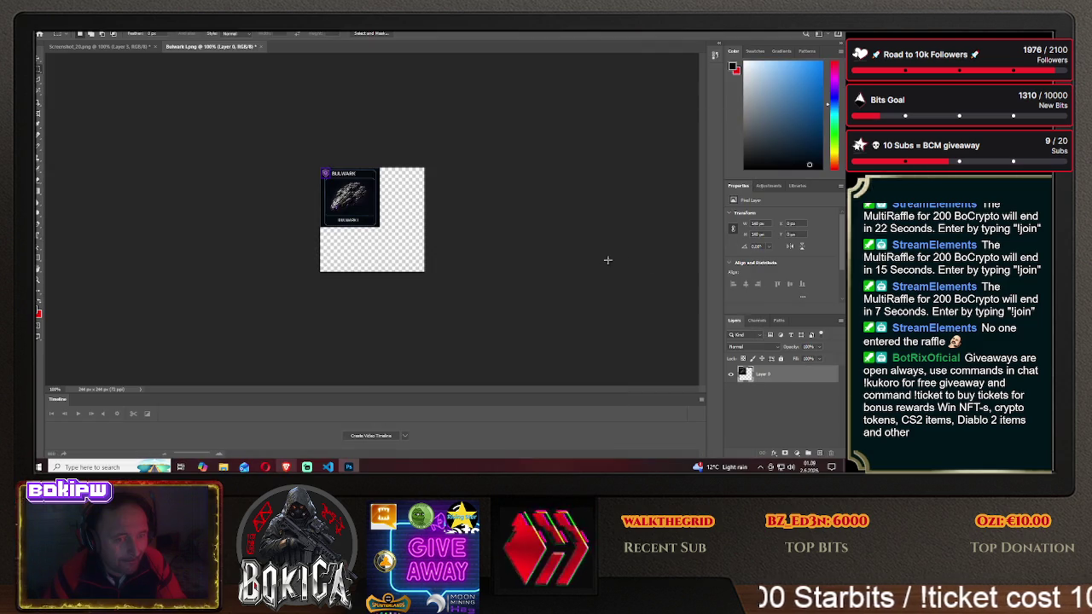
{"action": "left_click", "coordinate": [758, 224]}
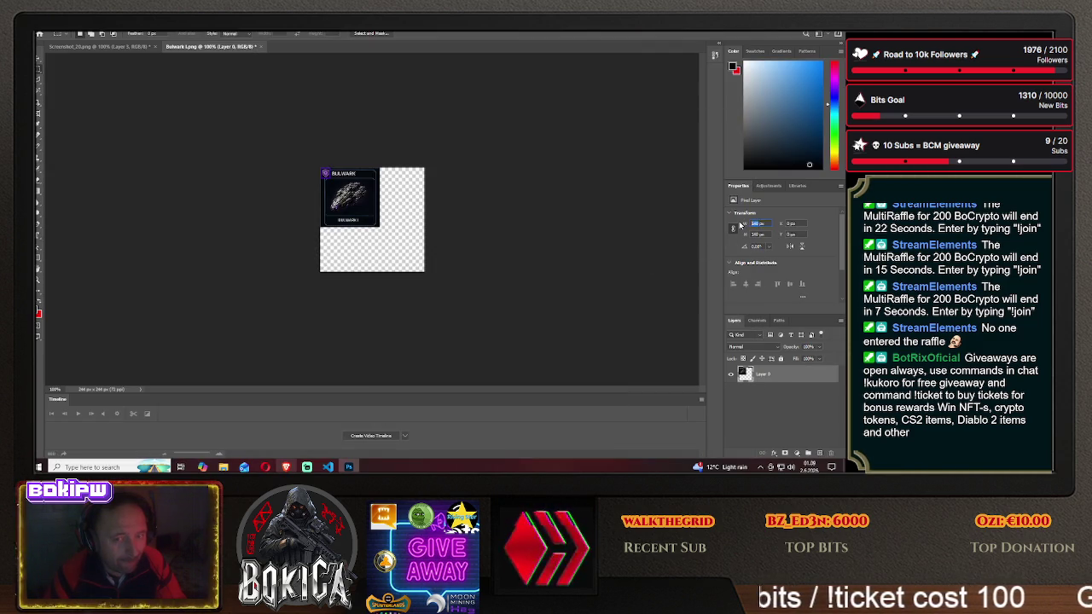
{"action": "type", "text": "80"}
{"action": "key", "text": "Return"}
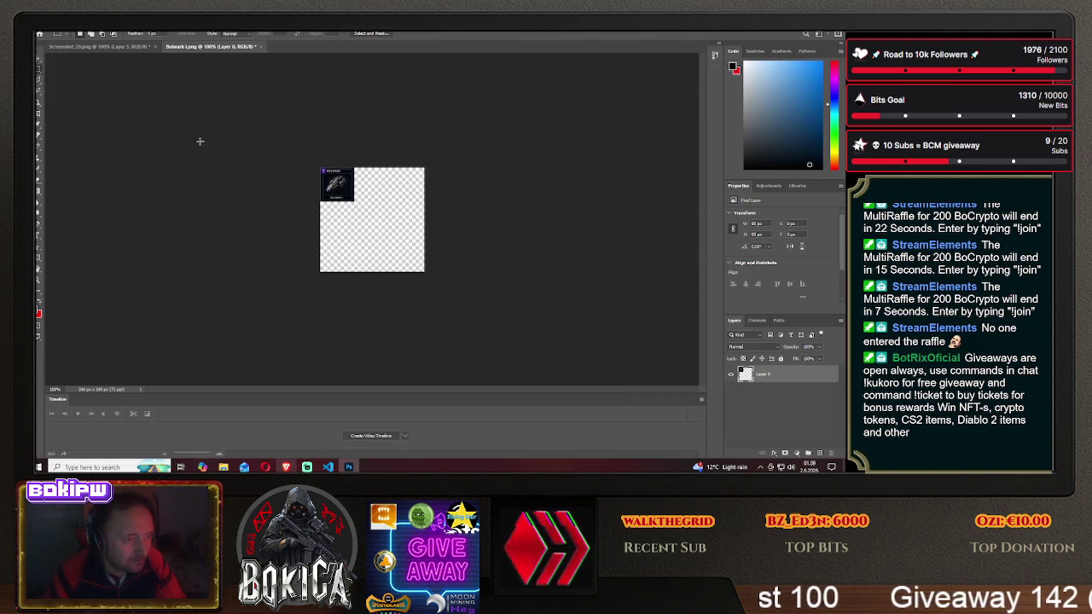
- Marquee around the shrunken badge, then hide Layer 3's ship image in Screenshot_20
{"action": "left_click", "coordinate": [38, 68]}
{"action": "left_click_drag", "start_coordinate": [321, 168], "coordinate": [367, 212]}
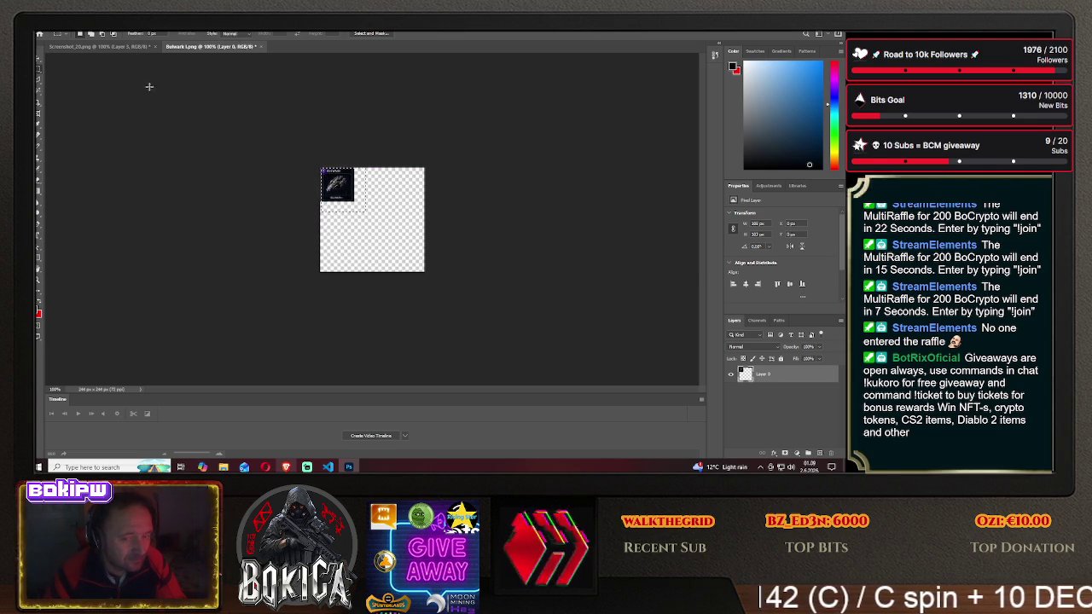
{"action": "left_click", "coordinate": [128, 46]}
{"action": "left_click", "coordinate": [731, 375]}
{"action": "left_click", "coordinate": [204, 47]}
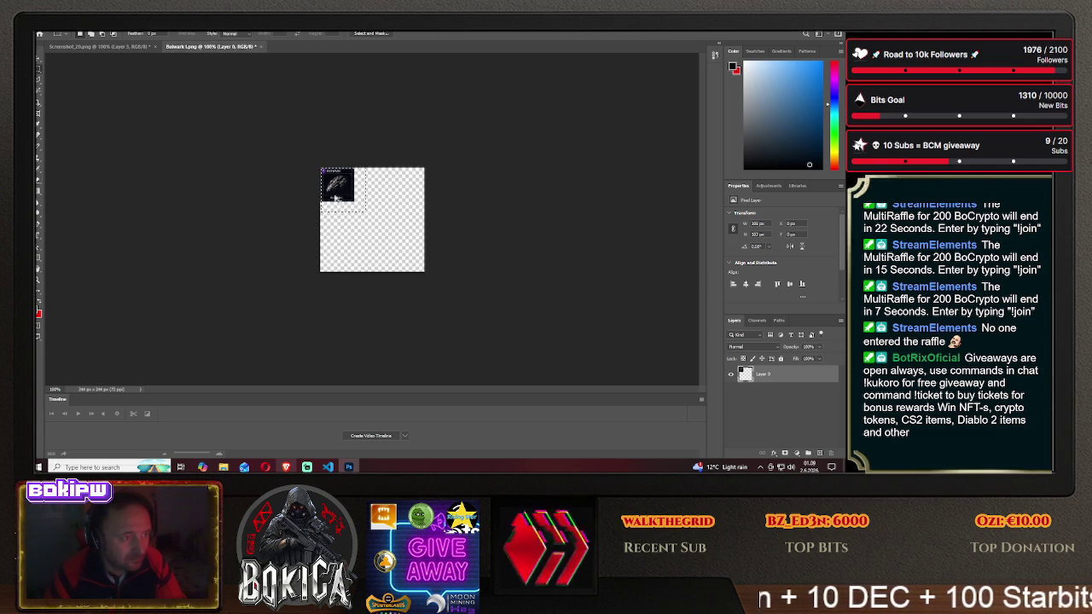
{"action": "left_click", "coordinate": [130, 47]}
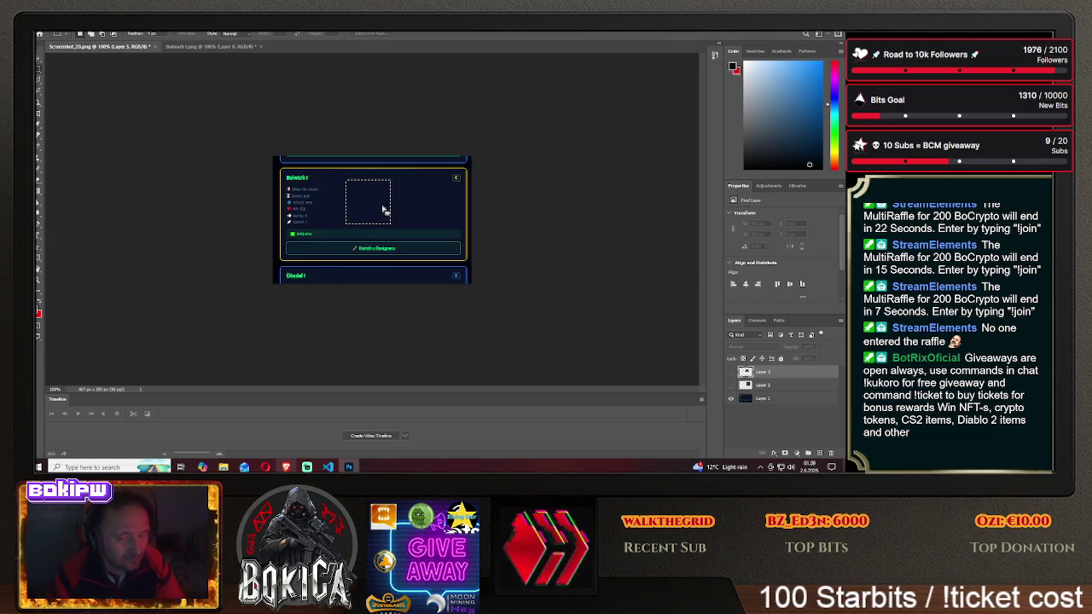
- Copy and paste the 80 px badge into Screenshot_20 as Layer 4, placed at the card's top-right
{"action": "key", "text": "ctrl+c"}
{"action": "left_click", "coordinate": [205, 46]}
{"action": "key", "text": "ctrl+v"}
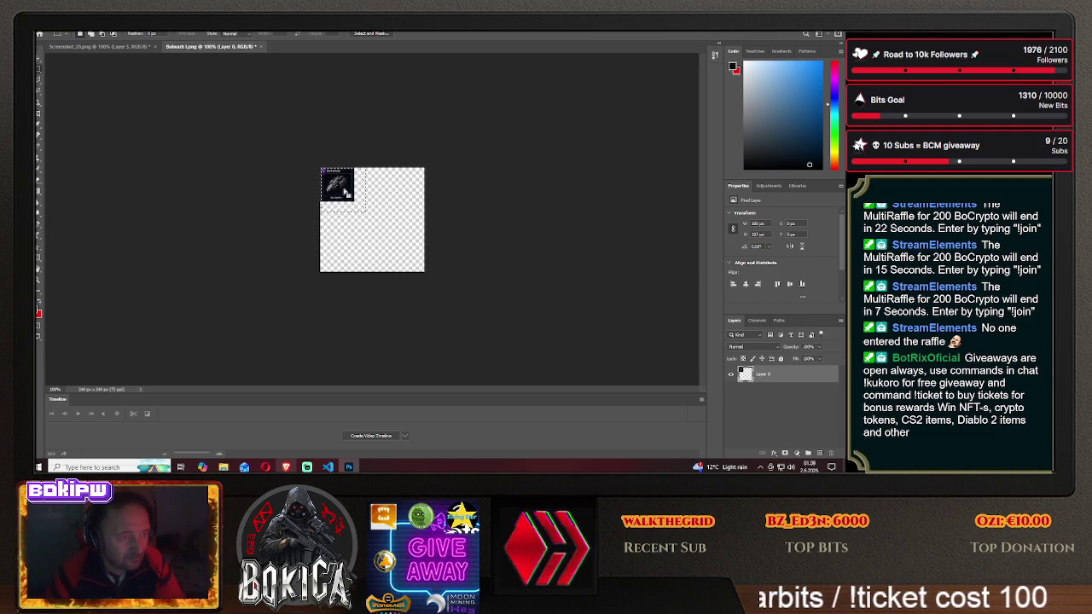
{"action": "mouse_move", "coordinate": [317, 169]}
{"action": "left_mouse_down"}
{"action": "mouse_move", "coordinate": [346, 171]}
{"action": "mouse_move", "coordinate": [111, 50]}
{"action": "mouse_move", "coordinate": [407, 203]}
{"action": "left_mouse_up"}
{"action": "left_click", "coordinate": [40, 60]}
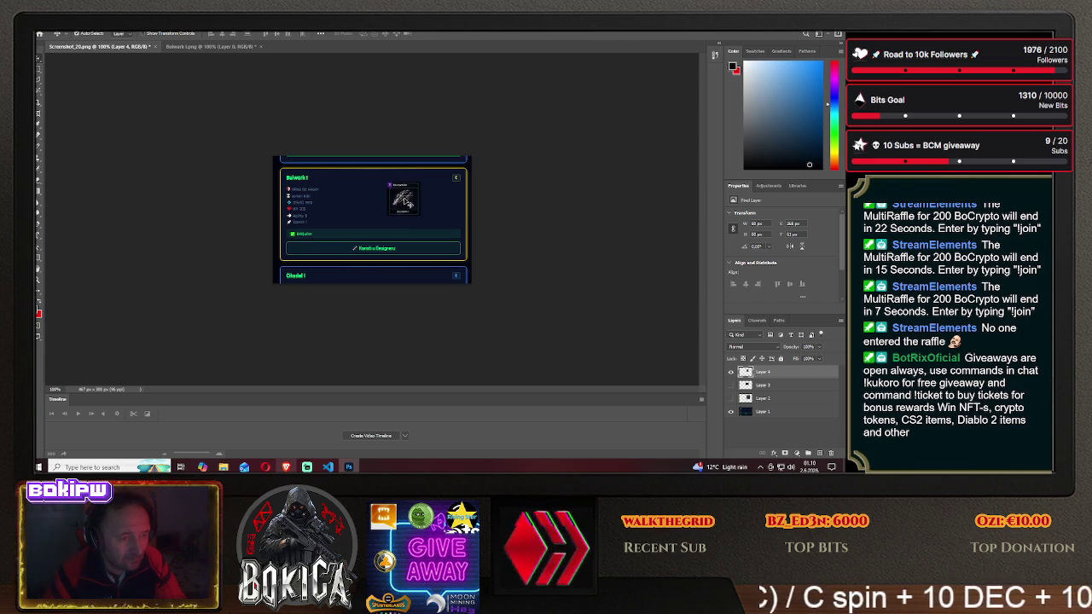
{"action": "left_click_drag", "start_coordinate": [407, 203], "coordinate": [345, 192]}
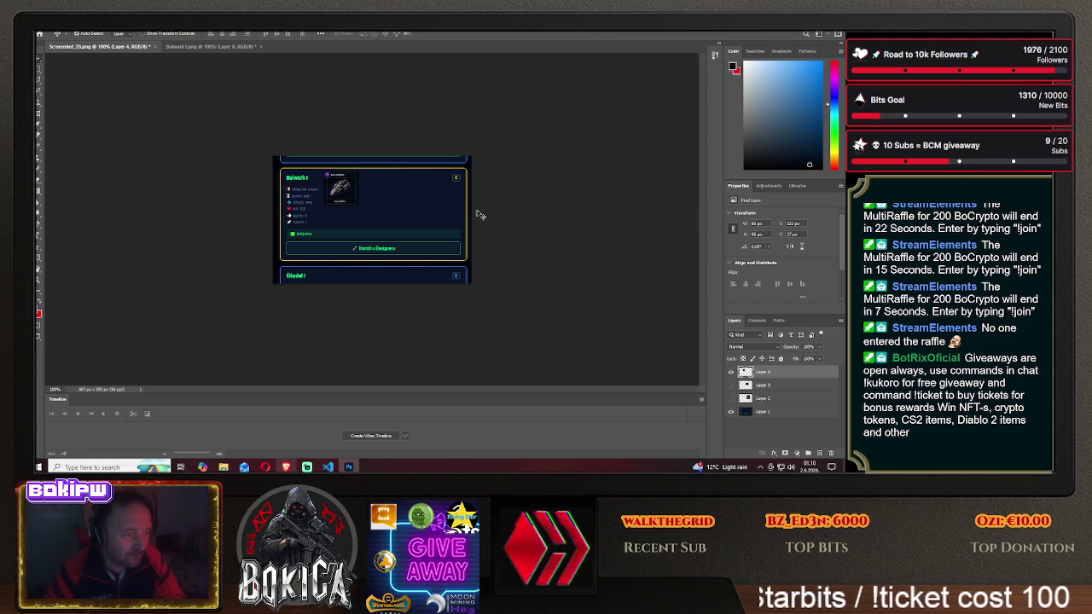
{"action": "left_click_drag", "start_coordinate": [339, 197], "coordinate": [431, 189]}
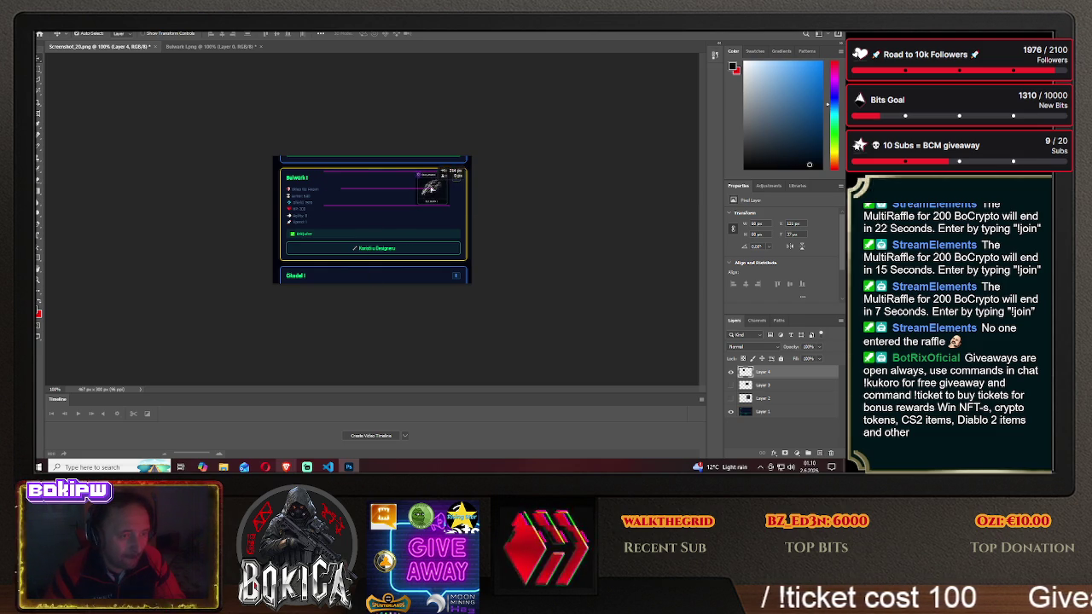
{"action": "left_click_drag", "start_coordinate": [431, 189], "coordinate": [419, 199]}
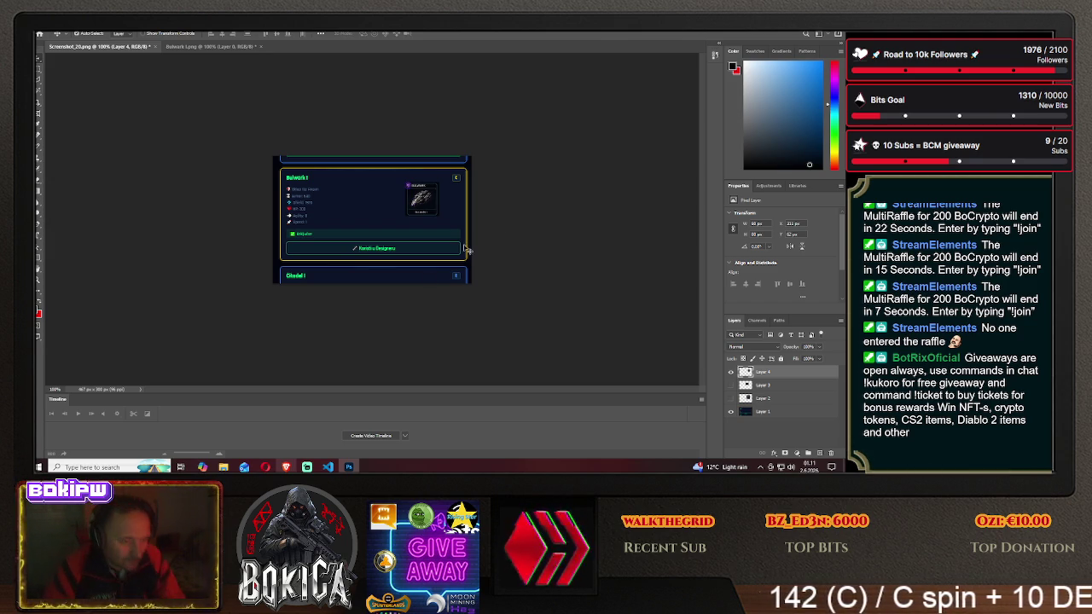
{"action": "left_click", "coordinate": [287, 467]}
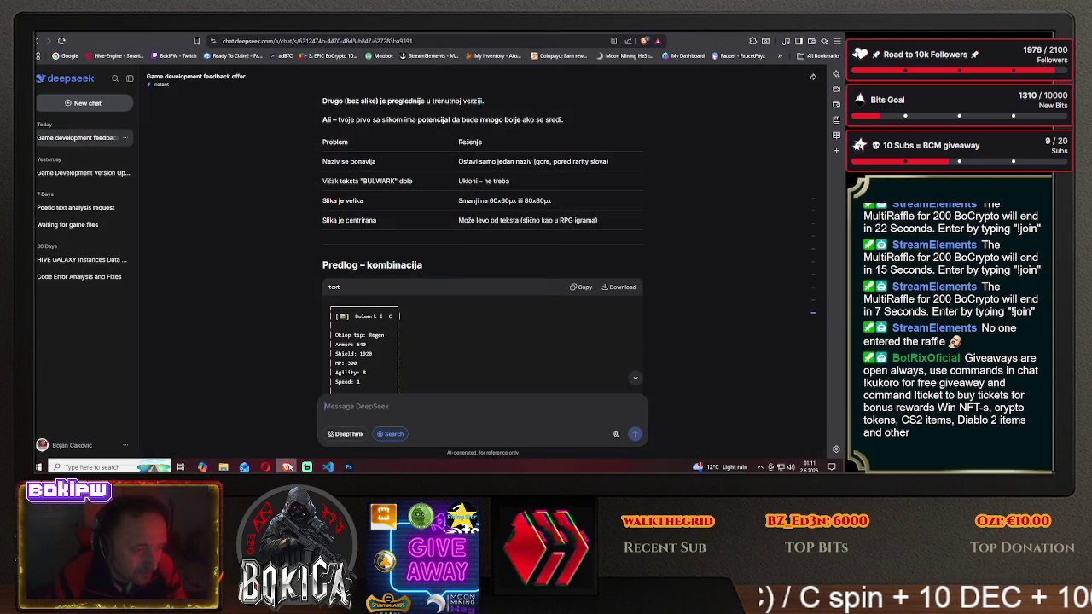
- Scroll DeepSeek to the 'Predlog – kombinacija' layout notes, then return to Photoshop
{"action": "scroll", "coordinate": [433, 338], "scroll_direction": "down", "scroll_amount": 1}
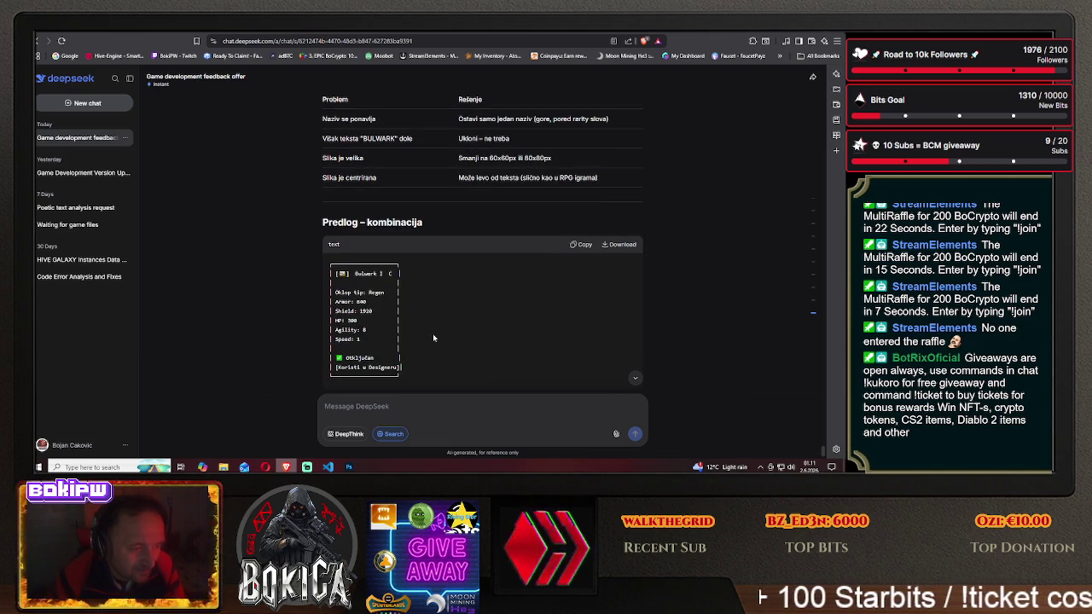
{"action": "scroll", "coordinate": [433, 338], "scroll_direction": "down", "scroll_amount": 1}
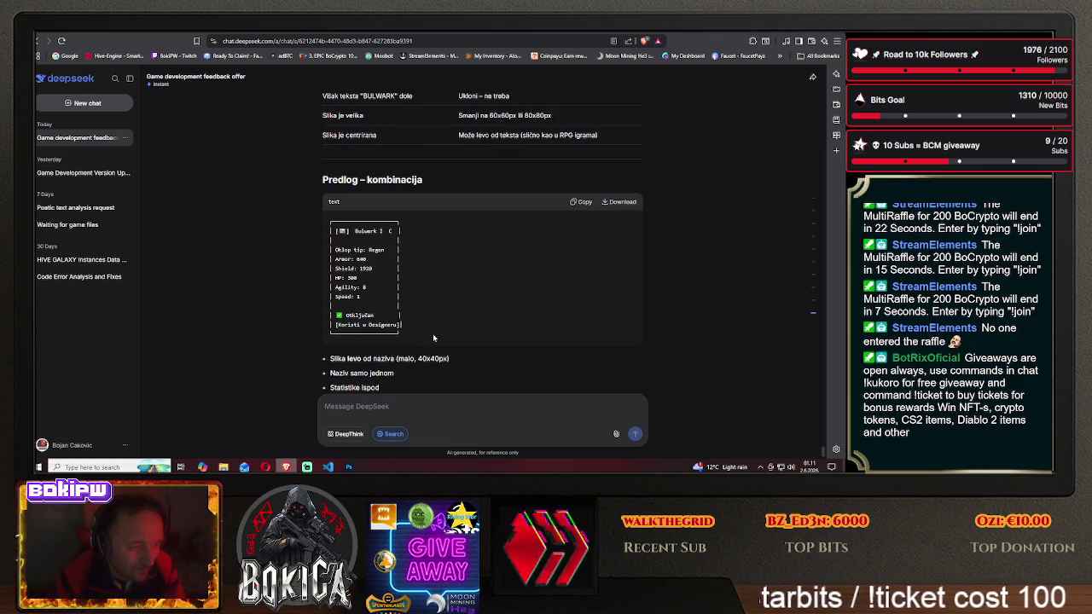
{"action": "scroll", "coordinate": [432, 337], "scroll_direction": "down", "scroll_amount": 1}
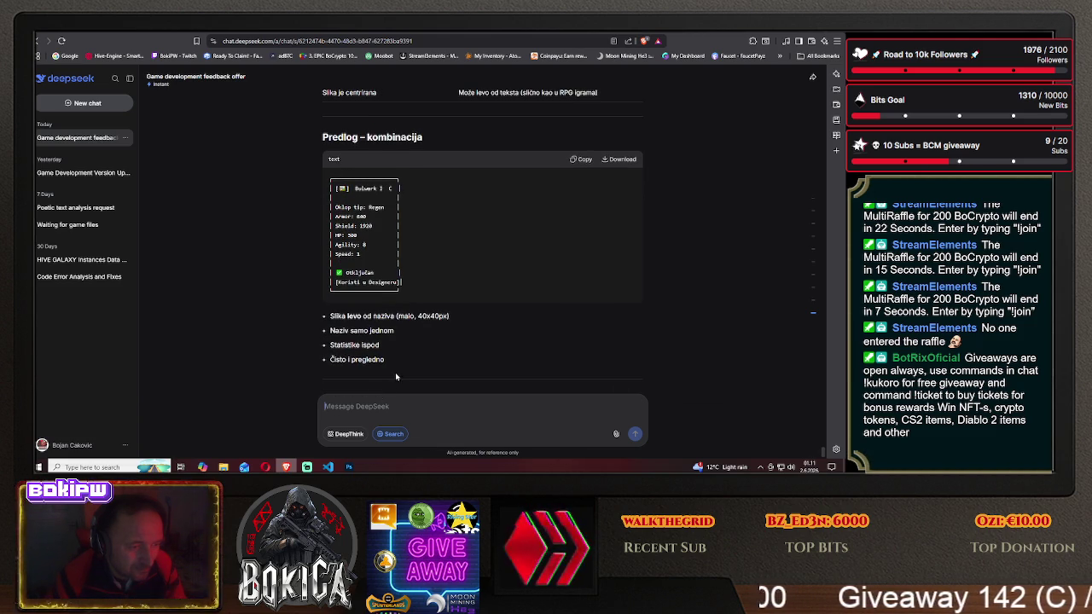
{"action": "left_click", "coordinate": [349, 466]}
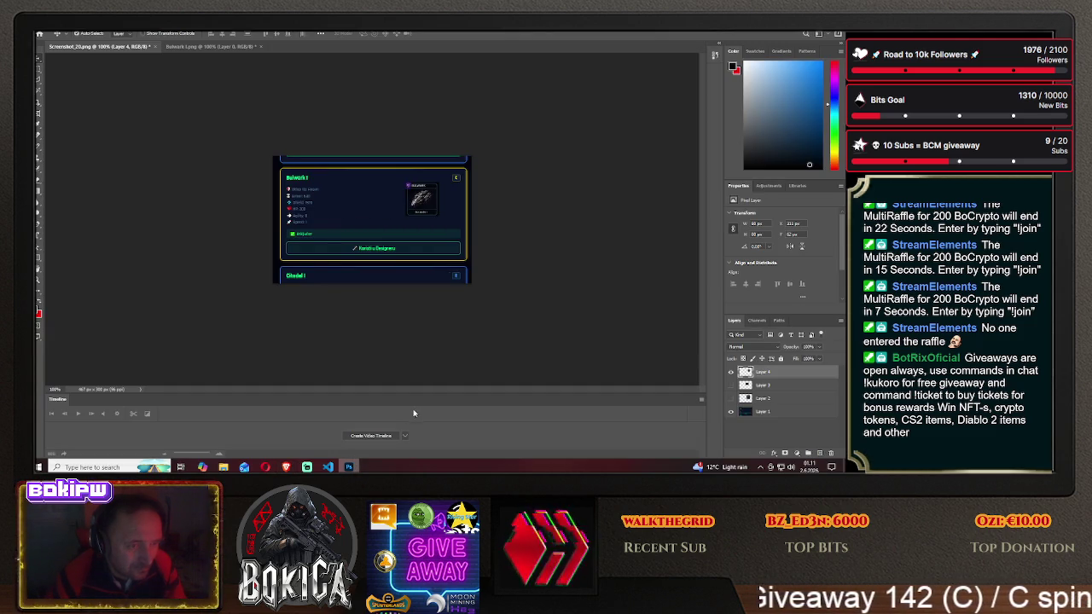
- Resize the badge to 46 px wide and place it beside the Bulwark title, then switch to DeepSeek
{"action": "left_click", "coordinate": [755, 223]}
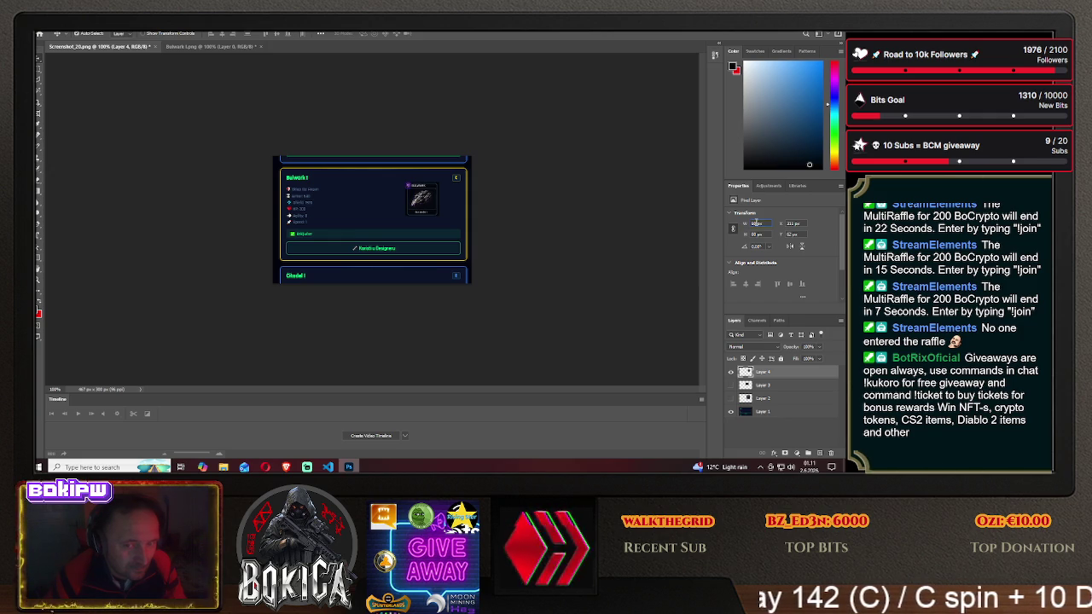
{"action": "type", "text": "46"}
{"action": "key", "text": "Return"}
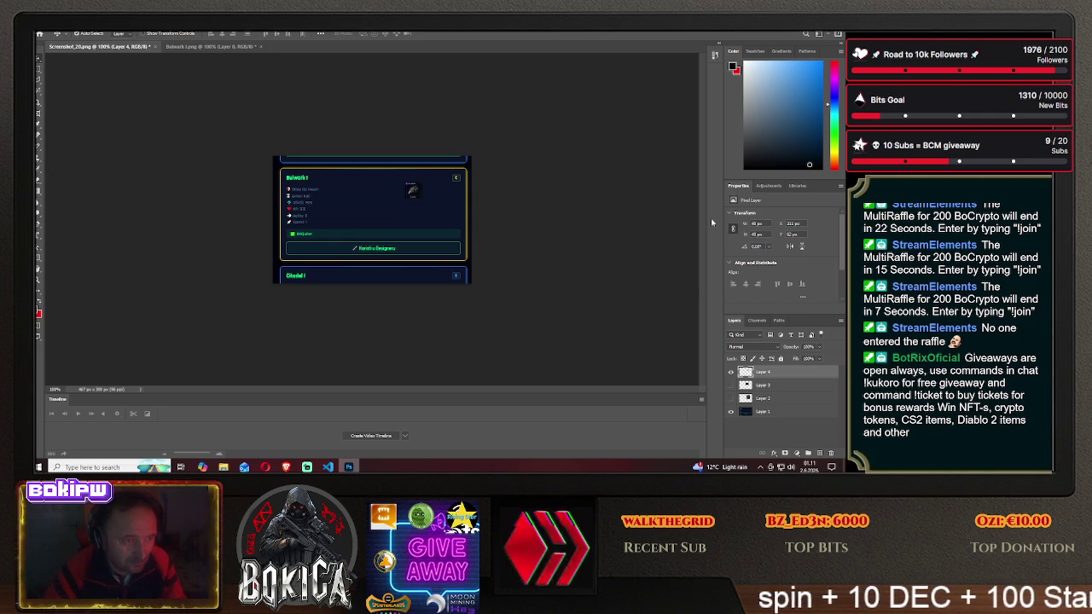
{"action": "left_click_drag", "start_coordinate": [414, 195], "coordinate": [291, 177]}
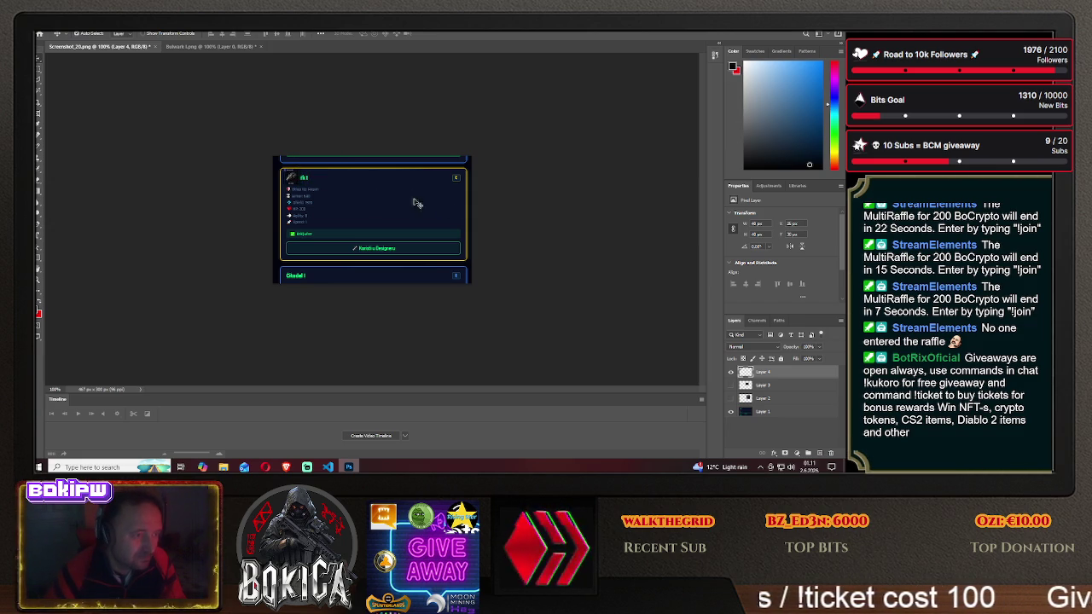
{"action": "left_click_drag", "start_coordinate": [301, 179], "coordinate": [296, 178]}
{"action": "left_click_drag", "start_coordinate": [297, 179], "coordinate": [296, 178]}
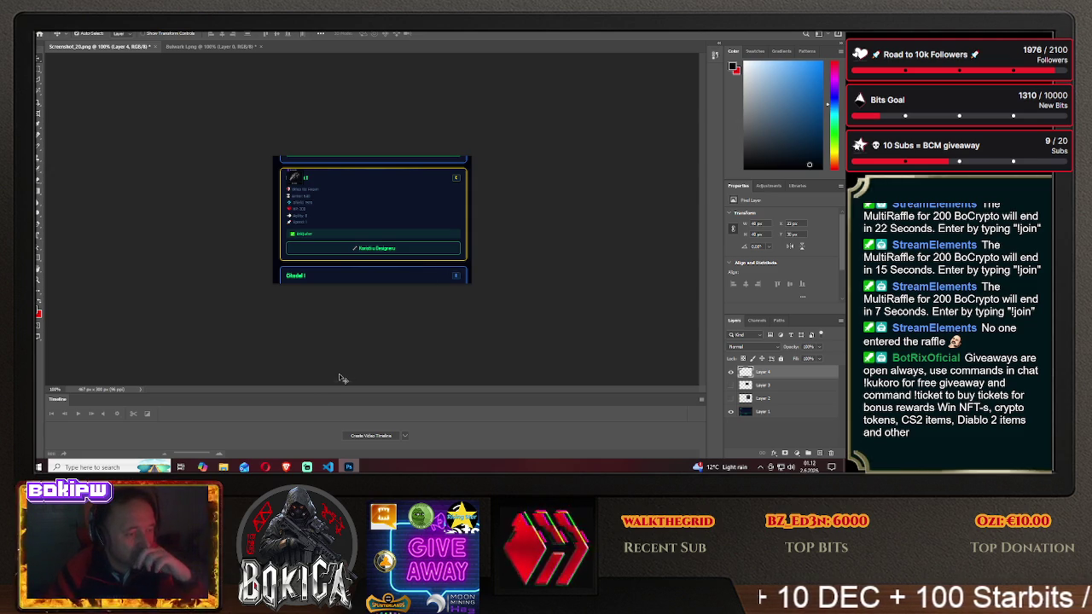
{"action": "left_click", "coordinate": [287, 467]}
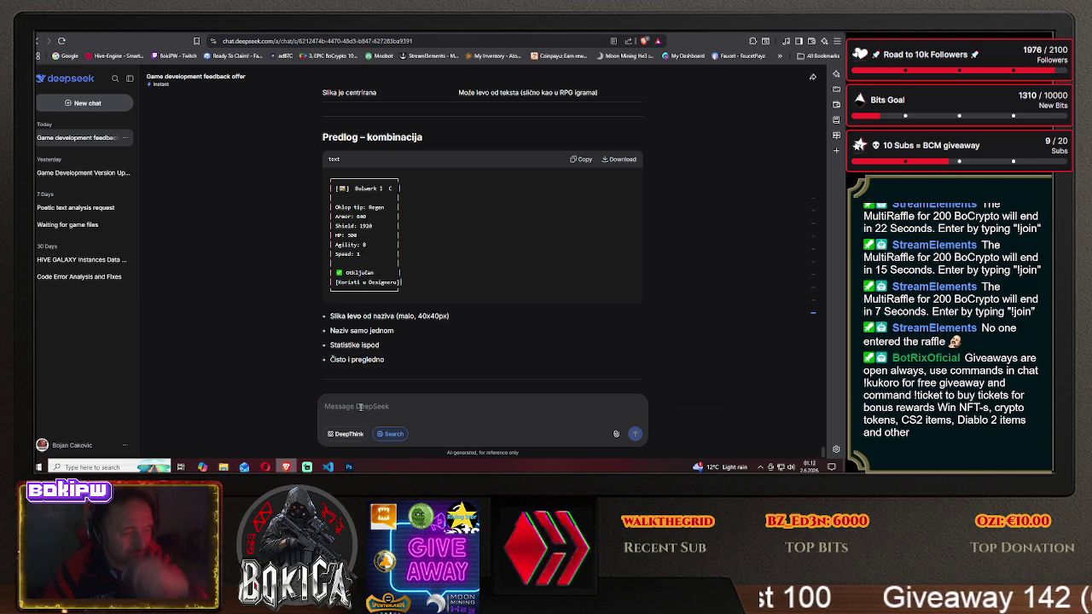
- Ask DeepSeek 'a gdšeme' about name placement, read the reply, and return to Photoshop
{"action": "type", "text": "a gde da piše"}
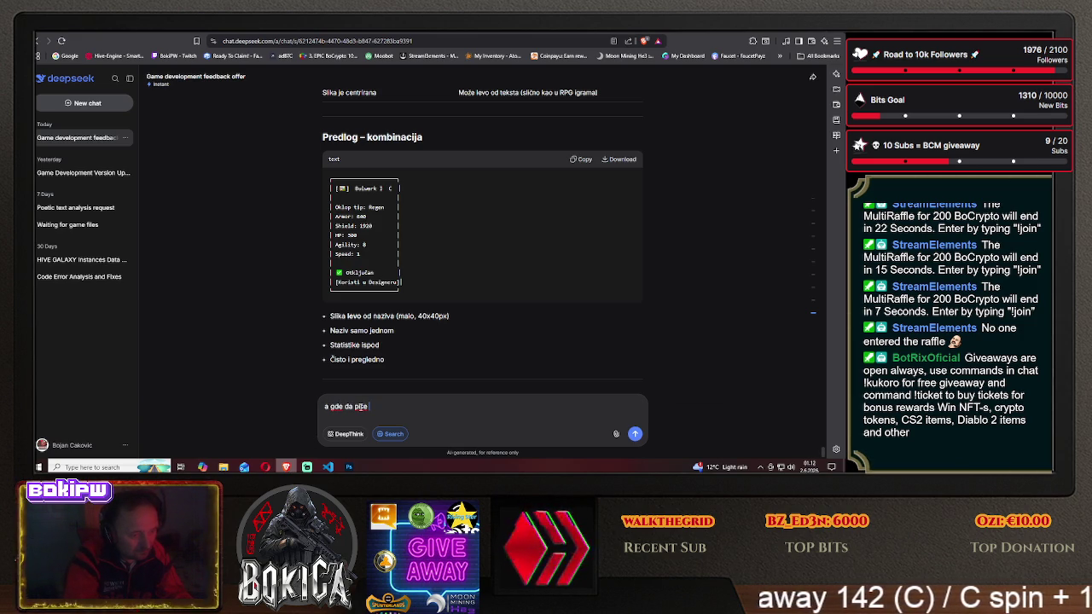
{"action": "type", "text": "me"}
{"action": "key", "text": "Return"}
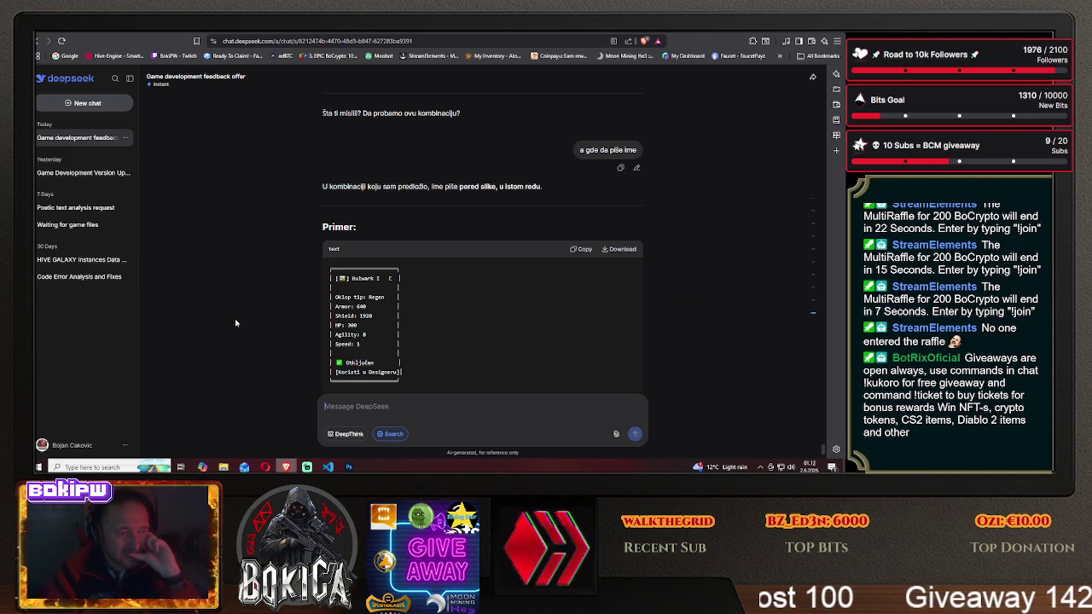
{"action": "scroll", "coordinate": [235, 322], "scroll_direction": "down", "scroll_amount": 2}
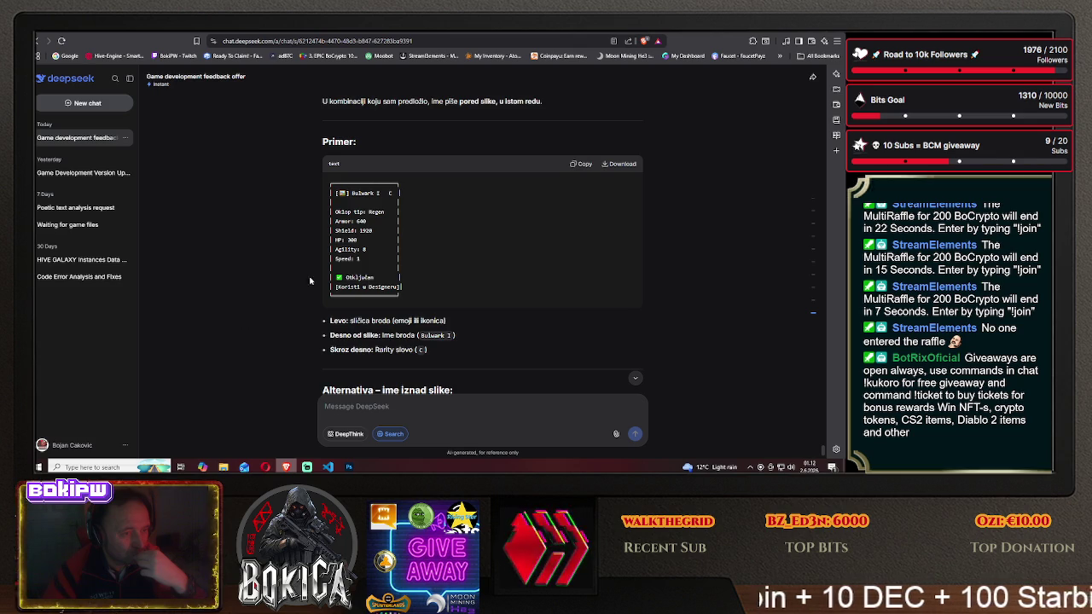
{"action": "left_click", "coordinate": [347, 467]}
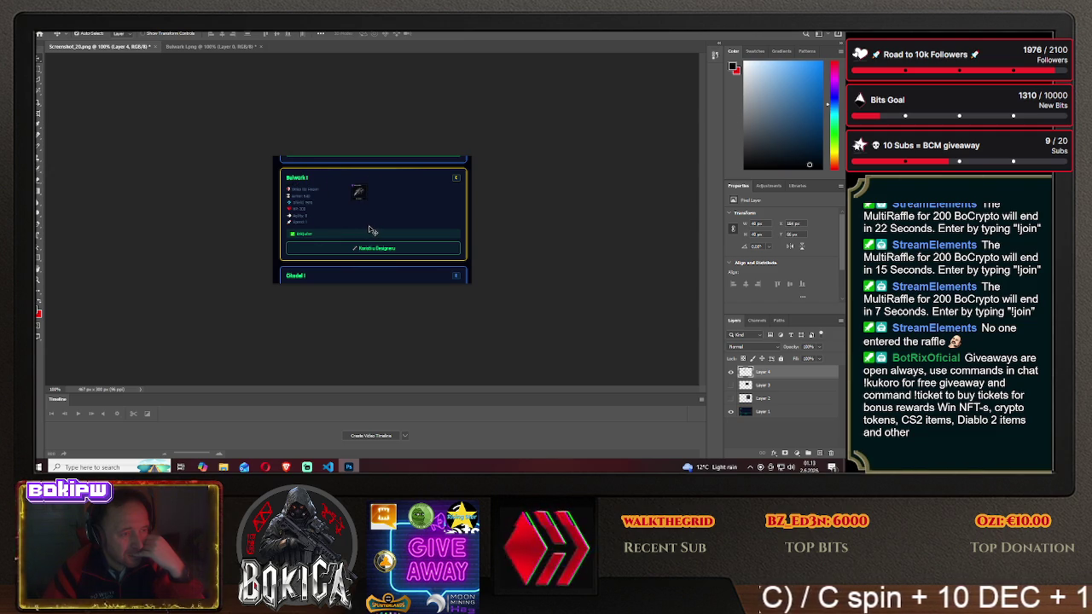
- Hide Layer 4, show and select Layer 3, and set its height to 48 px
{"action": "left_click", "coordinate": [730, 373]}
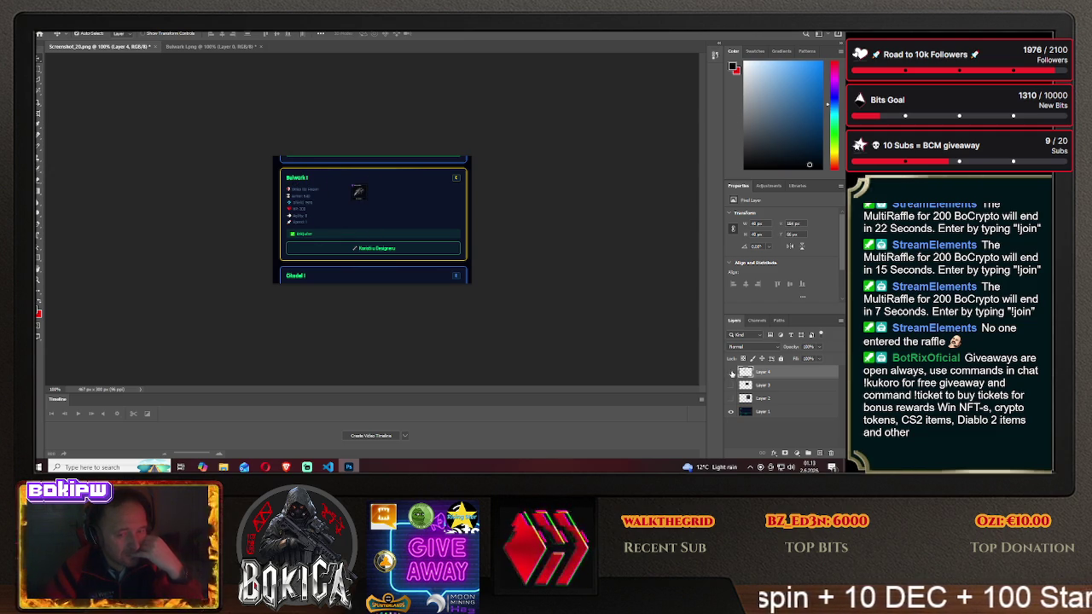
{"action": "left_click", "coordinate": [731, 398]}
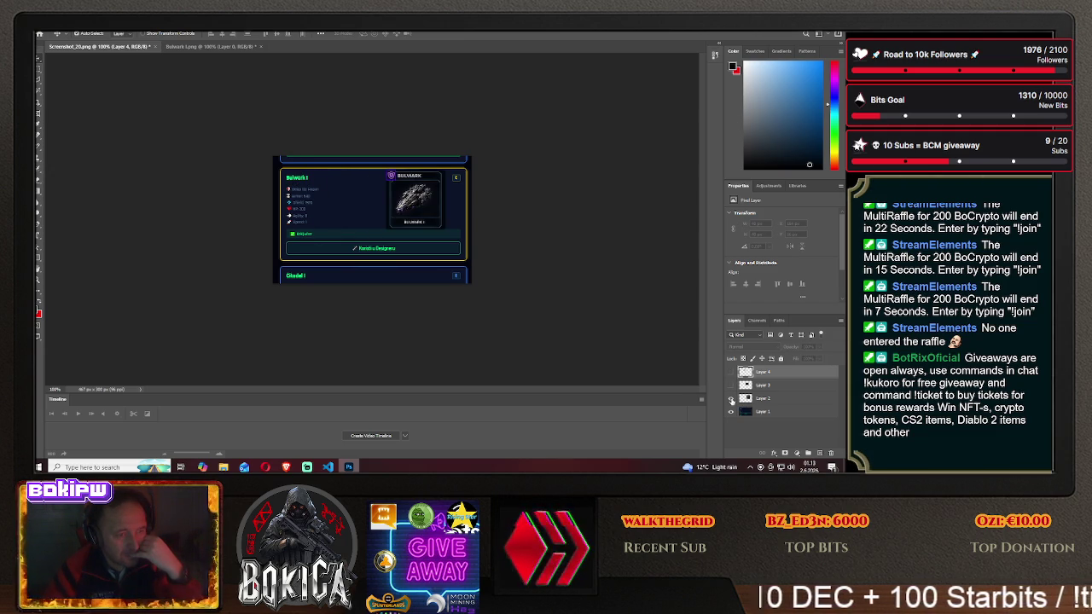
{"action": "left_click", "coordinate": [731, 398]}
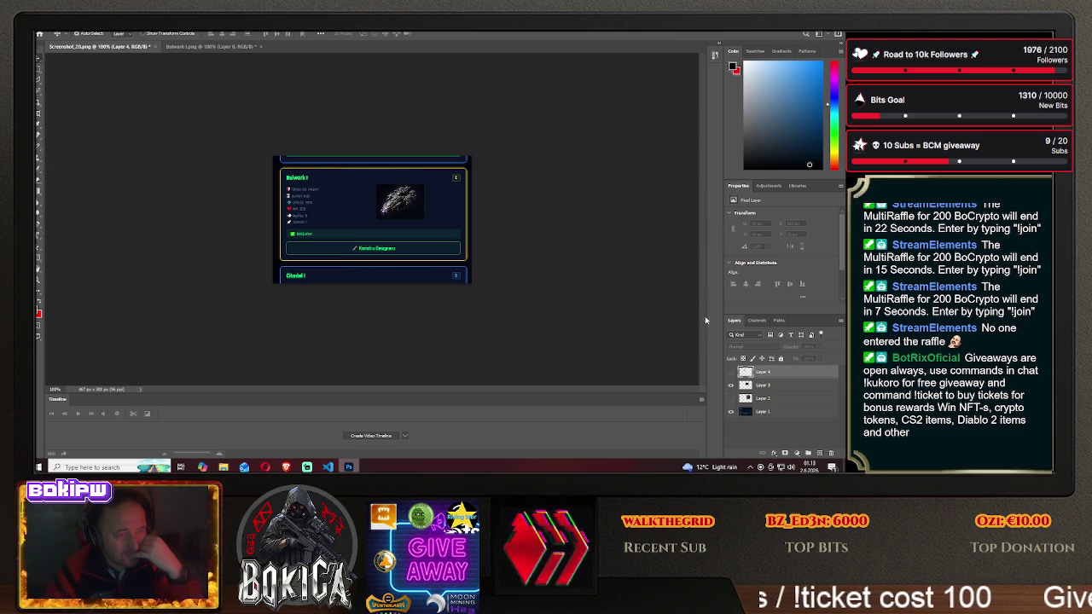
{"action": "left_click", "coordinate": [769, 388]}
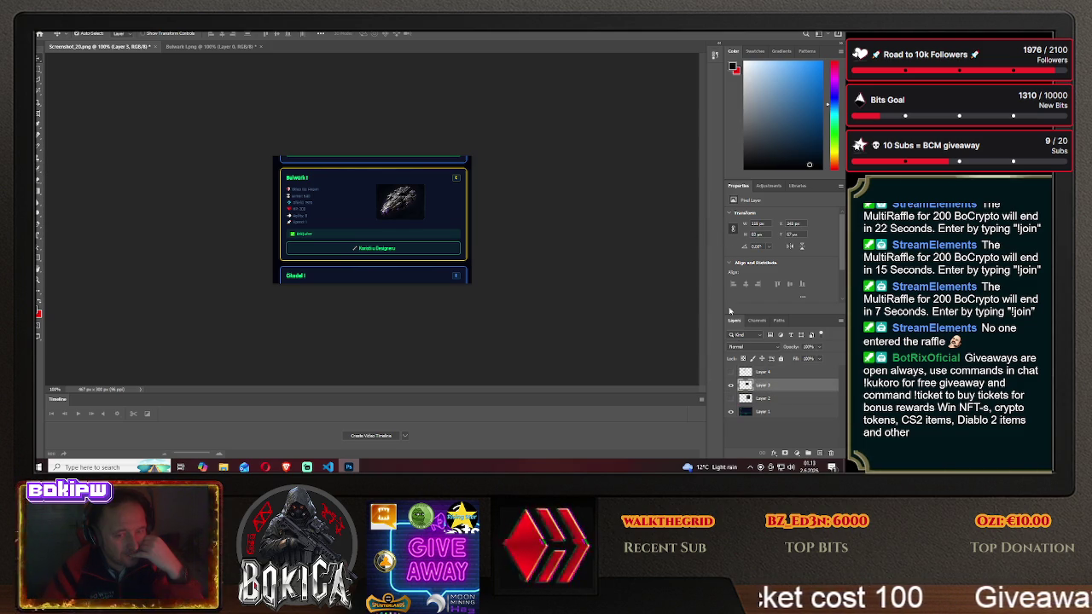
{"action": "double_click", "coordinate": [756, 234]}
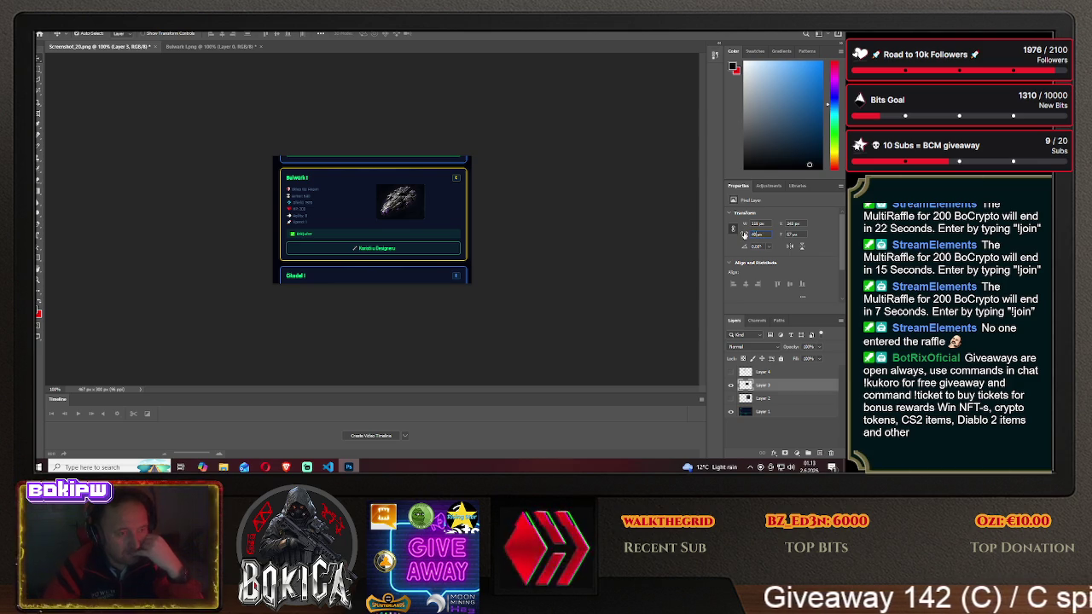
{"action": "type", "text": "48"}
{"action": "key", "text": "Return"}
- Drag the 48 px ship image into the card's top-right corner
{"action": "left_click_drag", "start_coordinate": [387, 195], "coordinate": [298, 175]}
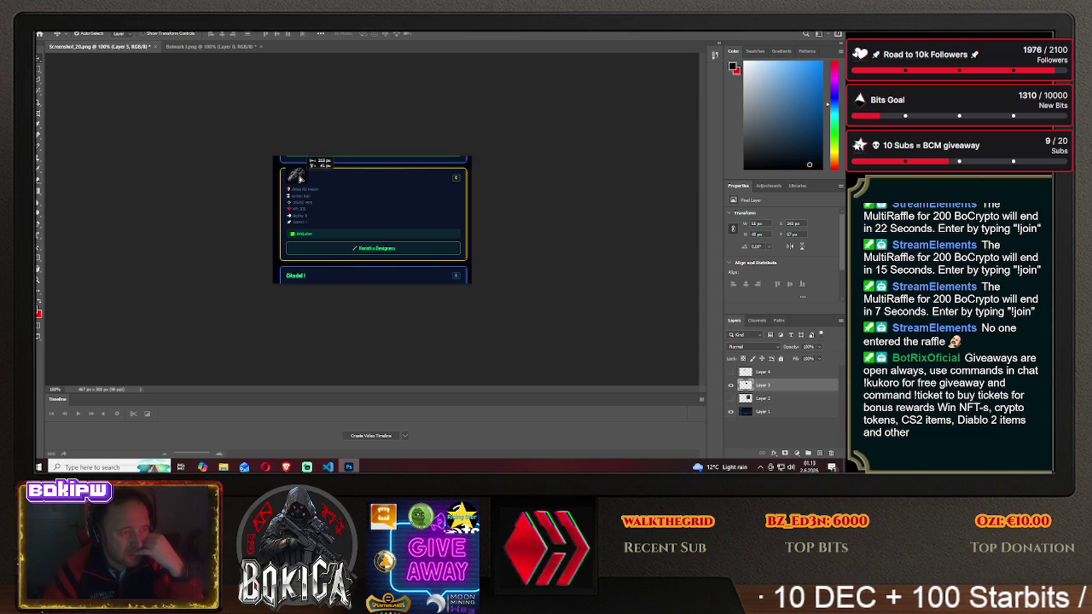
{"action": "left_click_drag", "start_coordinate": [301, 181], "coordinate": [302, 178]}
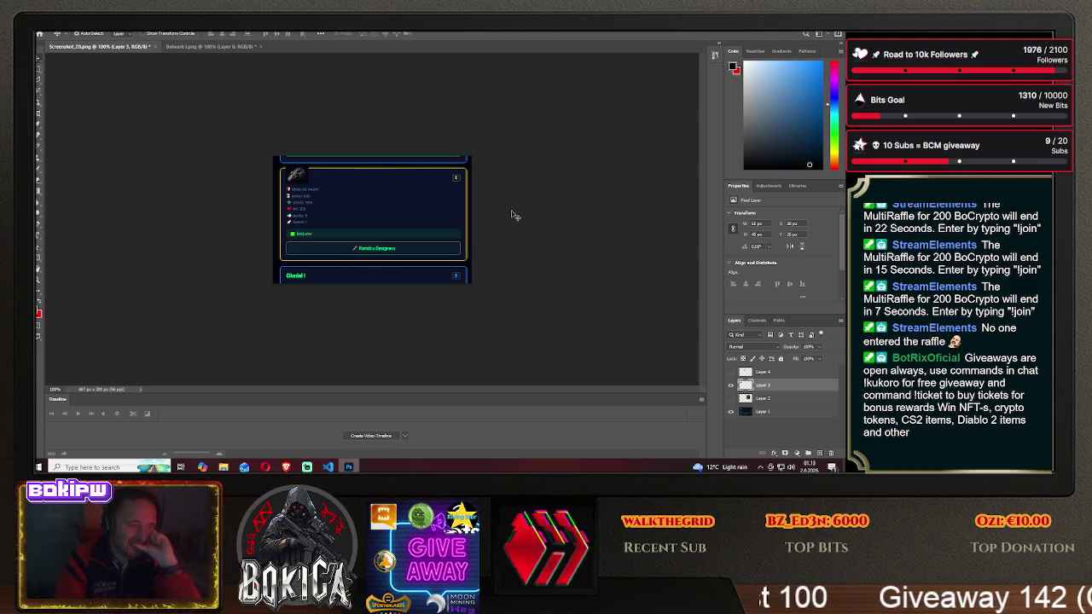
{"action": "left_click_drag", "start_coordinate": [301, 180], "coordinate": [408, 202]}
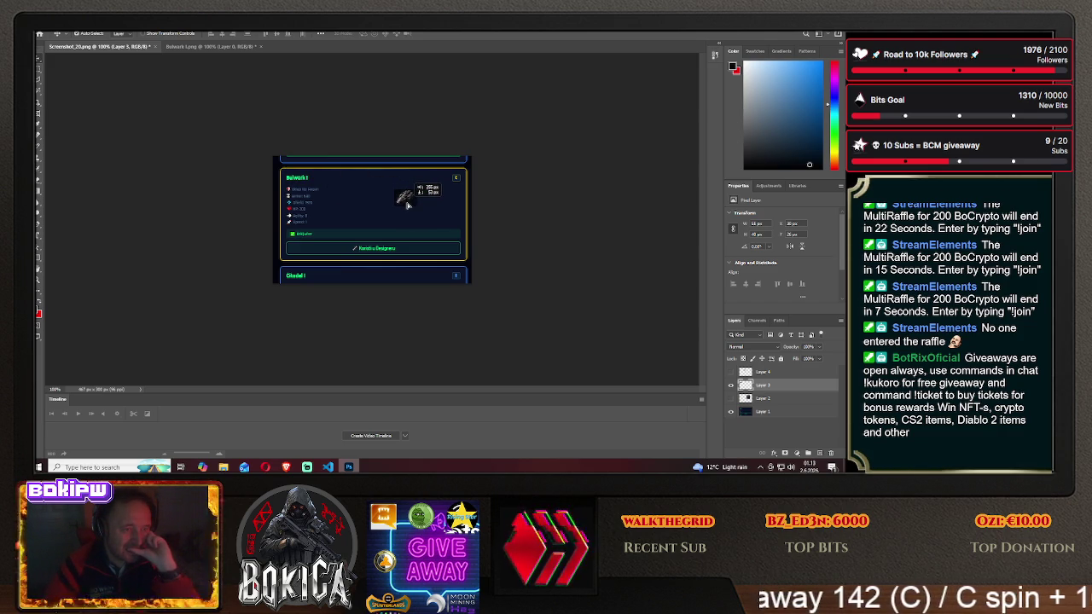
{"action": "left_click_drag", "start_coordinate": [408, 202], "coordinate": [433, 185]}
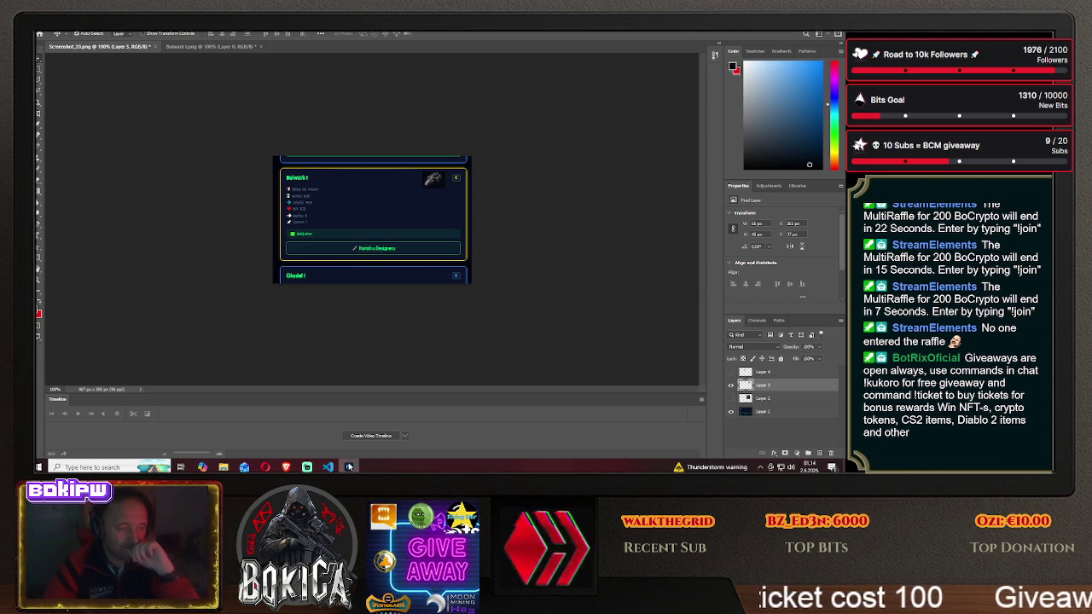
- Switch to Bulwark I.png and flip its canvas horizontally
{"action": "left_click", "coordinate": [349, 466]}
{"action": "left_click", "coordinate": [349, 467]}
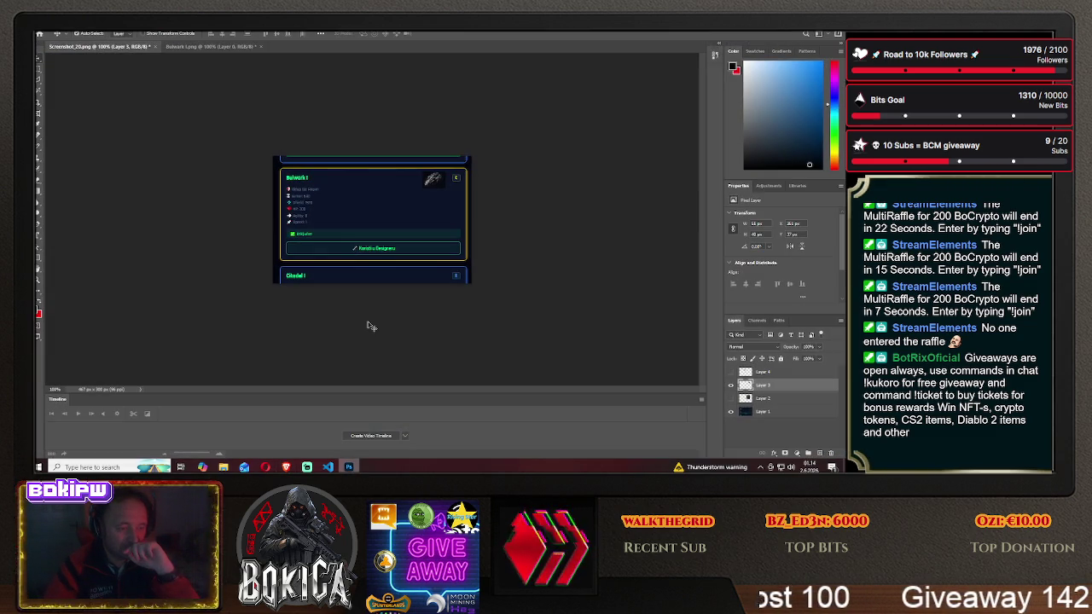
{"action": "left_click", "coordinate": [209, 46]}
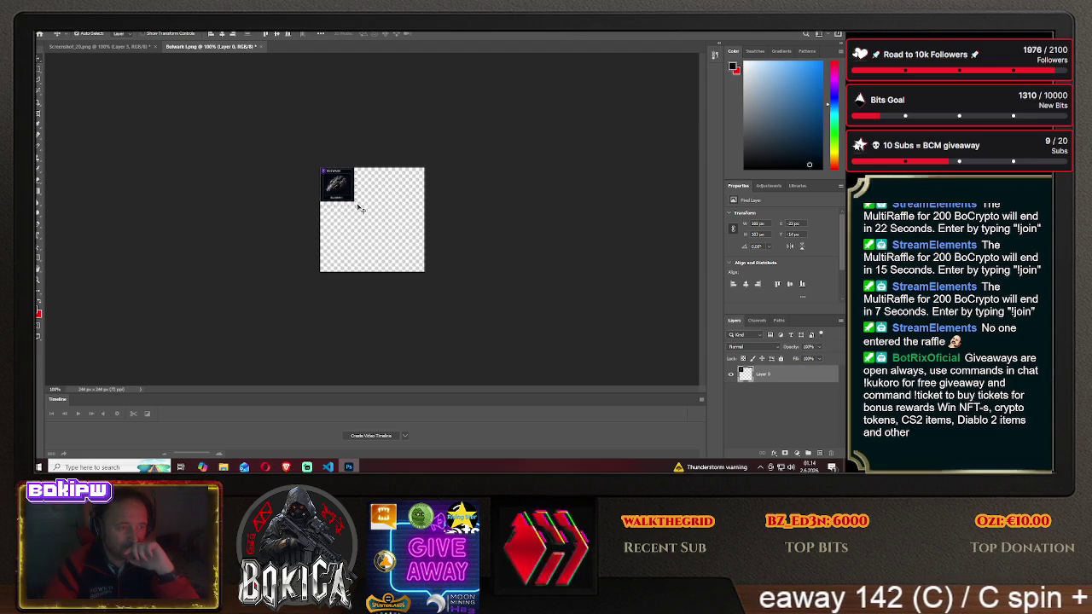
{"action": "left_click", "coordinate": [37, 70]}
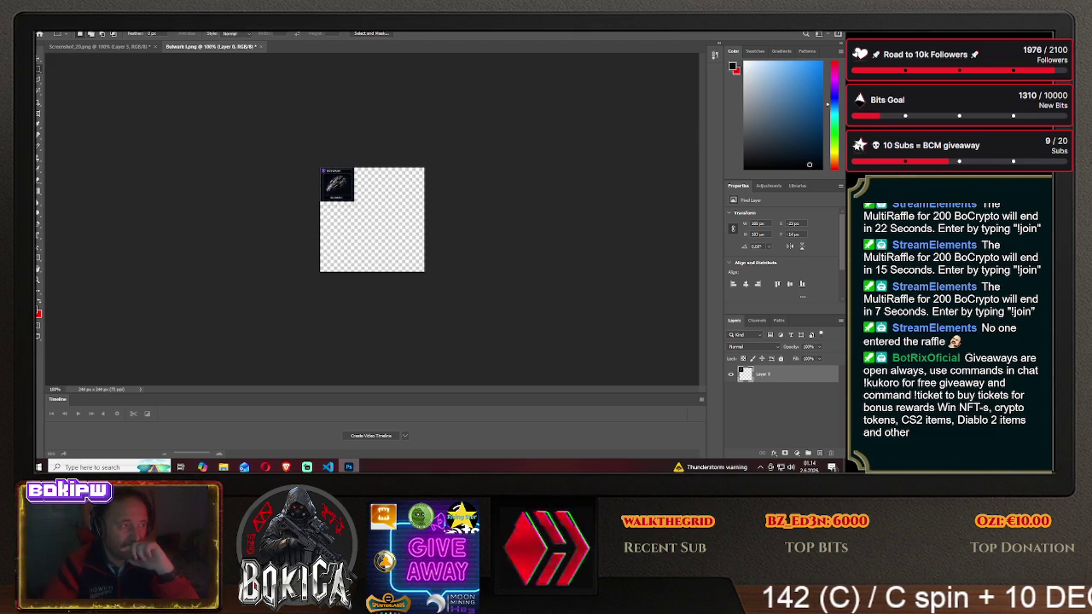
{"action": "left_click", "coordinate": [72, 30]}
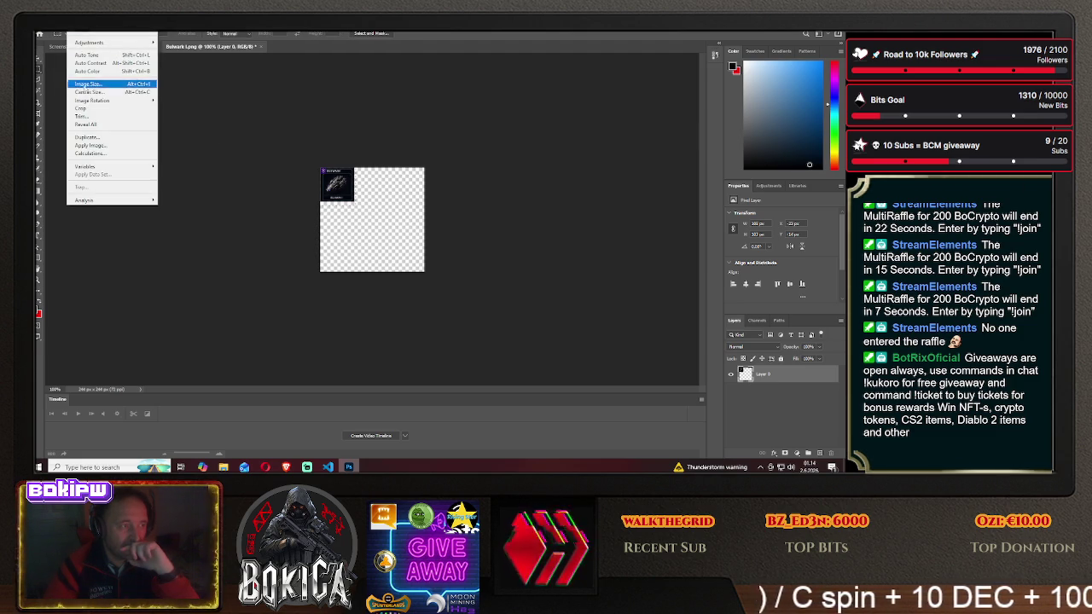
{"action": "mouse_move", "coordinate": [92, 99]}
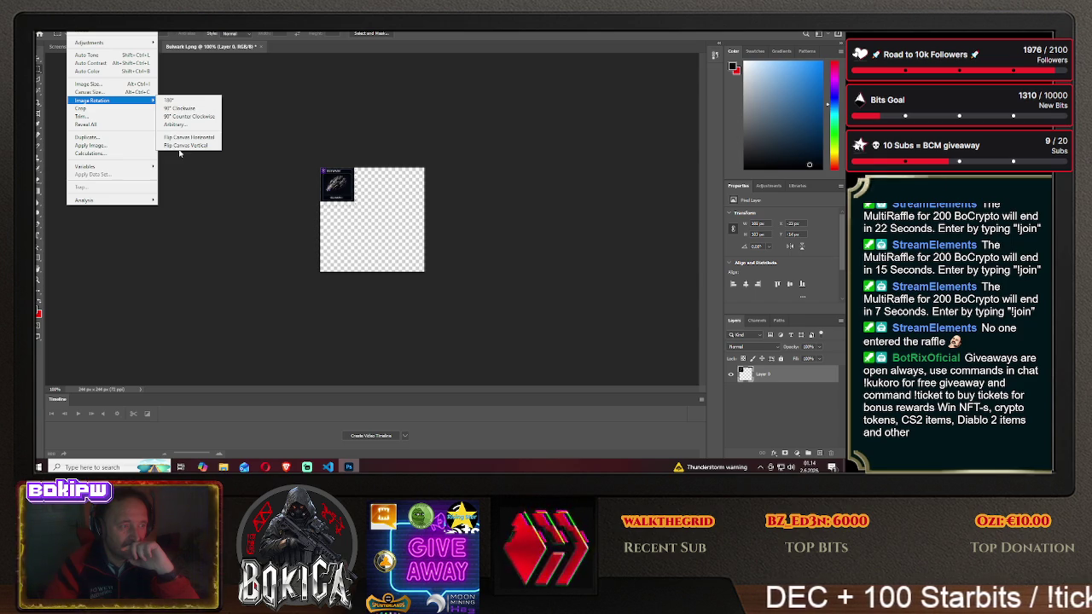
{"action": "left_click", "coordinate": [185, 138]}
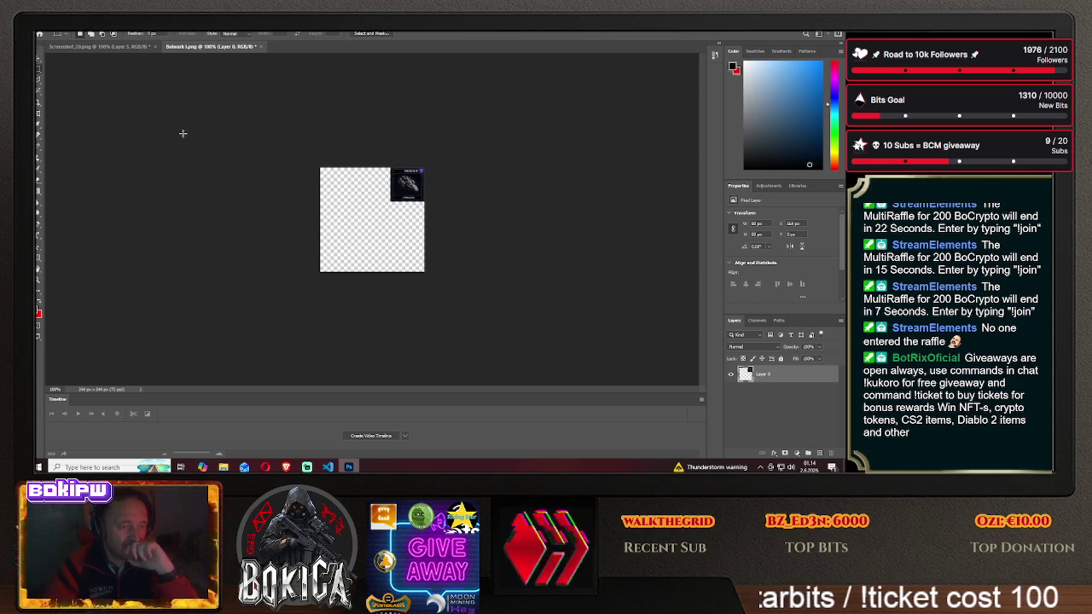
- Rotate the canvas 90° clockwise twice, then flip it horizontally and vertically
{"action": "left_click", "coordinate": [79, 34]}
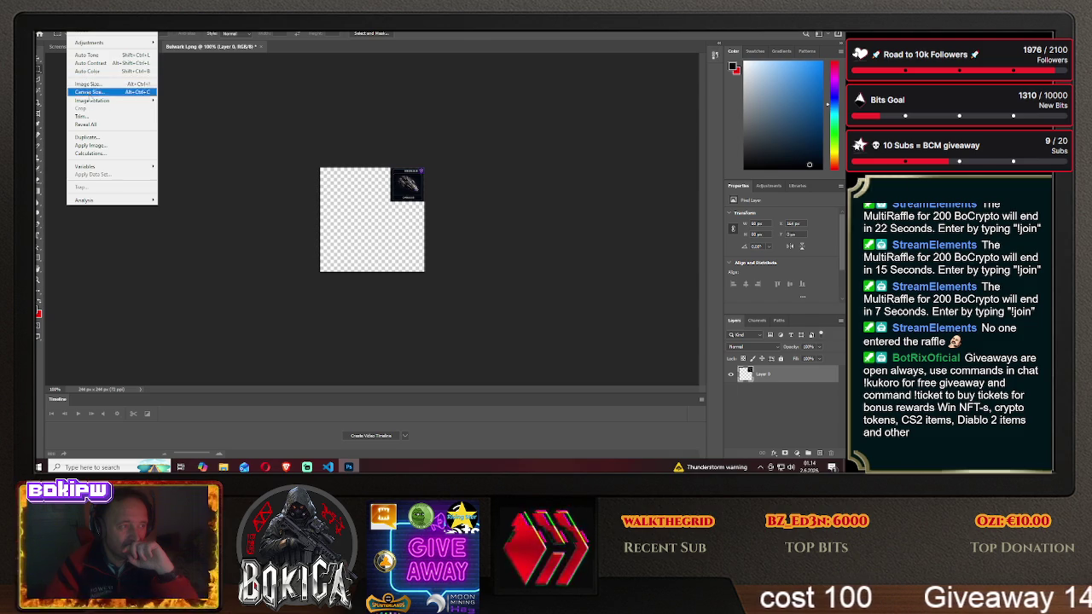
{"action": "left_click", "coordinate": [177, 108]}
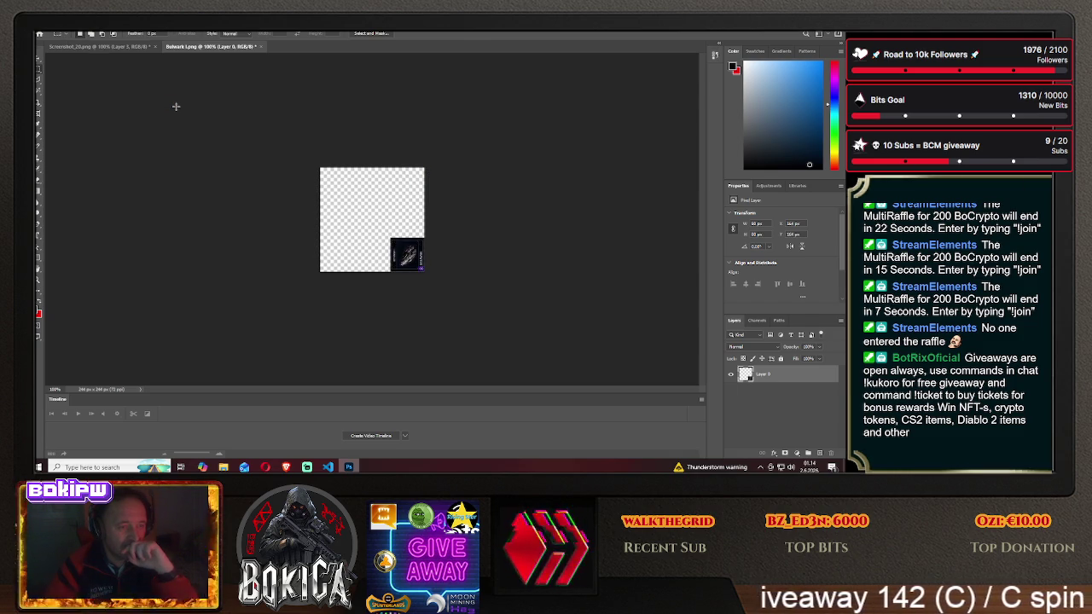
{"action": "left_click", "coordinate": [72, 32]}
{"action": "mouse_move", "coordinate": [94, 100]}
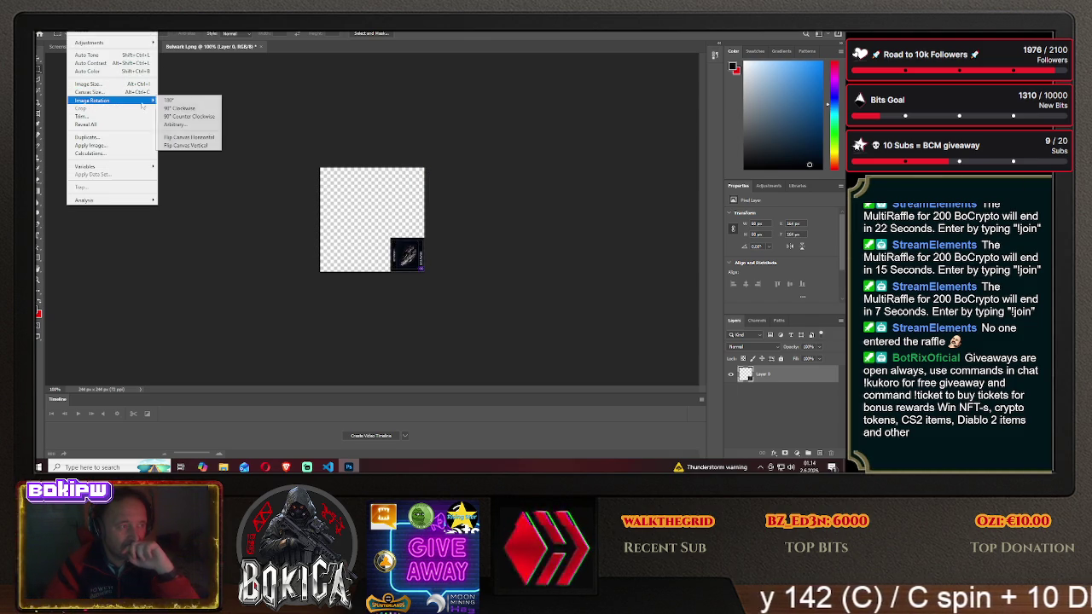
{"action": "left_click", "coordinate": [176, 108]}
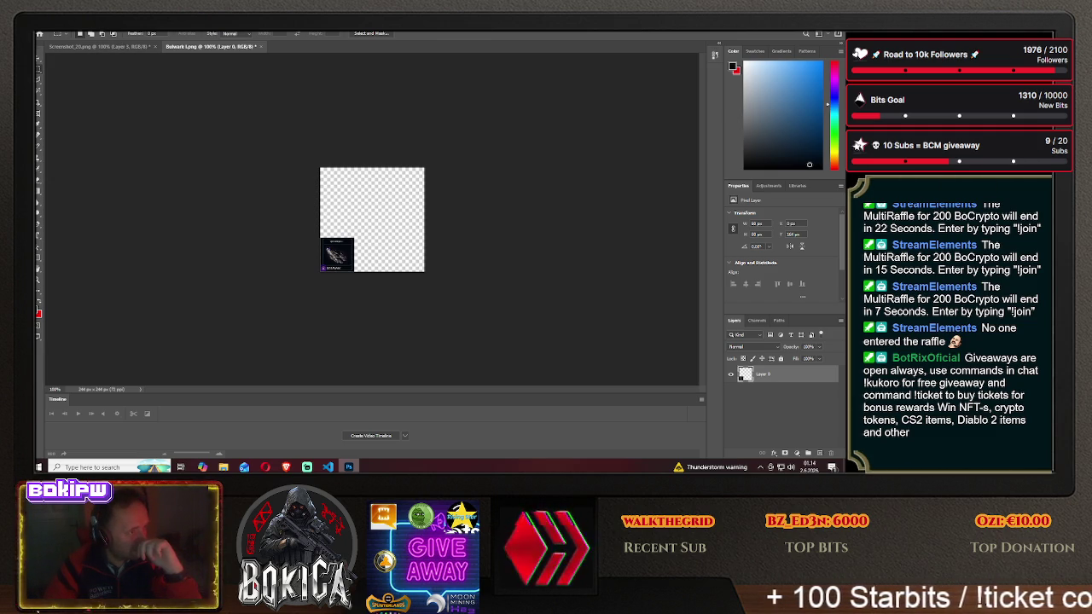
{"action": "left_click", "coordinate": [74, 30]}
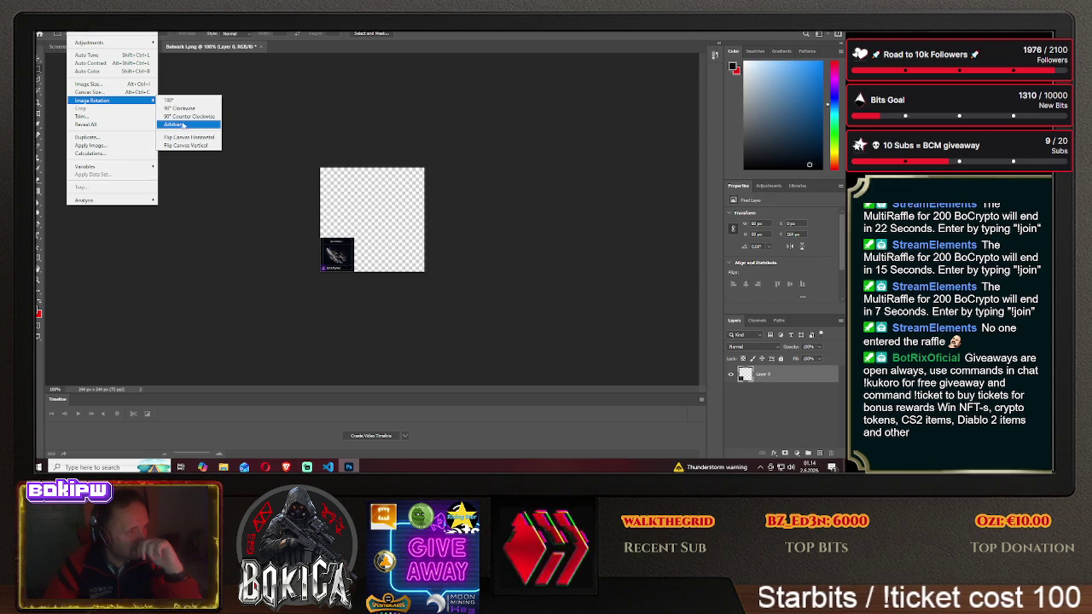
{"action": "left_click", "coordinate": [184, 139]}
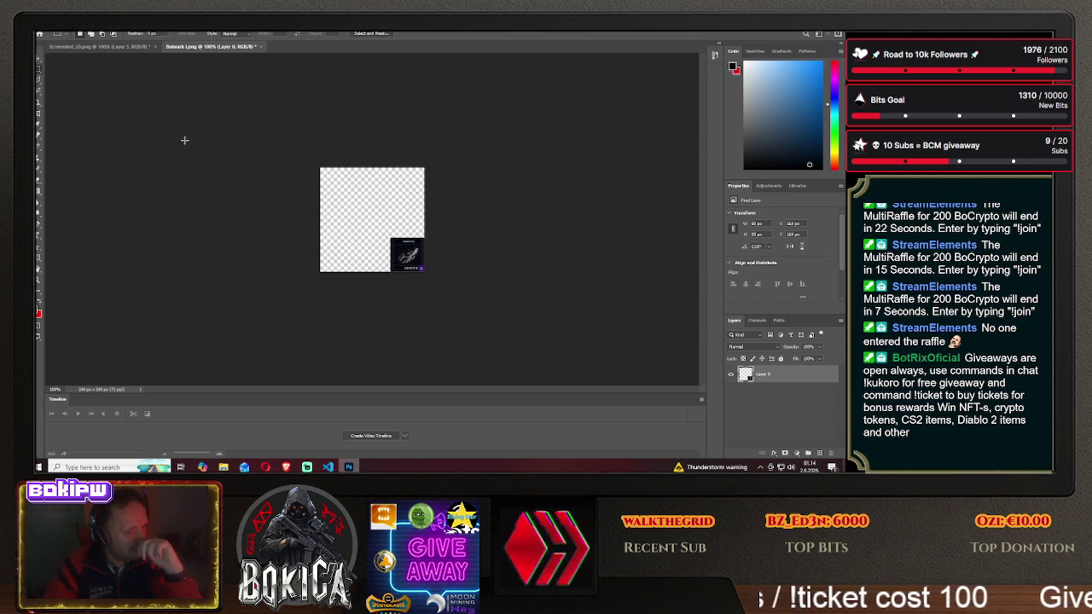
{"action": "left_click", "coordinate": [75, 33]}
{"action": "mouse_move", "coordinate": [92, 100]}
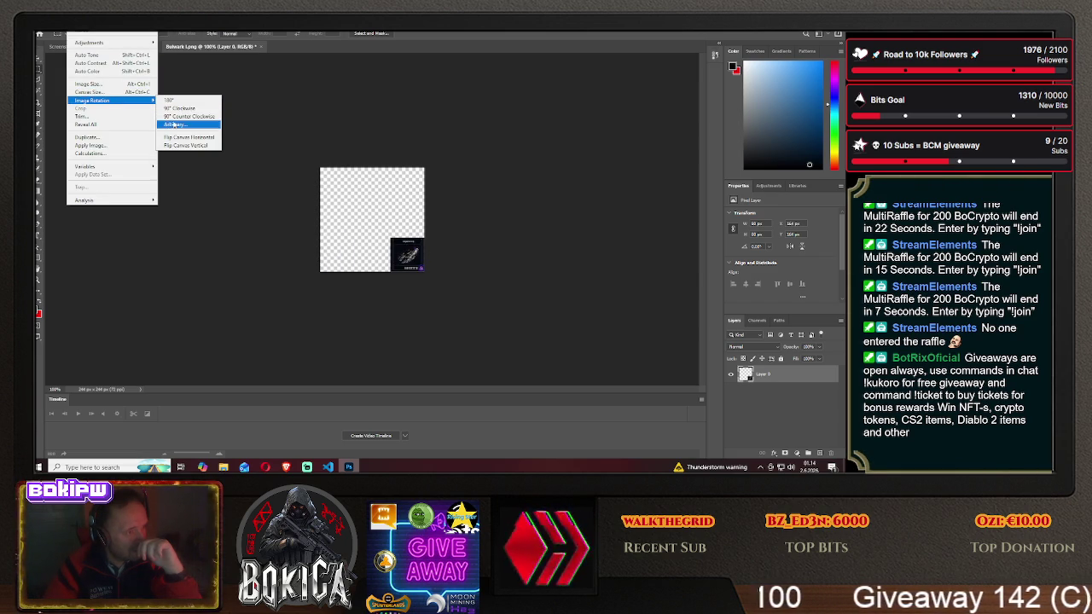
{"action": "left_click", "coordinate": [180, 147]}
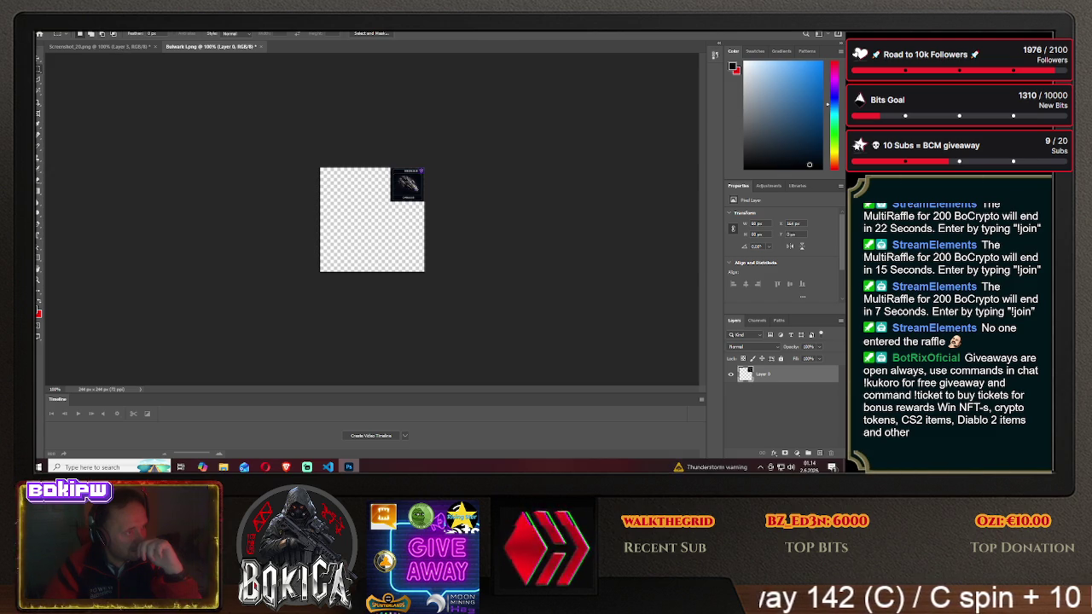
- Apply two more 90° rotations plus horizontal and vertical flips until the thumbnail sits top-right, then close the document
{"action": "left_click", "coordinate": [75, 33]}
{"action": "mouse_move", "coordinate": [92, 101]}
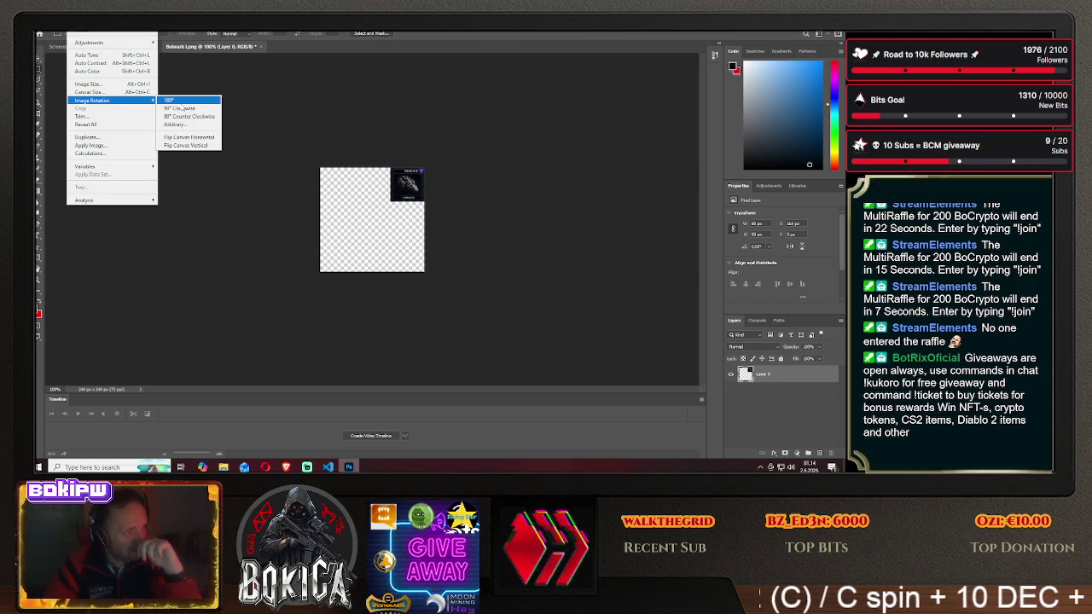
{"action": "left_click", "coordinate": [180, 108]}
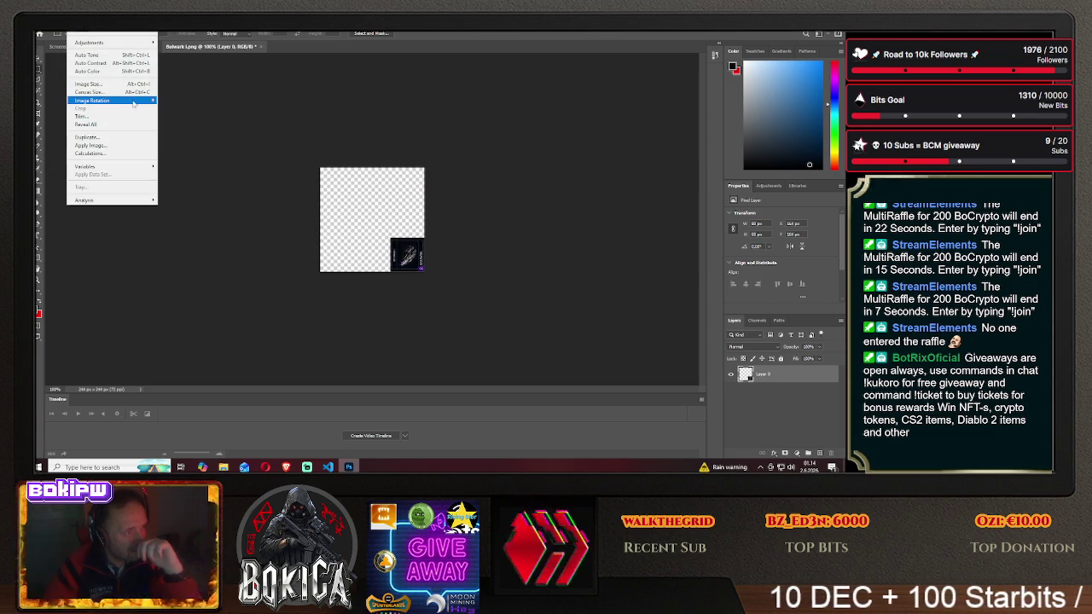
{"action": "left_click", "coordinate": [172, 108]}
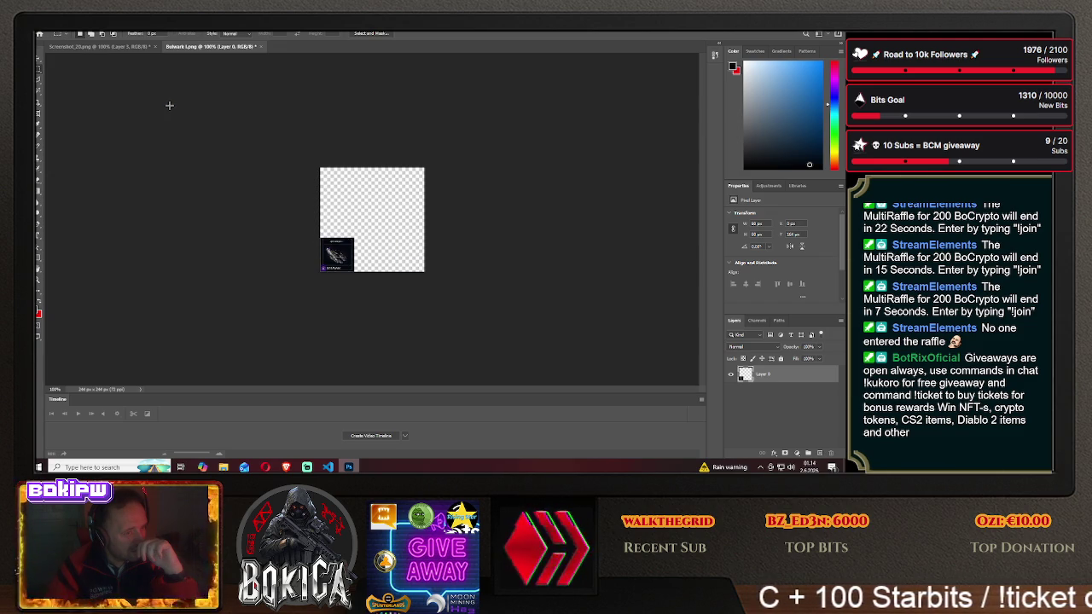
{"action": "left_click", "coordinate": [78, 28]}
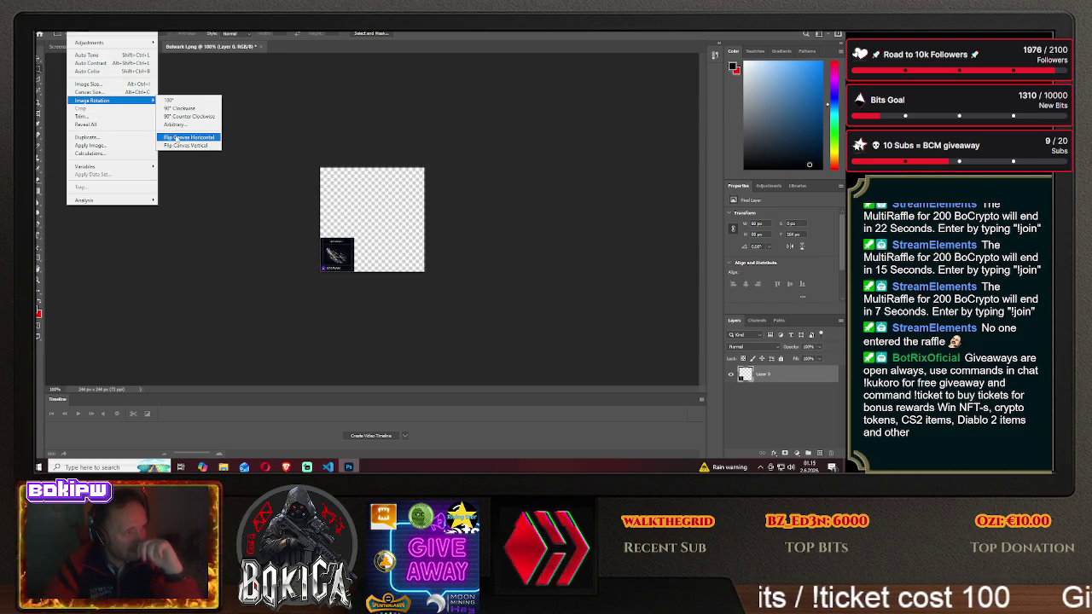
{"action": "mouse_move", "coordinate": [92, 100]}
{"action": "left_click", "coordinate": [175, 136]}
{"action": "left_click", "coordinate": [79, 29]}
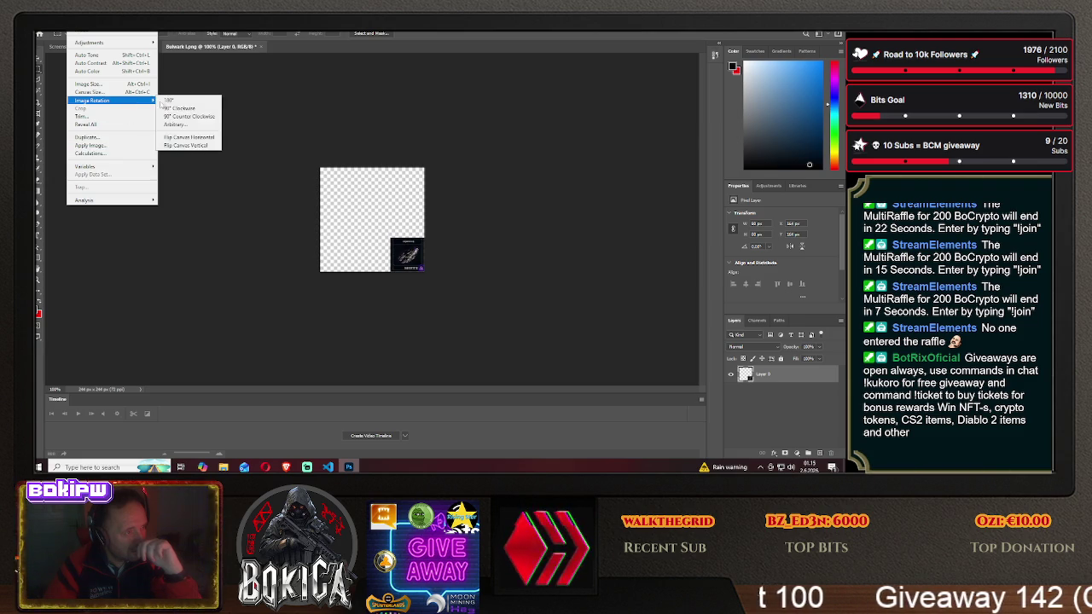
{"action": "left_click", "coordinate": [177, 145]}
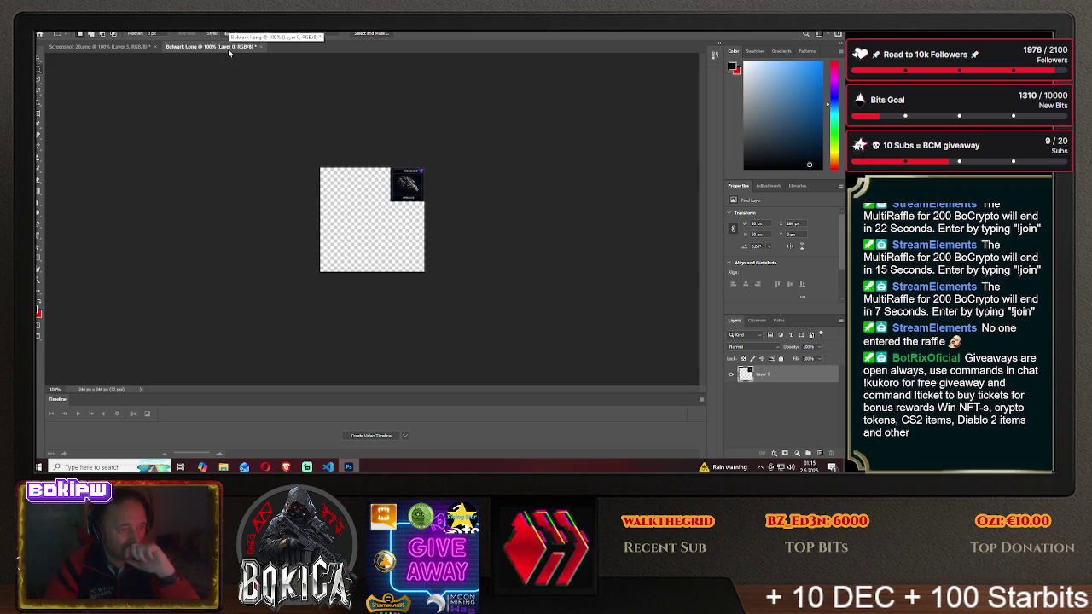
{"action": "left_click", "coordinate": [260, 47]}
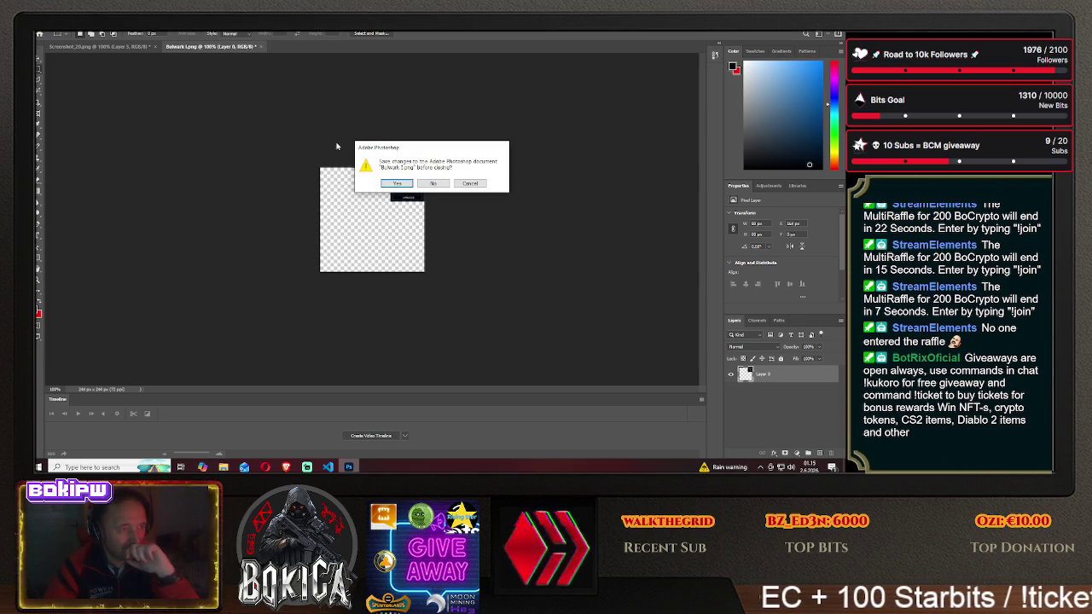
- Discard the Bulwark changes by choosing No, then switch to the DeepSeek chat
{"action": "left_click", "coordinate": [432, 184]}
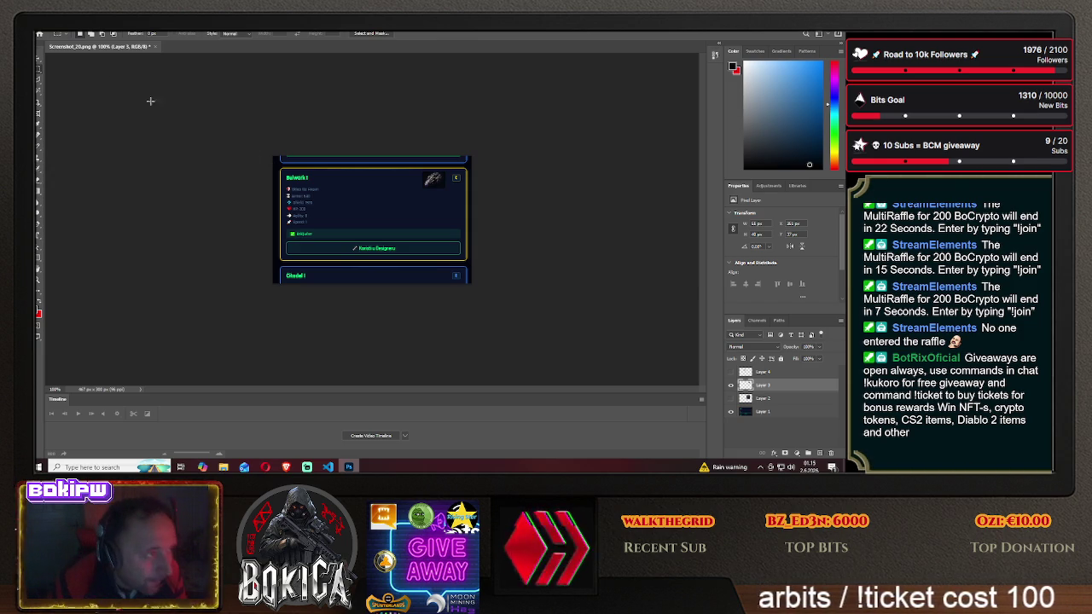
{"action": "left_click", "coordinate": [286, 466]}
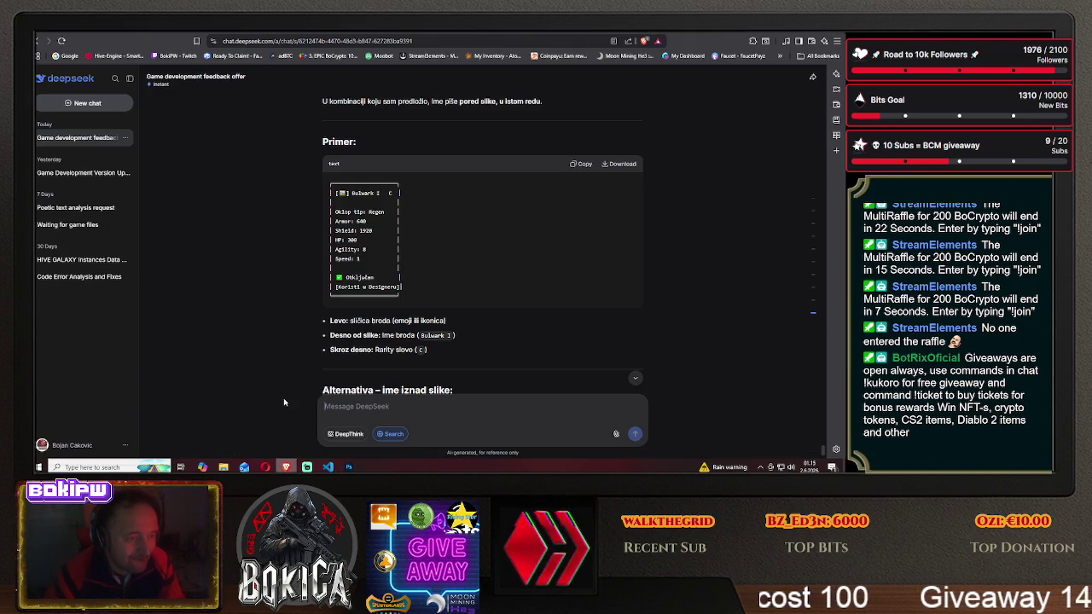
{"action": "scroll", "coordinate": [286, 390], "scroll_direction": "down", "scroll_amount": 3}
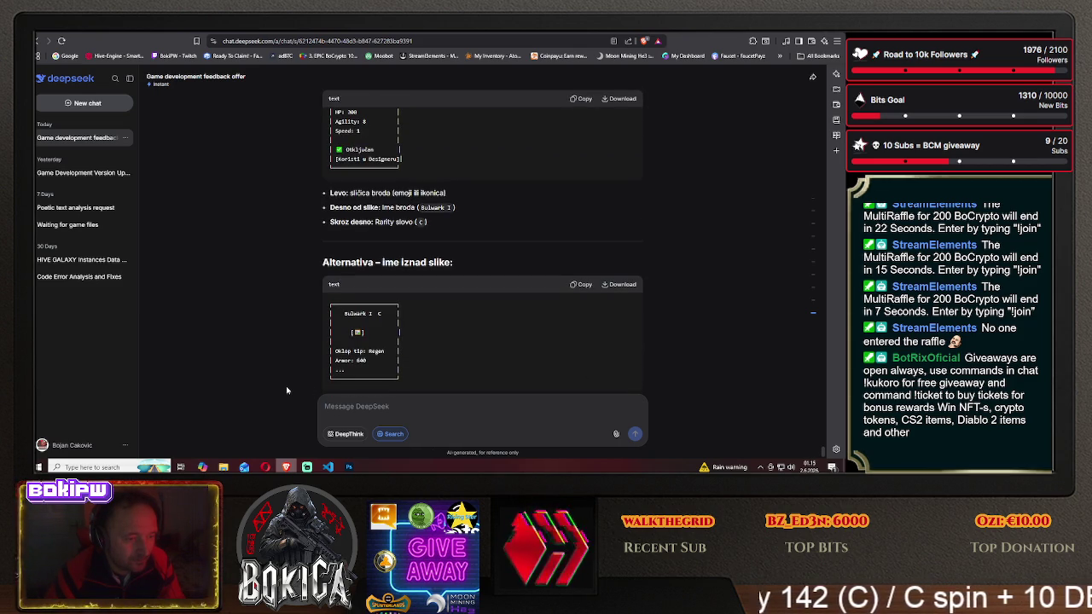
{"action": "left_click", "coordinate": [347, 465]}
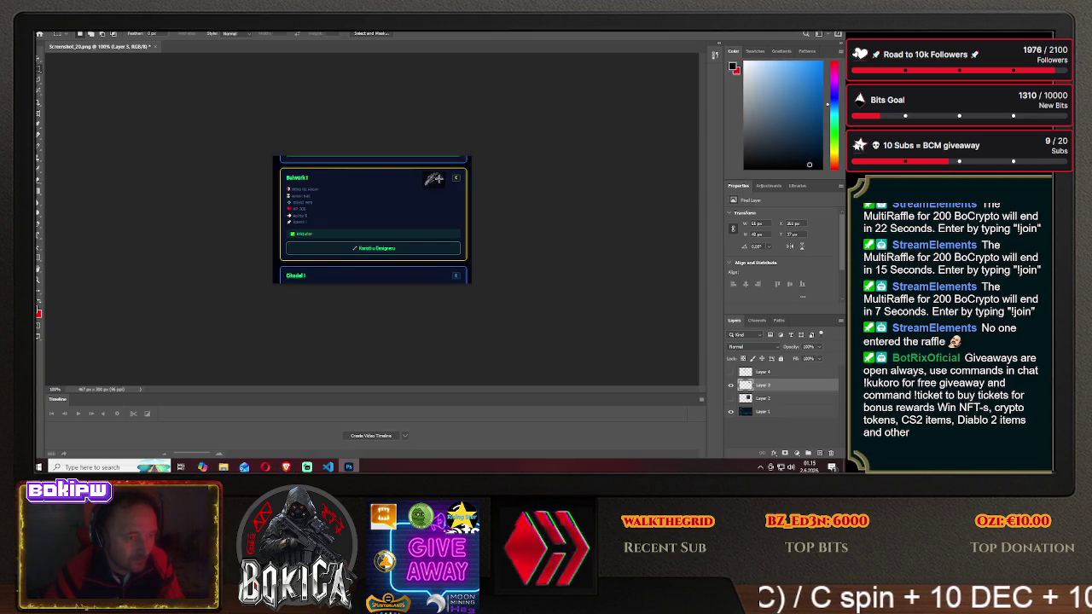
- Move Layer 3's ship image to sit right of the card's stats, then return to DeepSeek
{"action": "key", "text": "v"}
{"action": "left_click_drag", "start_coordinate": [434, 180], "coordinate": [296, 193]}
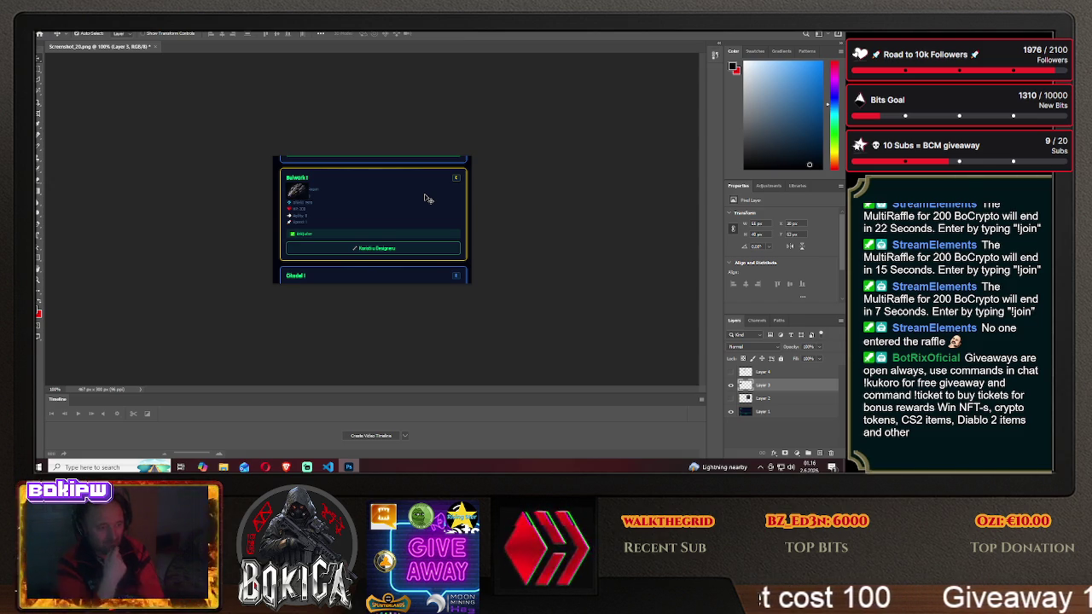
{"action": "key", "text": "shift+Down"}
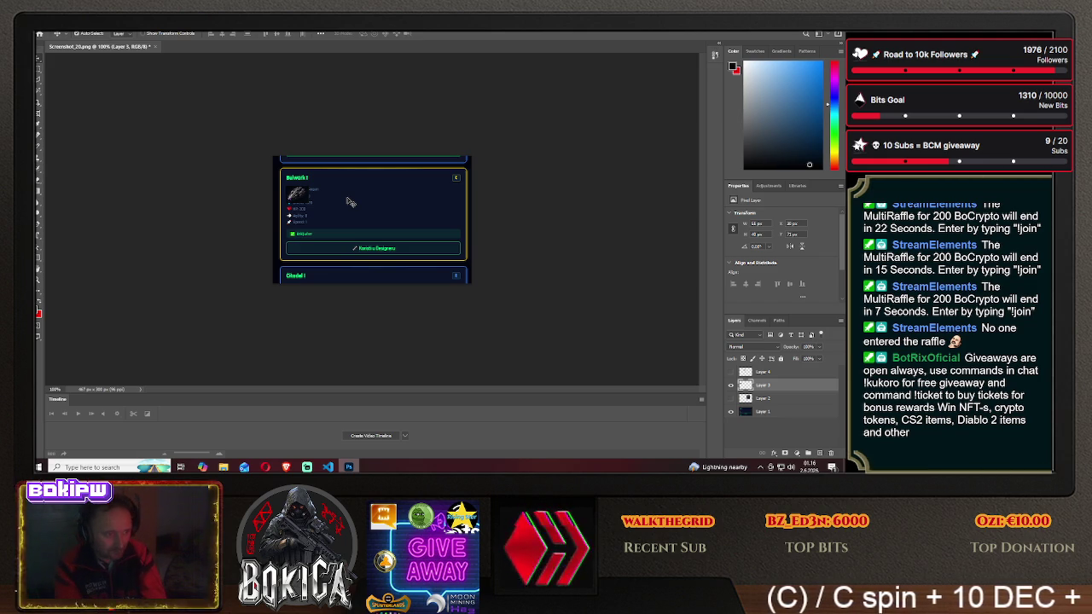
{"action": "left_click_drag", "start_coordinate": [299, 193], "coordinate": [300, 189]}
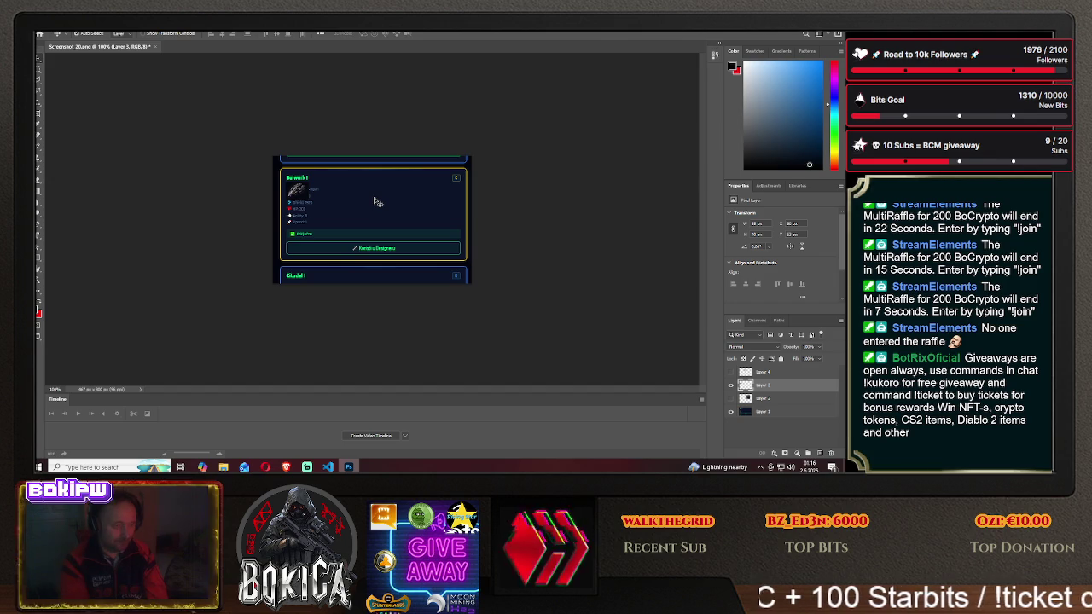
{"action": "left_click_drag", "start_coordinate": [305, 195], "coordinate": [410, 199]}
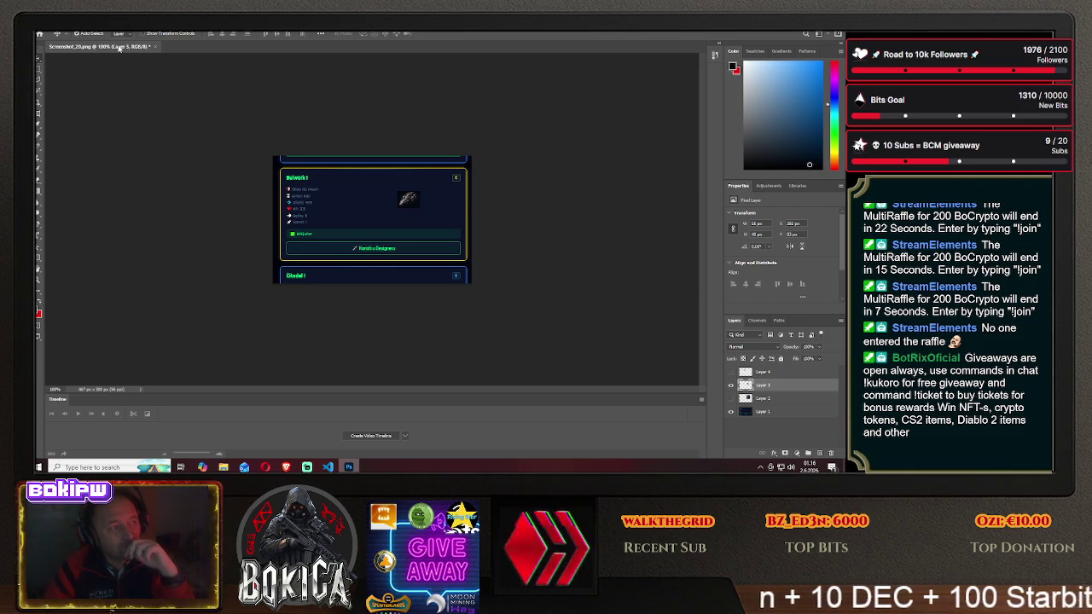
{"action": "key", "text": "alt+Tab"}
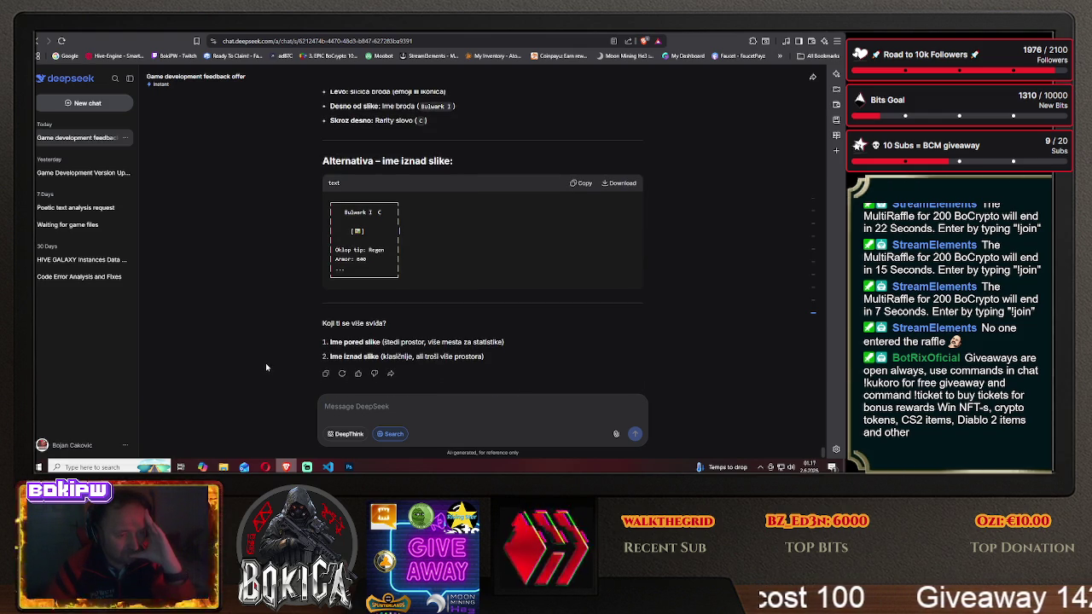
- Reply to DeepSeek that the layout stays as is, with the ship in the empty right space
{"action": "left_click", "coordinate": [348, 467]}
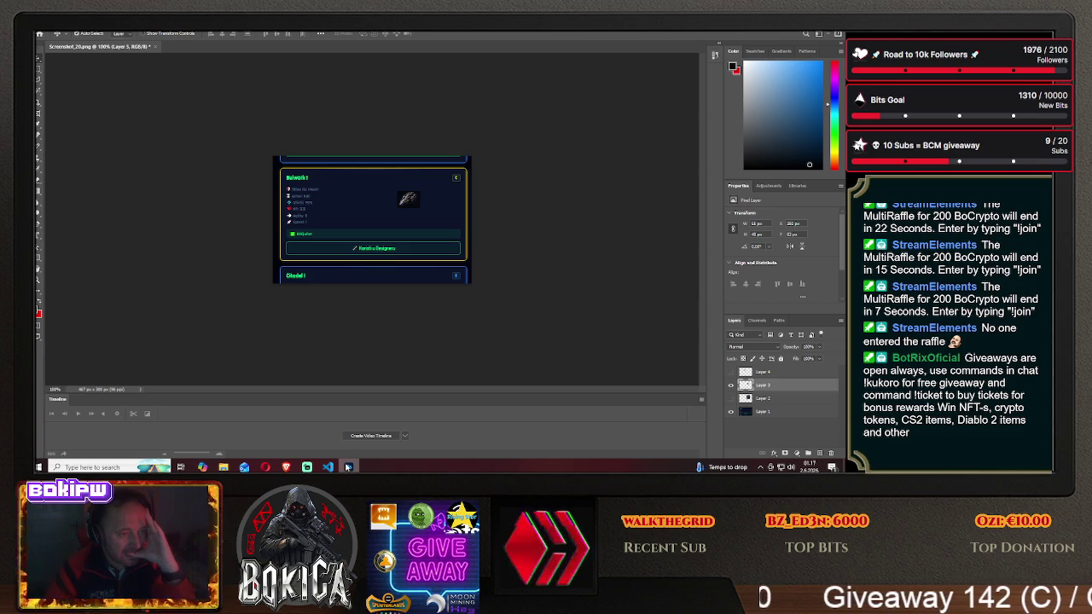
{"action": "left_click", "coordinate": [348, 467]}
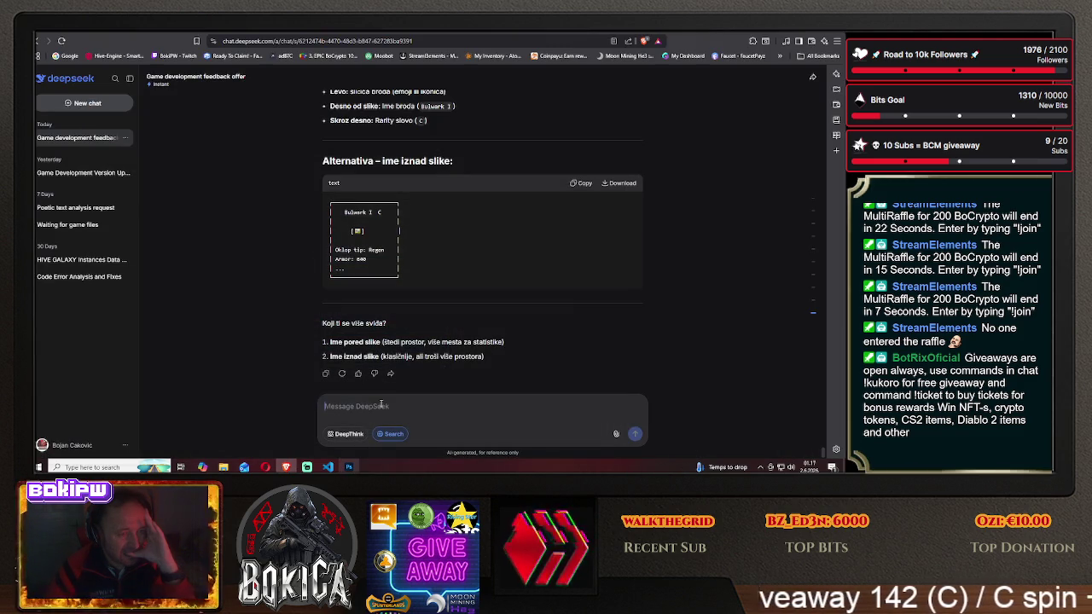
{"action": "type", "text": "pa"}
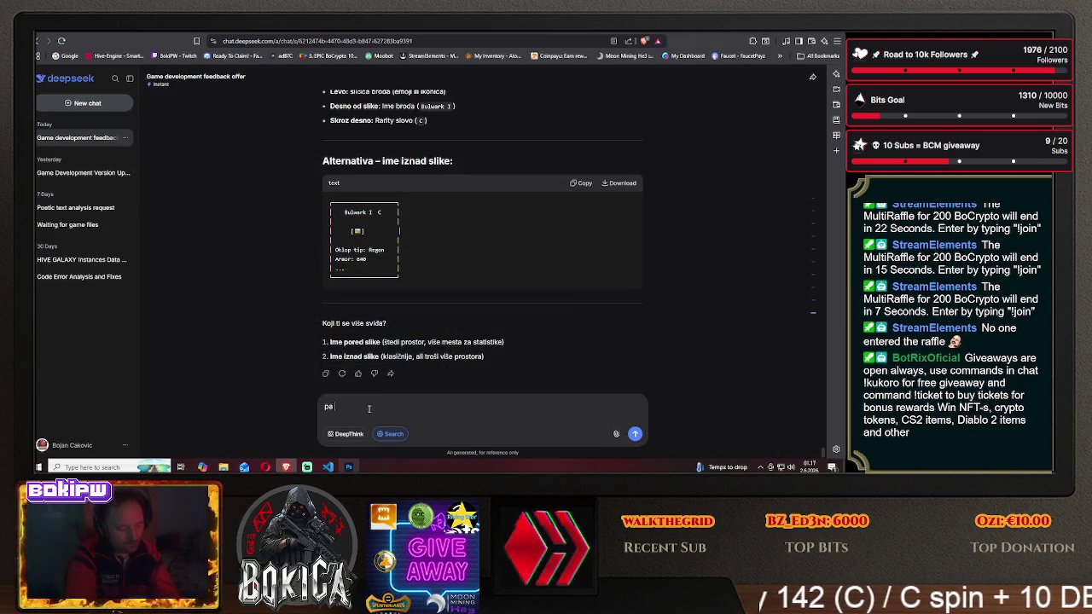
{"action": "type", "text": "jbo"}
{"action": "type", "text": "ni najlogični"}
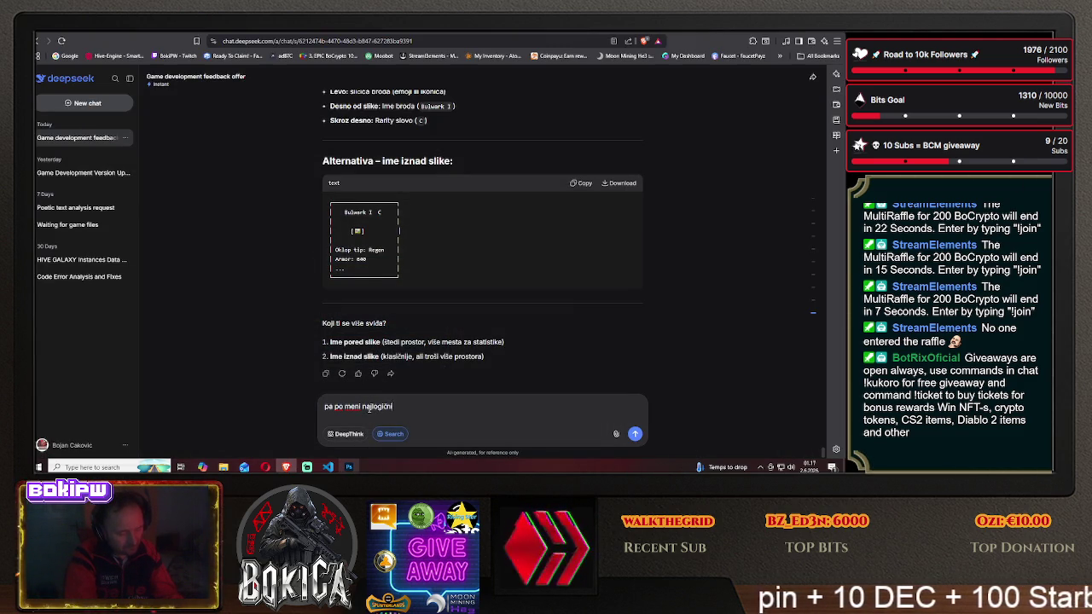
{"action": "type", "text": "ane sve kako"}
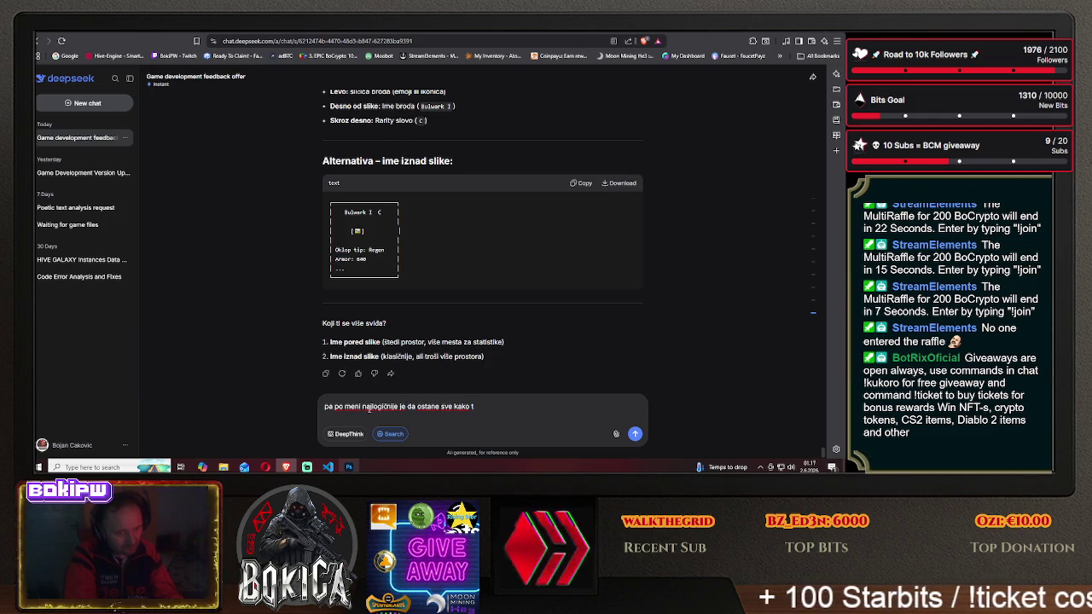
{"action": "type", "text": "te, a"}
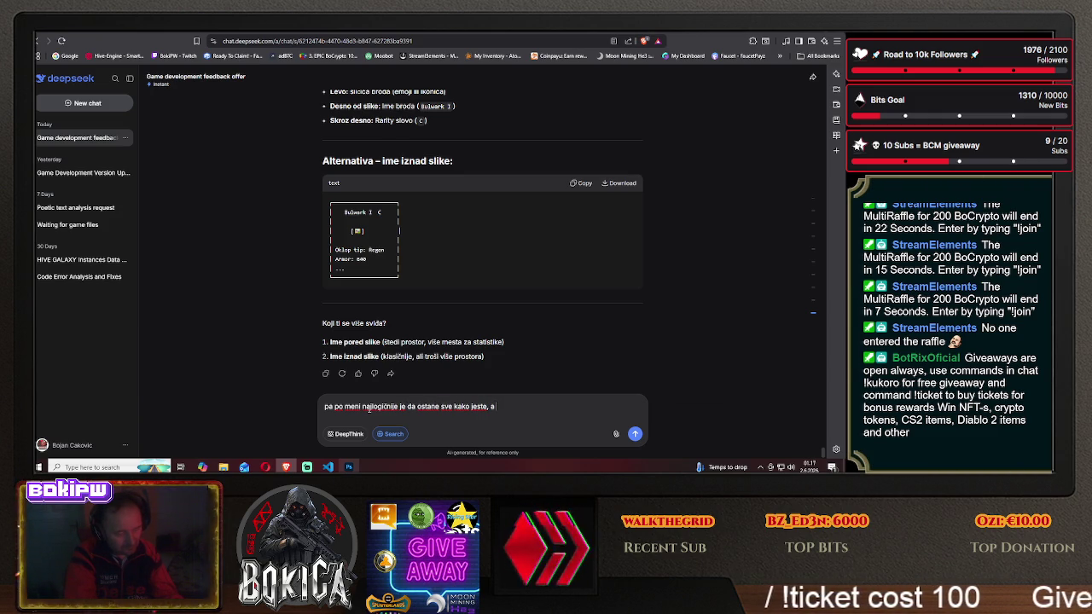
{"action": "type", "text": " sa desne strane"}
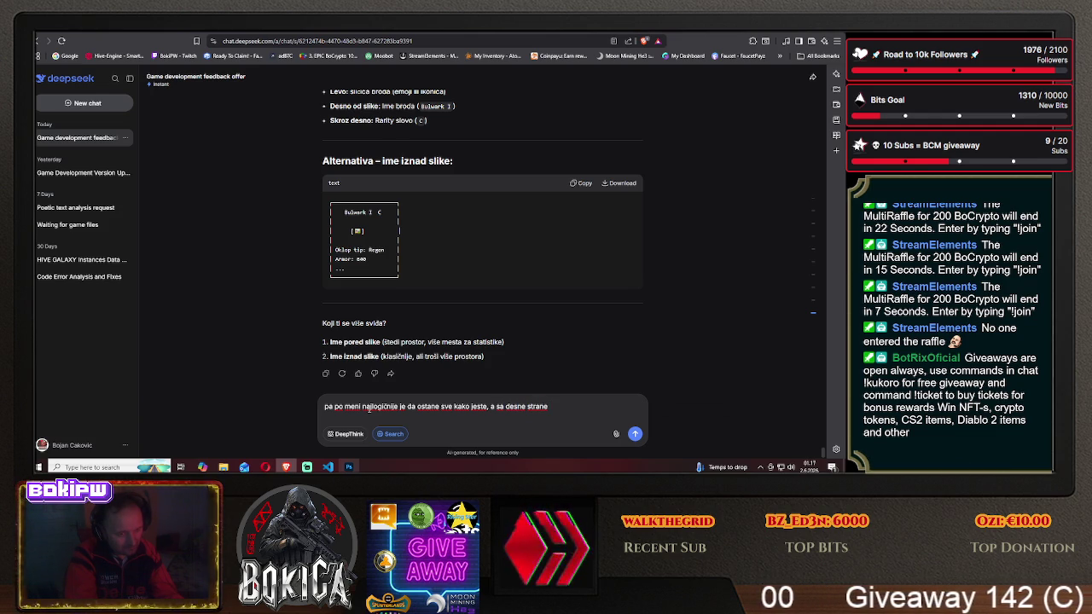
{"action": "type", "text": " od informacija ima ton"}
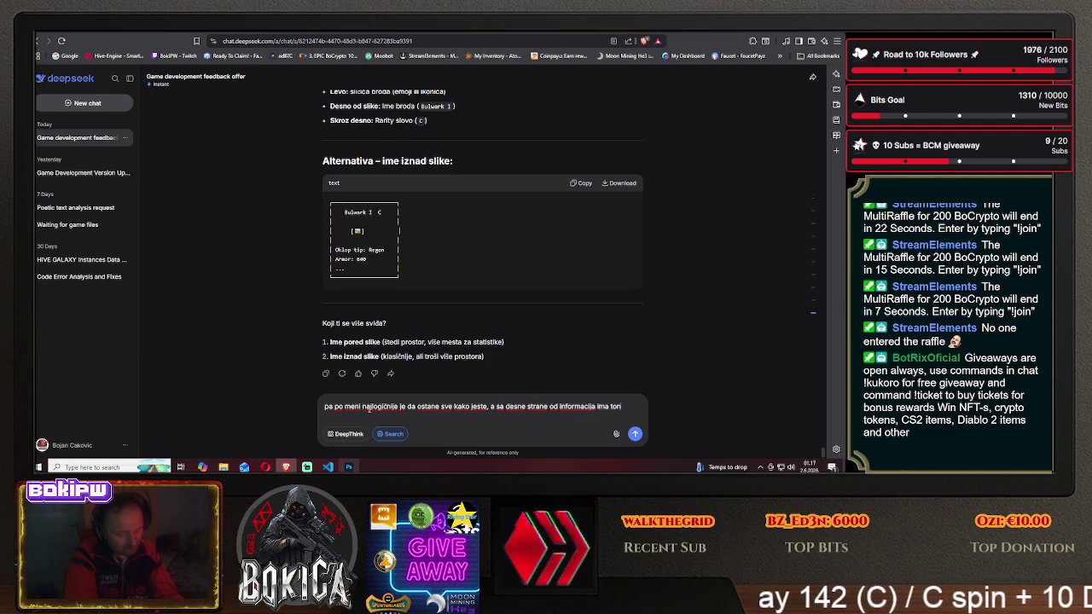
{"action": "type", "text": " t"}
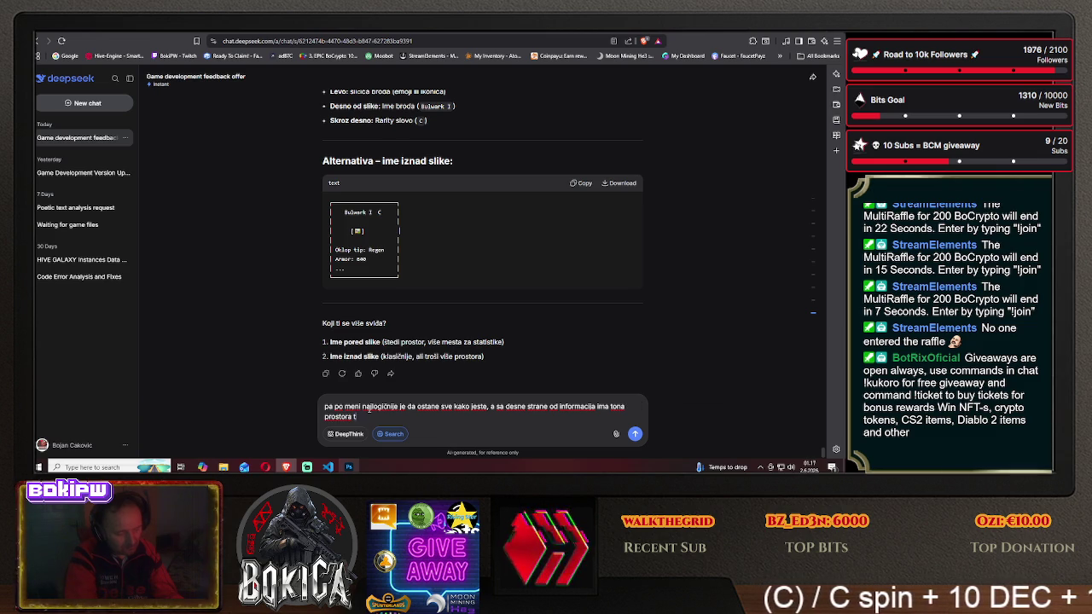
{"action": "type", "text": "amaniku"}
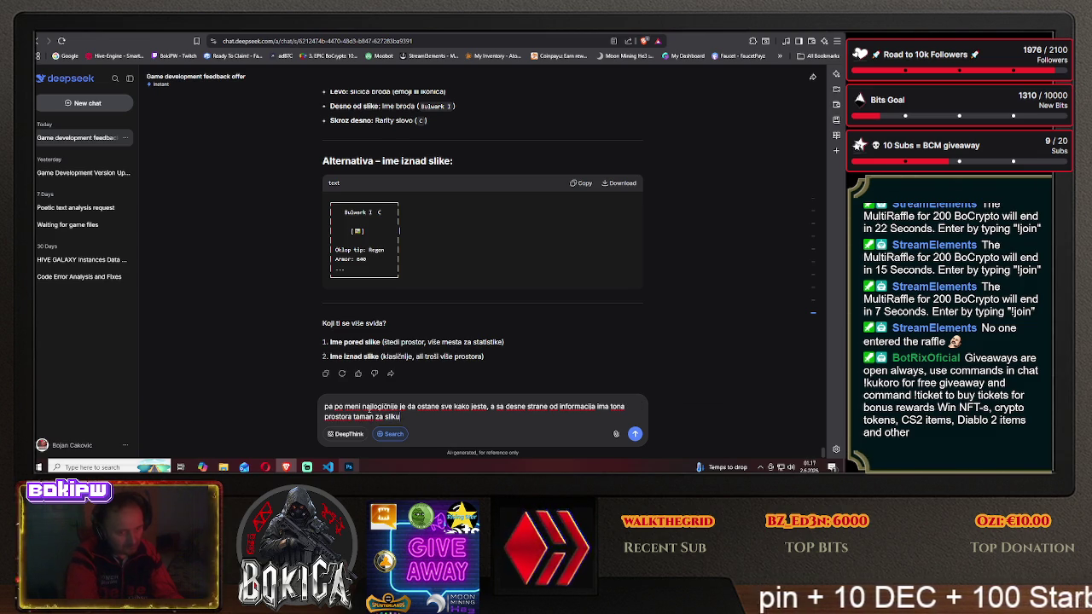
{"action": "key", "text": "Return"}
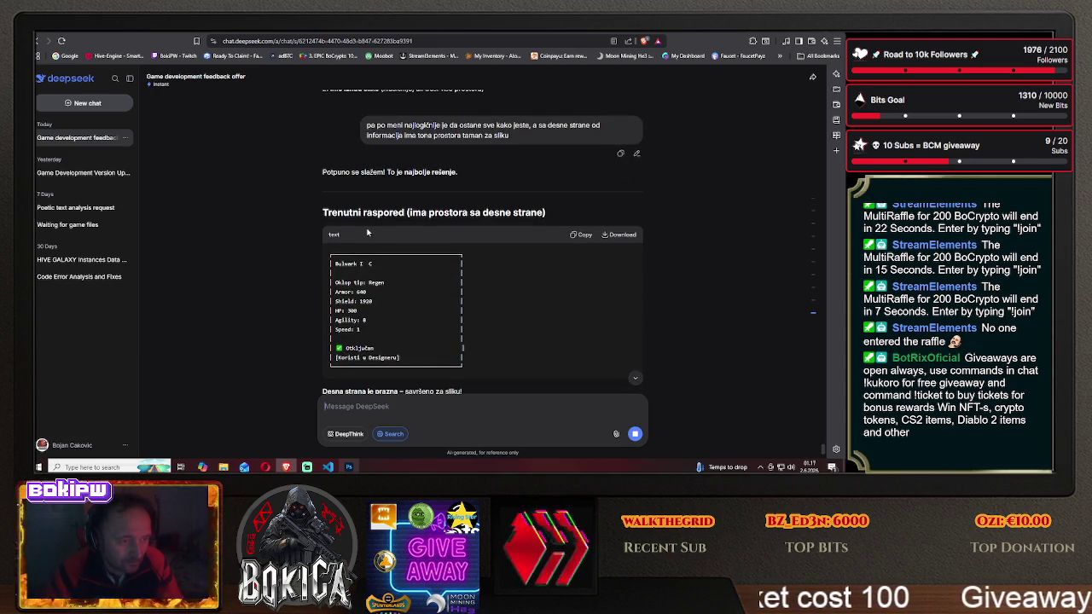
- Scroll through DeepSeek's answer, then return to Photoshop
{"action": "scroll", "coordinate": [239, 299], "scroll_direction": "down", "scroll_amount": 2}
{"action": "scroll", "coordinate": [239, 298], "scroll_direction": "down", "scroll_amount": 2}
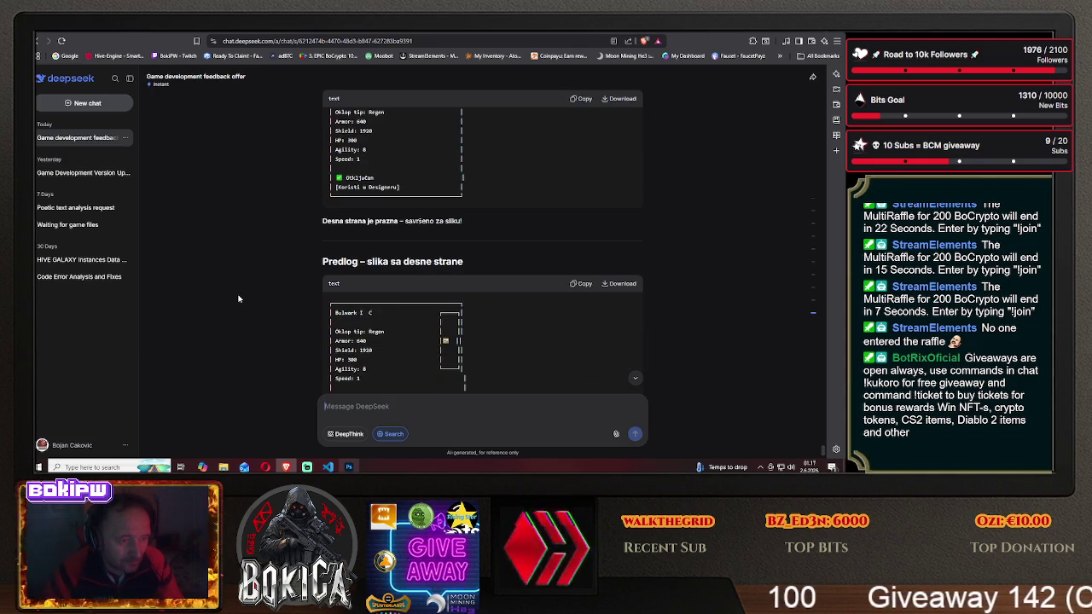
{"action": "scroll", "coordinate": [239, 298], "scroll_direction": "down", "scroll_amount": 1}
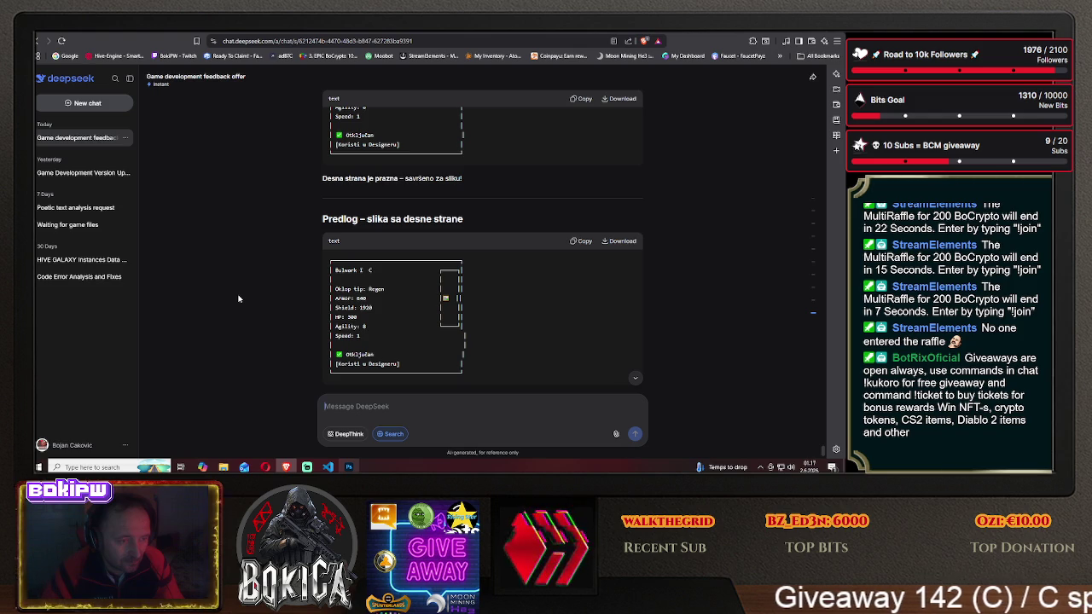
{"action": "scroll", "coordinate": [238, 298], "scroll_direction": "down", "scroll_amount": 1}
{"action": "scroll", "coordinate": [239, 298], "scroll_direction": "down", "scroll_amount": 1}
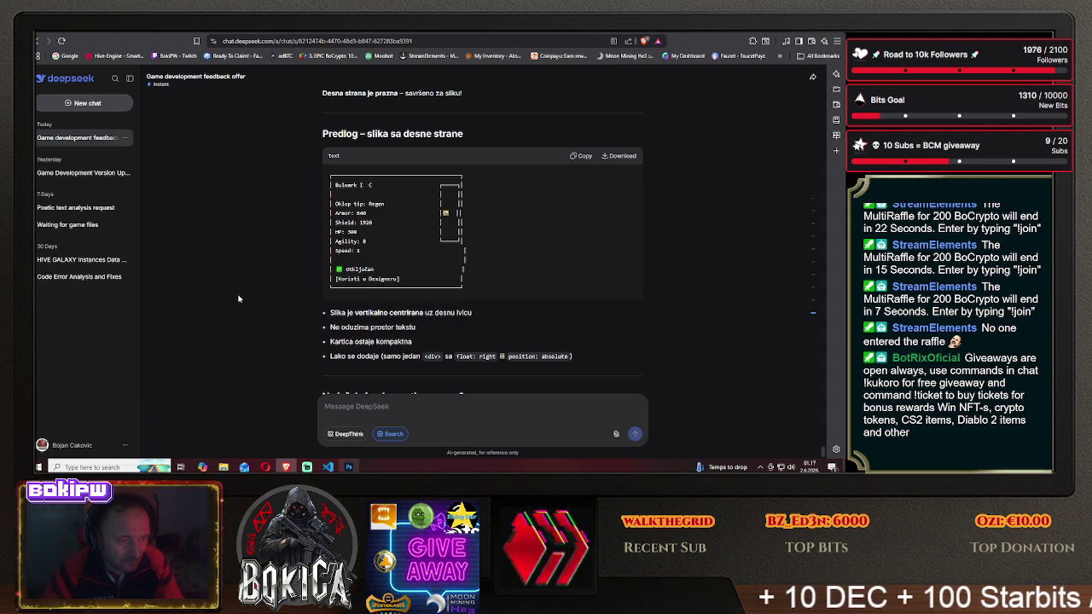
{"action": "scroll", "coordinate": [239, 299], "scroll_direction": "down", "scroll_amount": 2}
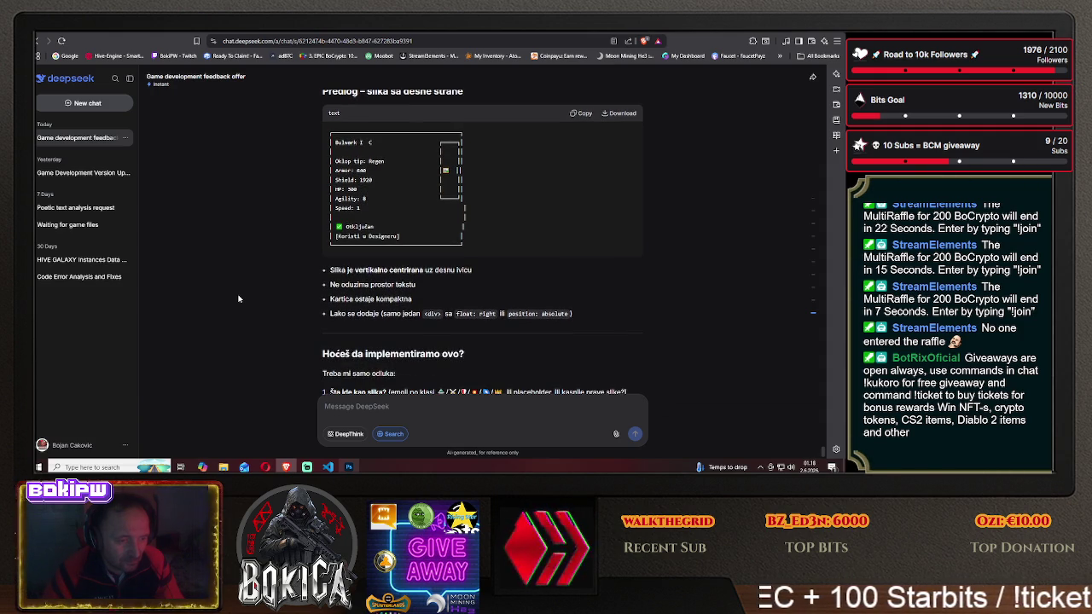
{"action": "scroll", "coordinate": [239, 298], "scroll_direction": "down", "scroll_amount": 2}
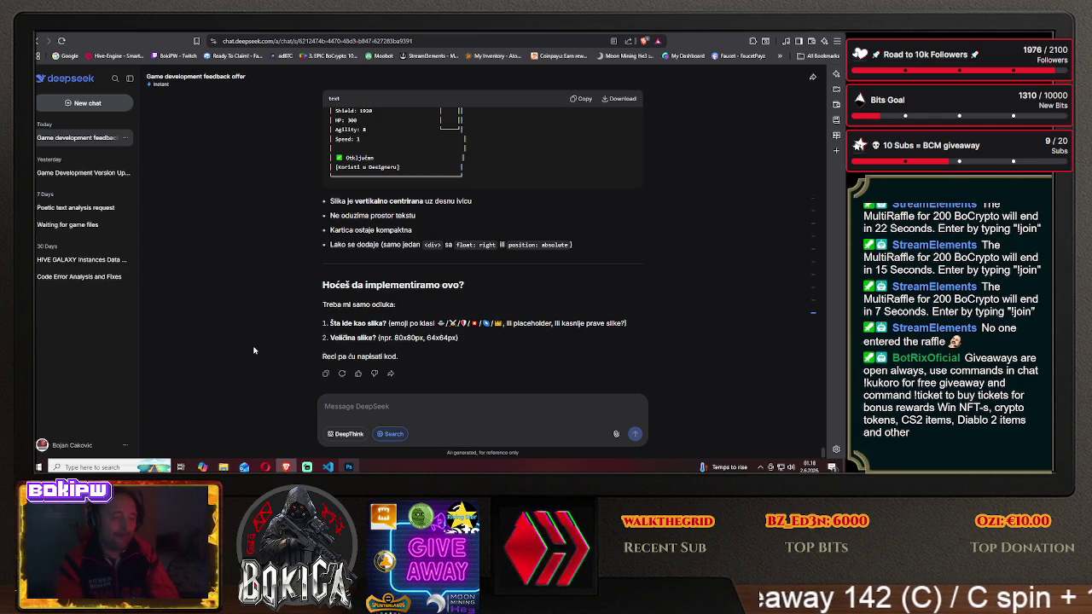
{"action": "left_click", "coordinate": [349, 466]}
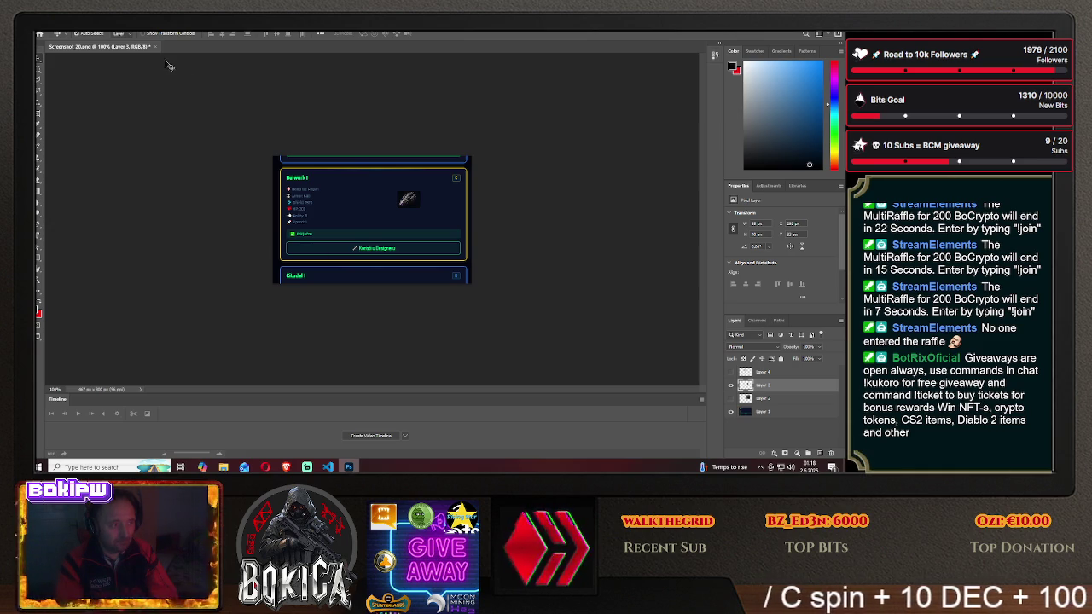
- Open the ship tier grid image from the Desktop's galaxy command folder as a new document
{"action": "left_click", "coordinate": [49, 28]}
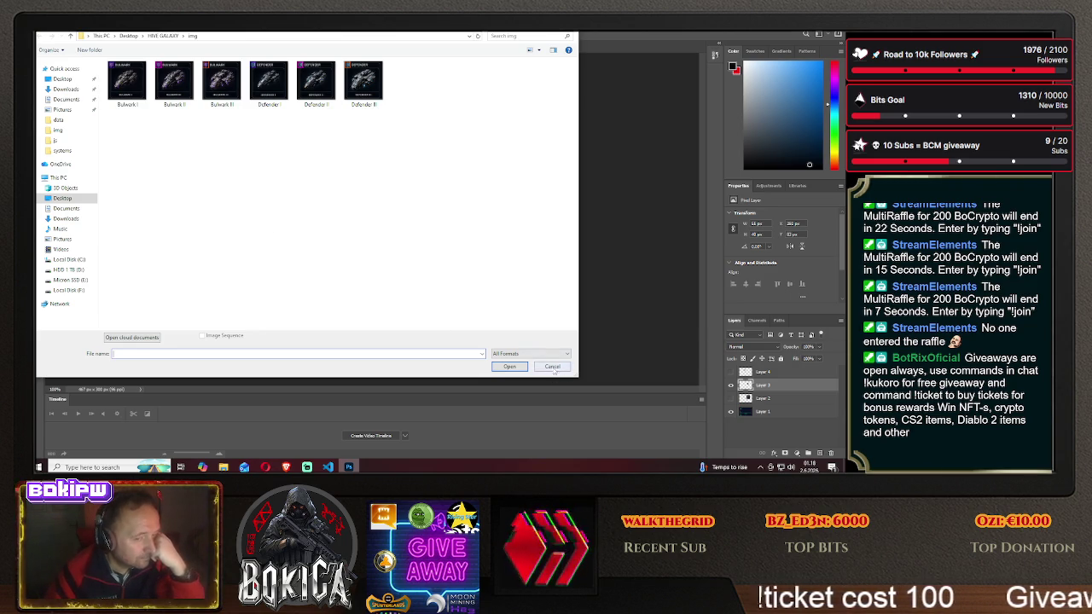
{"action": "key", "text": "Escape"}
{"action": "left_click", "coordinate": [42, 26]}
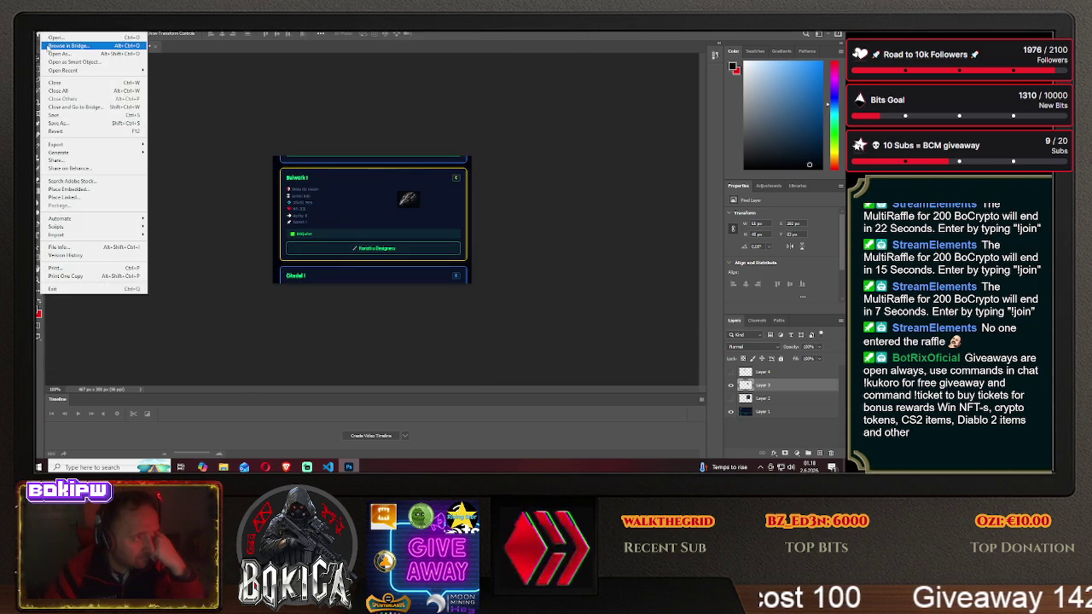
{"action": "left_click", "coordinate": [60, 45]}
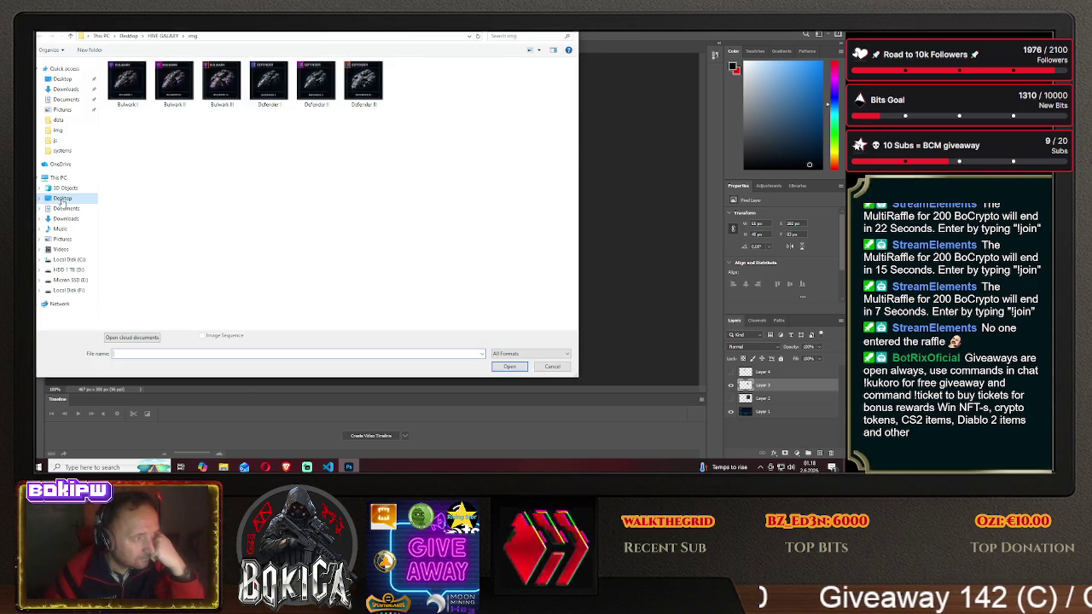
{"action": "left_click", "coordinate": [63, 198]}
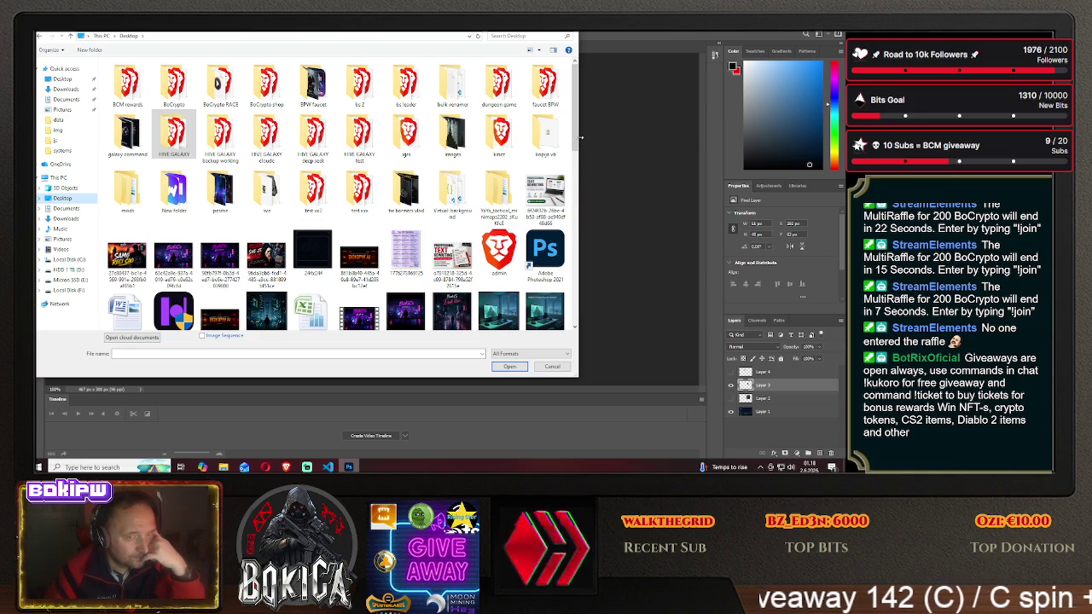
{"action": "left_click_drag", "start_coordinate": [575, 135], "coordinate": [581, 300]}
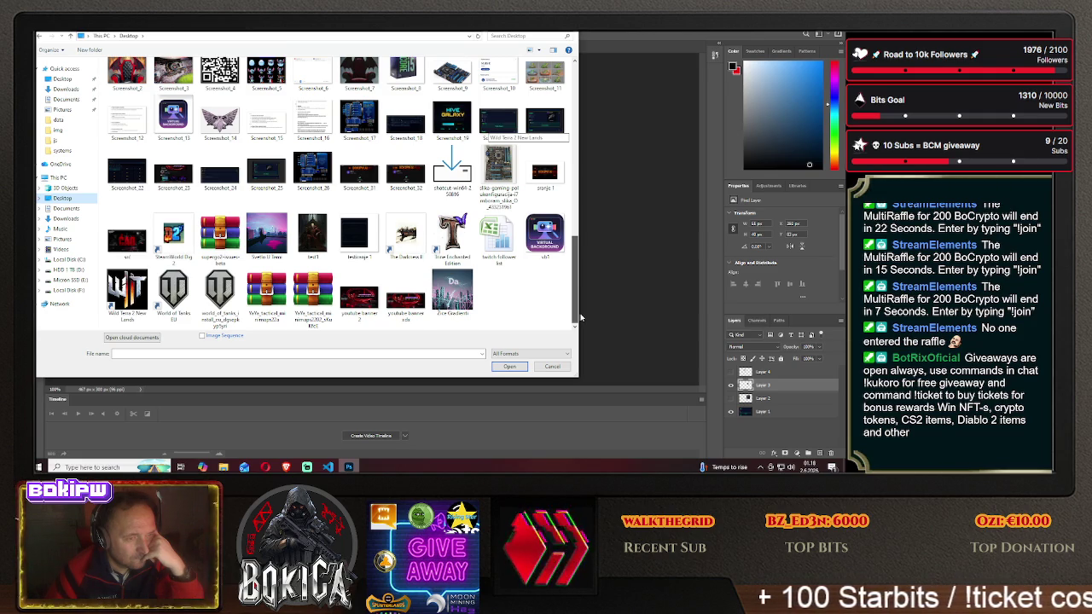
{"action": "left_click_drag", "start_coordinate": [578, 317], "coordinate": [559, 128]}
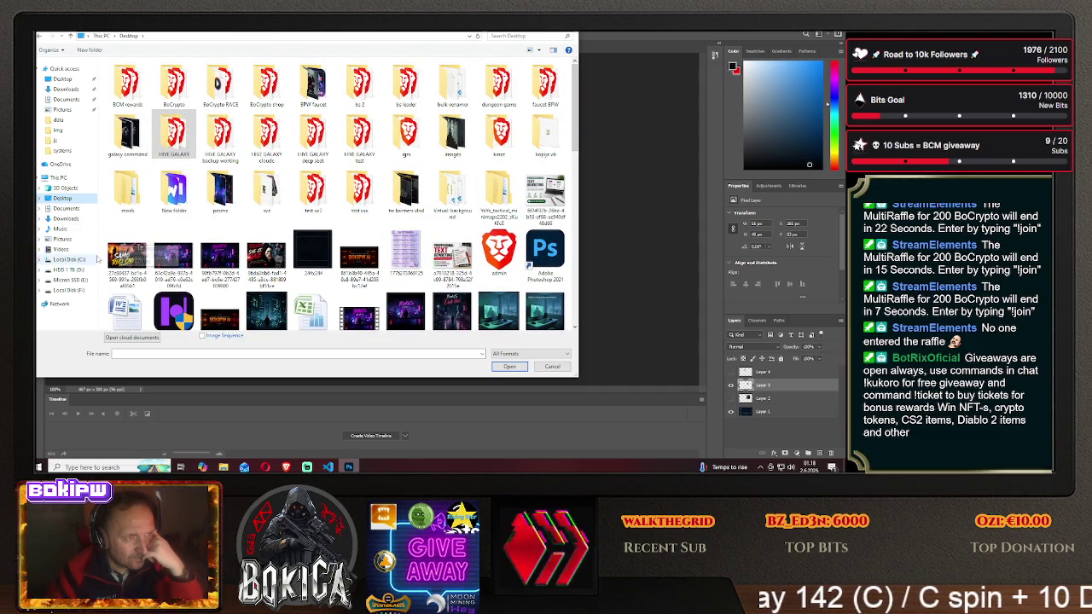
{"action": "double_click", "coordinate": [127, 135]}
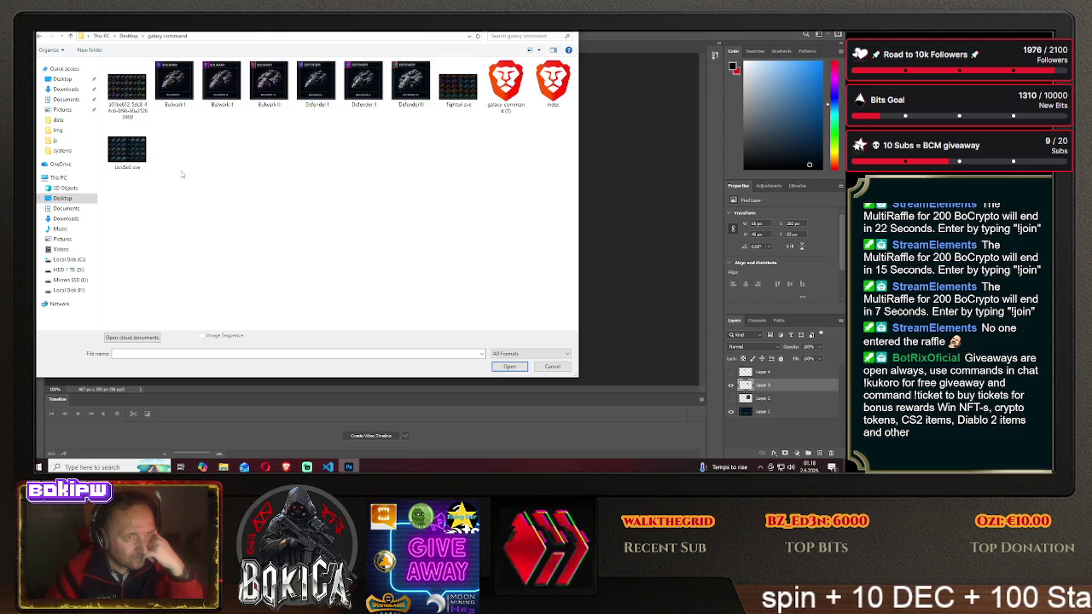
{"action": "left_click", "coordinate": [125, 157]}
{"action": "left_click", "coordinate": [509, 367]}
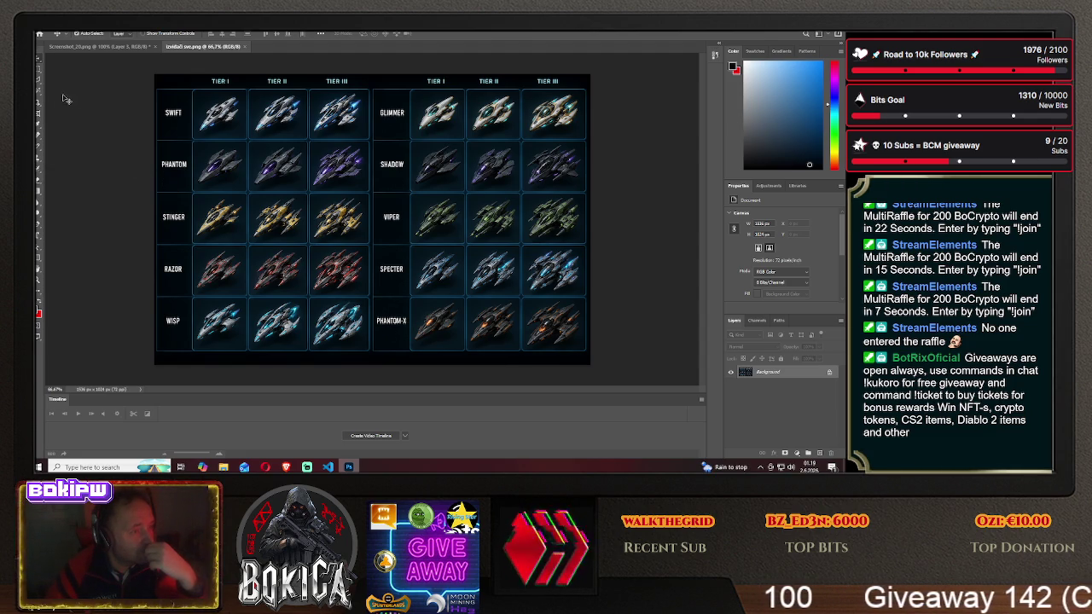
- Draw a rectangular marquee around the SWIFT Tier I cell, redrawing it until it fits
{"action": "key", "text": "m"}
{"action": "left_click_drag", "start_coordinate": [192, 90], "coordinate": [247, 142]}
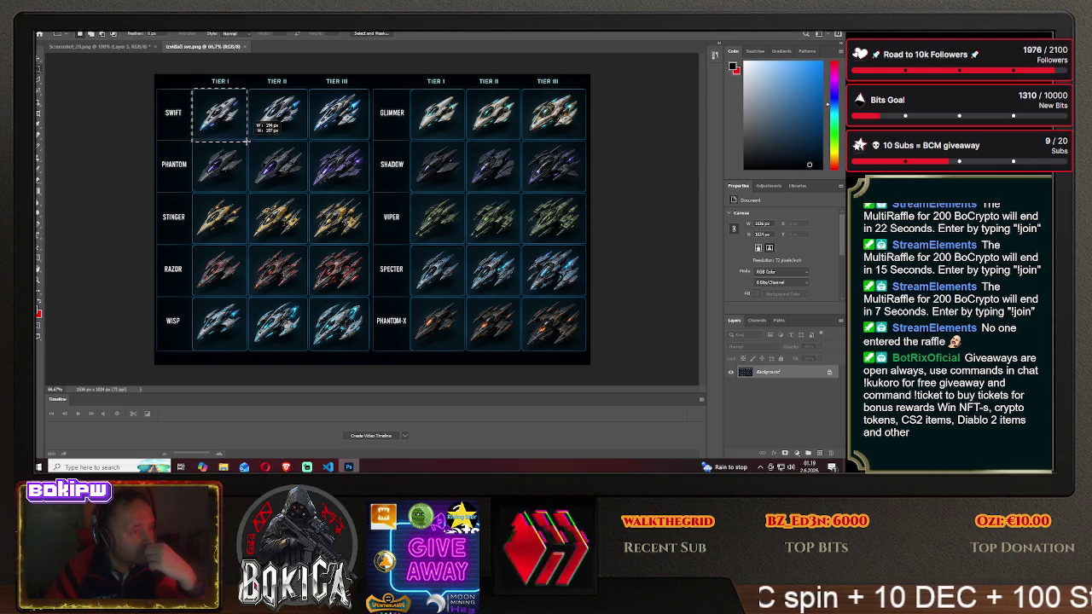
{"action": "left_click", "coordinate": [269, 164]}
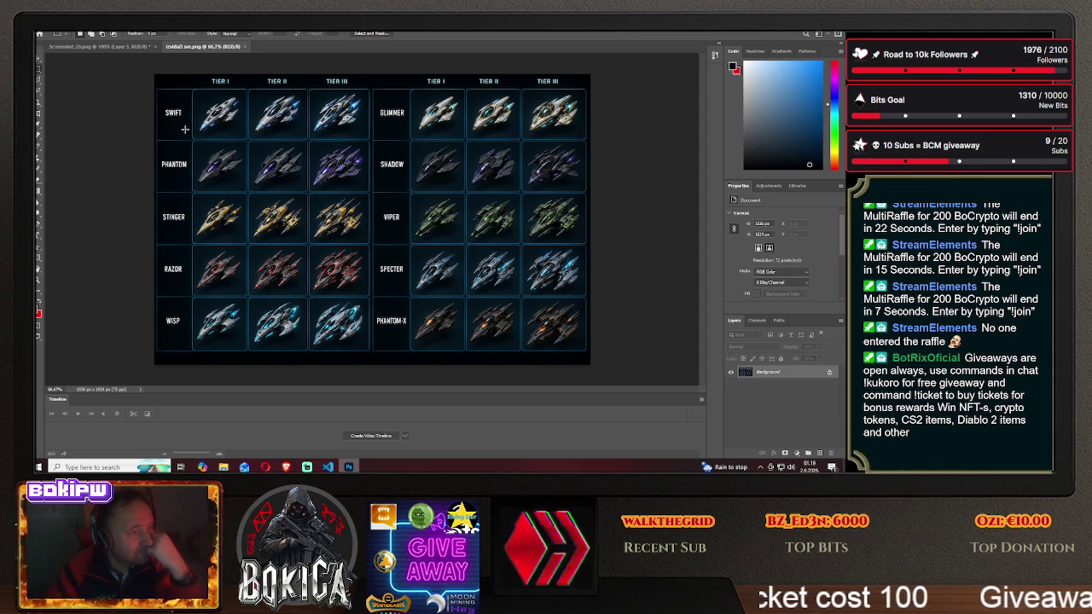
{"action": "left_click", "coordinate": [92, 48]}
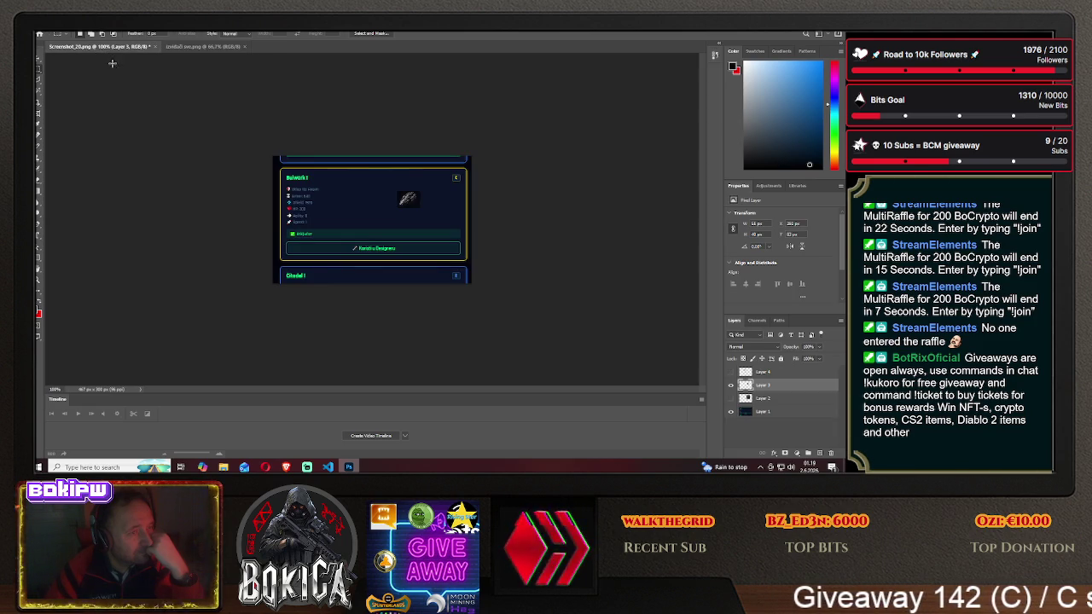
{"action": "left_click", "coordinate": [203, 46]}
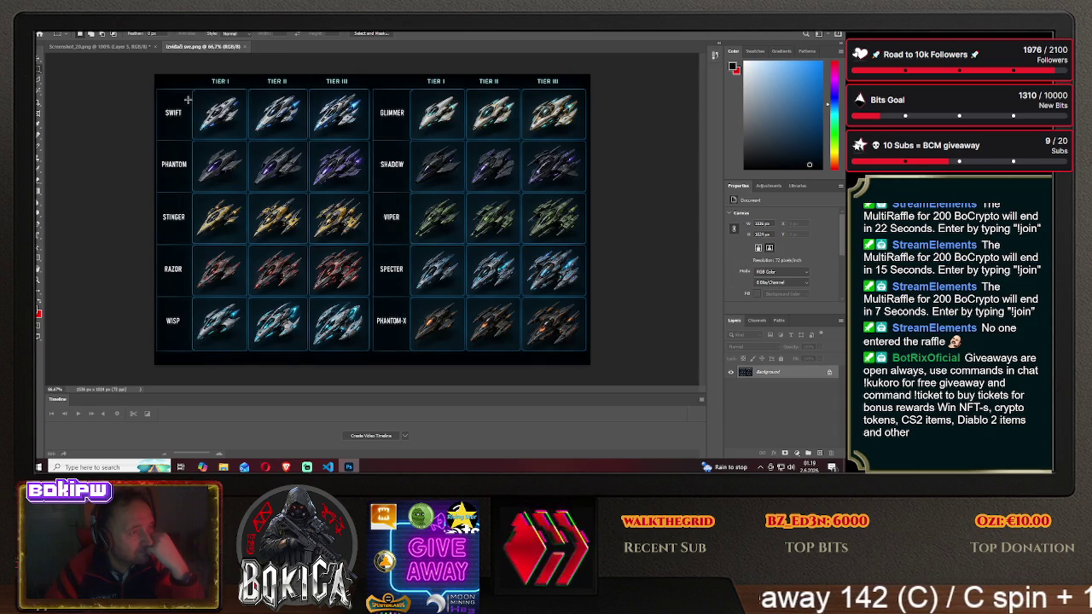
{"action": "left_click_drag", "start_coordinate": [210, 108], "coordinate": [230, 128]}
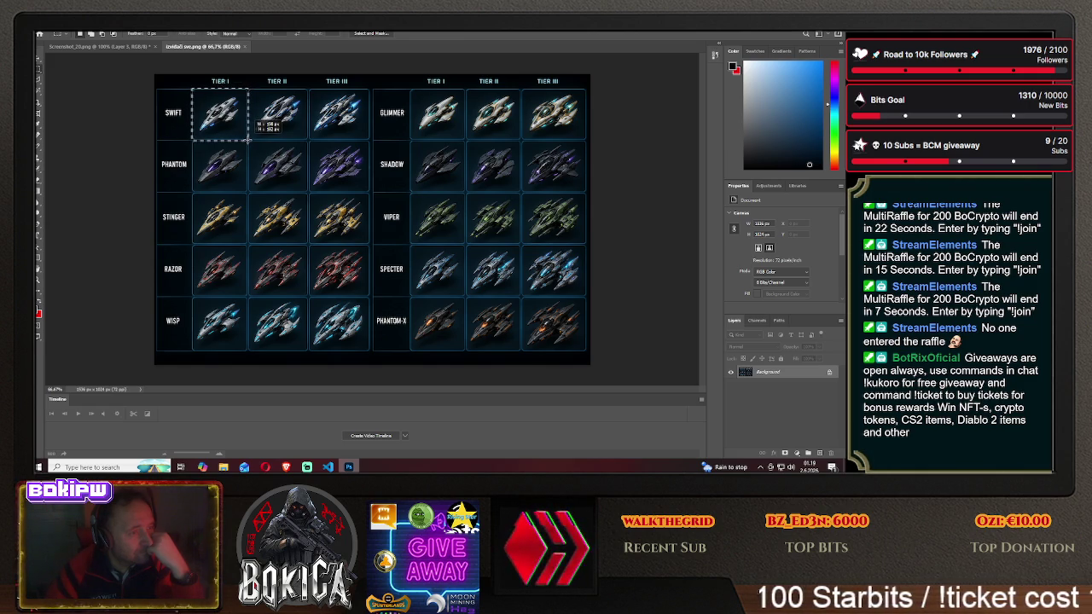
{"action": "left_click_drag", "start_coordinate": [253, 138], "coordinate": [249, 140]}
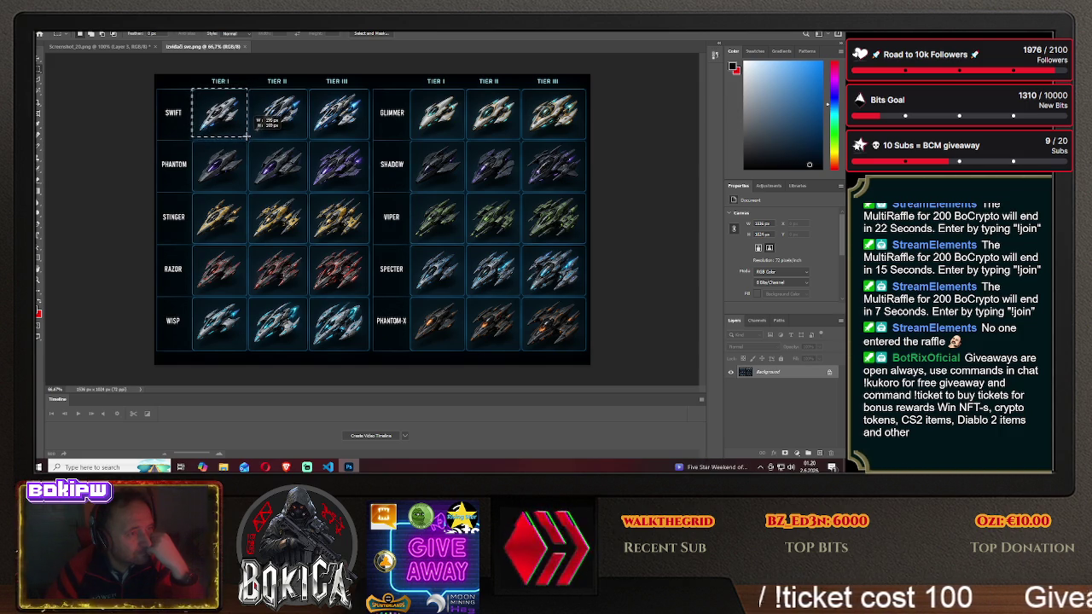
{"action": "mouse_move", "coordinate": [245, 136]}
{"action": "left_mouse_down"}
{"action": "mouse_move", "coordinate": [115, 49]}
{"action": "mouse_move", "coordinate": [411, 203]}
{"action": "left_mouse_up"}
- Place the SWIFT Tier I ship, small, inside the Bulwark I card of Screenshot_20.png
{"action": "left_click", "coordinate": [39, 60]}
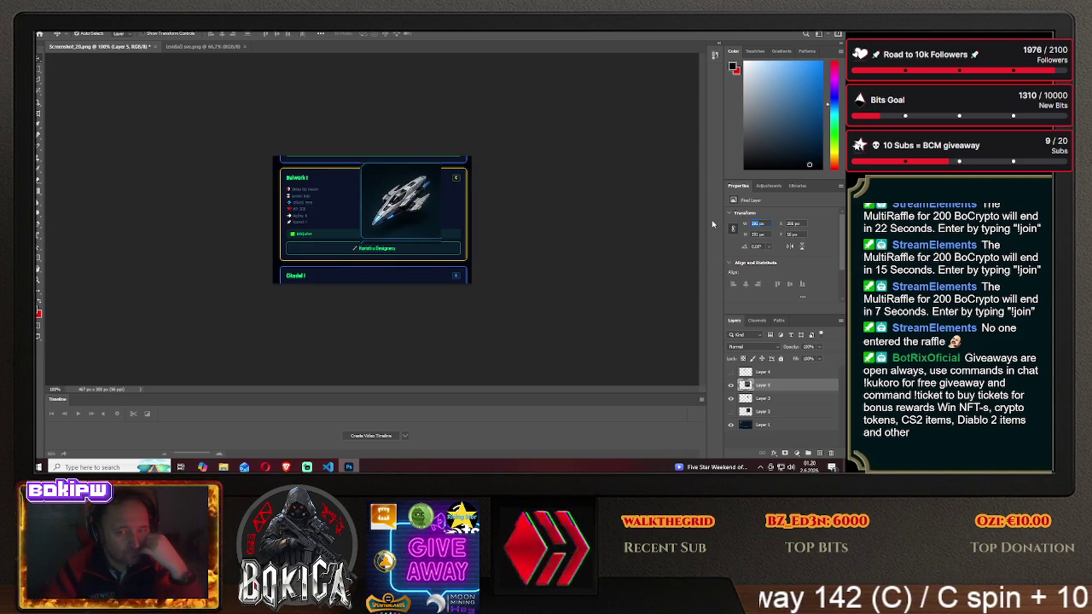
{"action": "key", "text": "ctrl+z"}
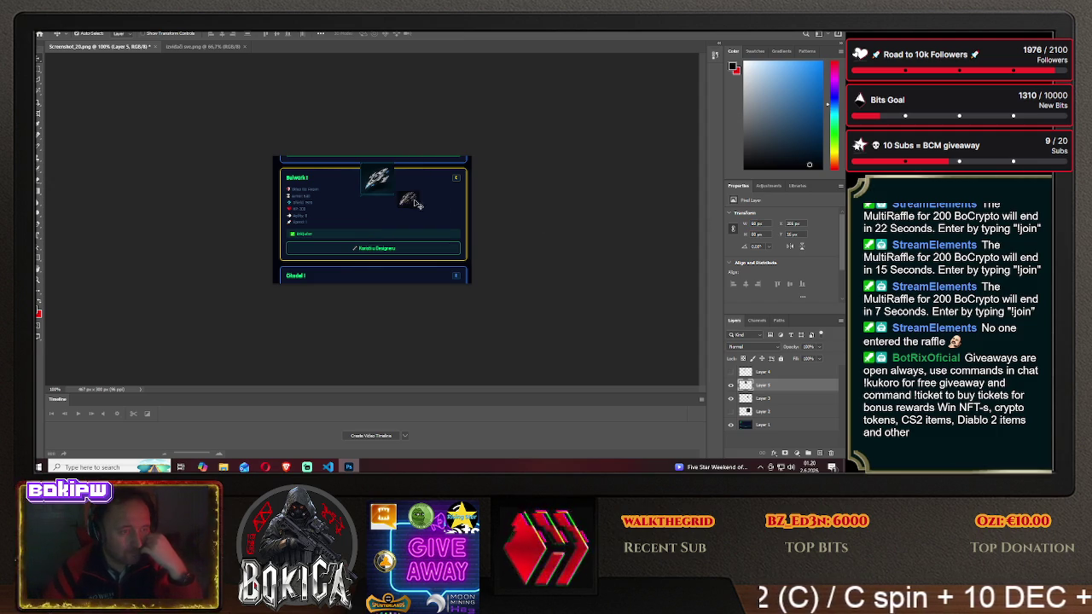
{"action": "left_click_drag", "start_coordinate": [376, 178], "coordinate": [415, 203]}
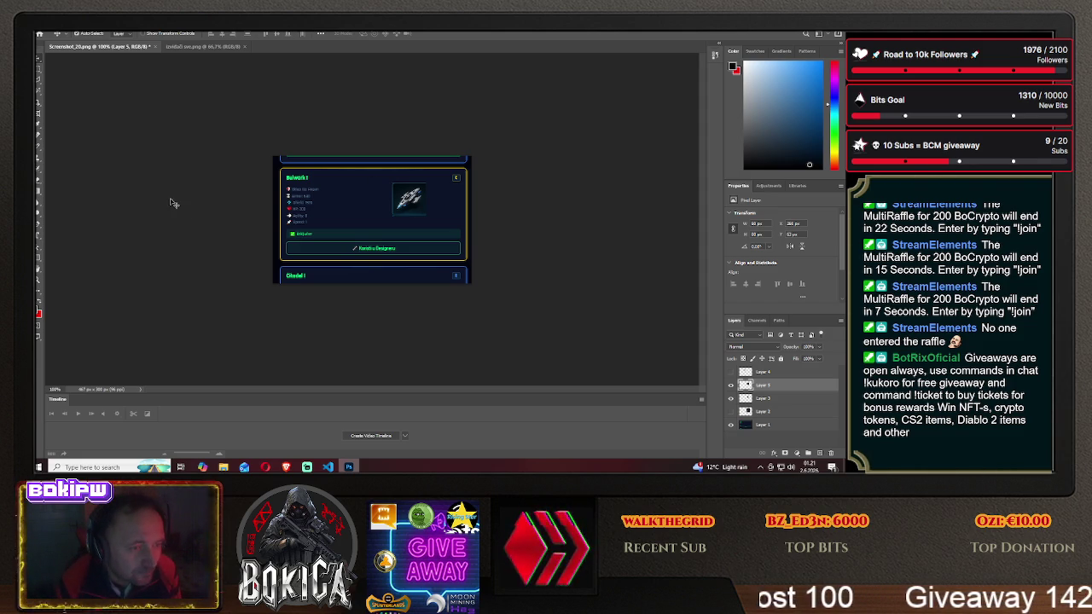
{"action": "left_click", "coordinate": [202, 46]}
- Open alchemist 1.png from F:\VAZNO\desktop sve
{"action": "left_click", "coordinate": [47, 25]}
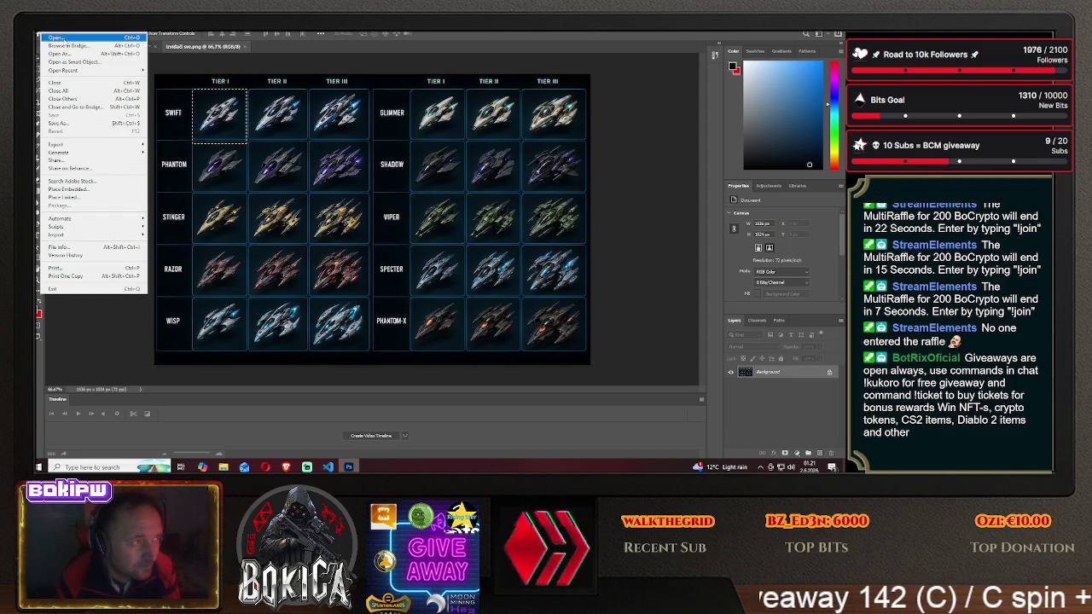
{"action": "left_click", "coordinate": [57, 38]}
{"action": "left_click", "coordinate": [62, 198]}
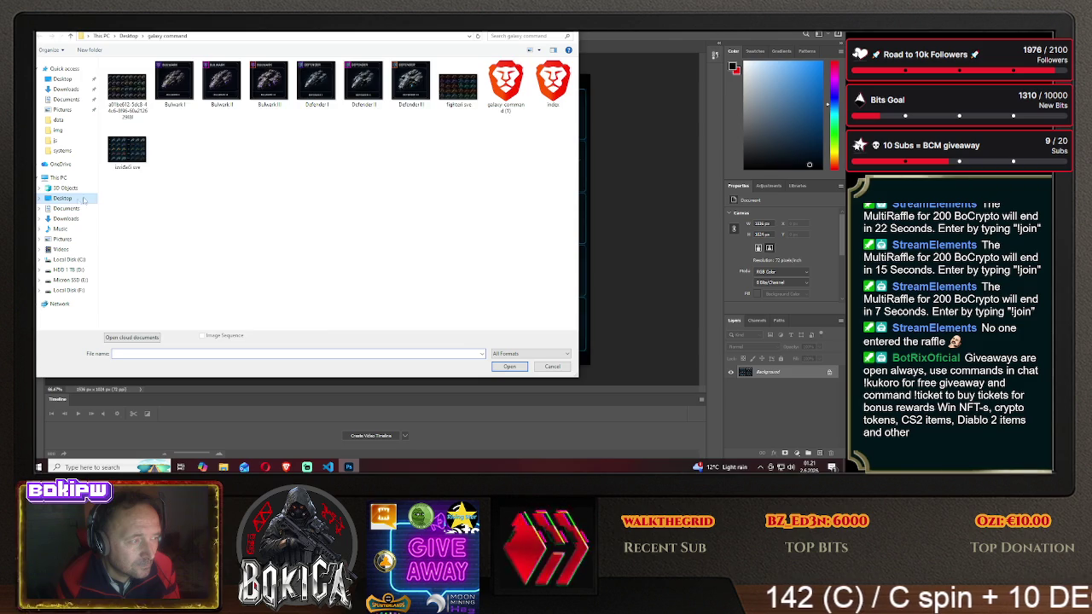
{"action": "left_click", "coordinate": [68, 290]}
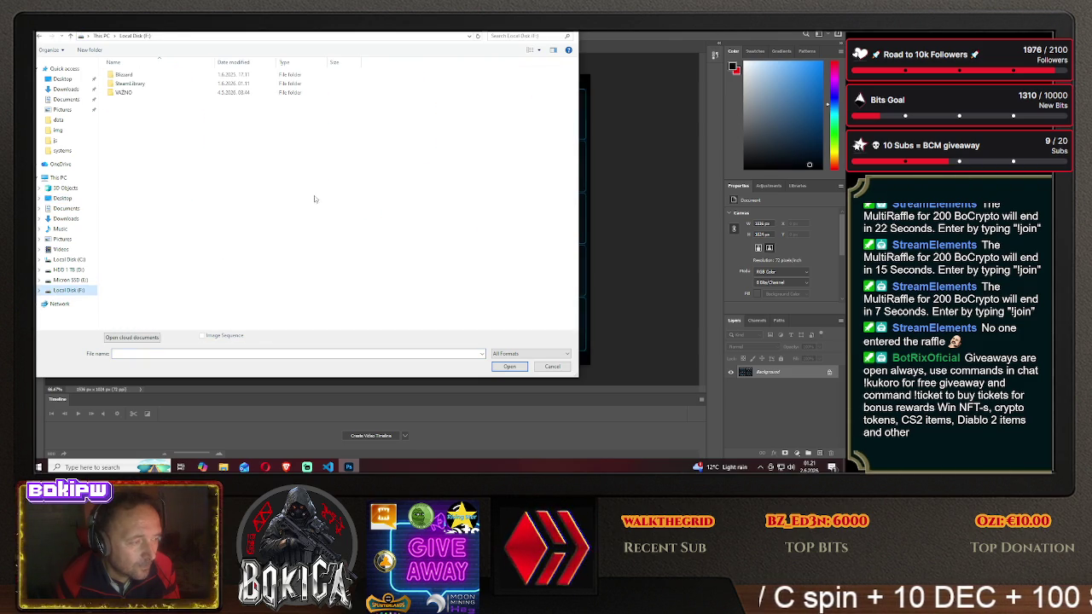
{"action": "double_click", "coordinate": [136, 91]}
{"action": "double_click", "coordinate": [128, 84]}
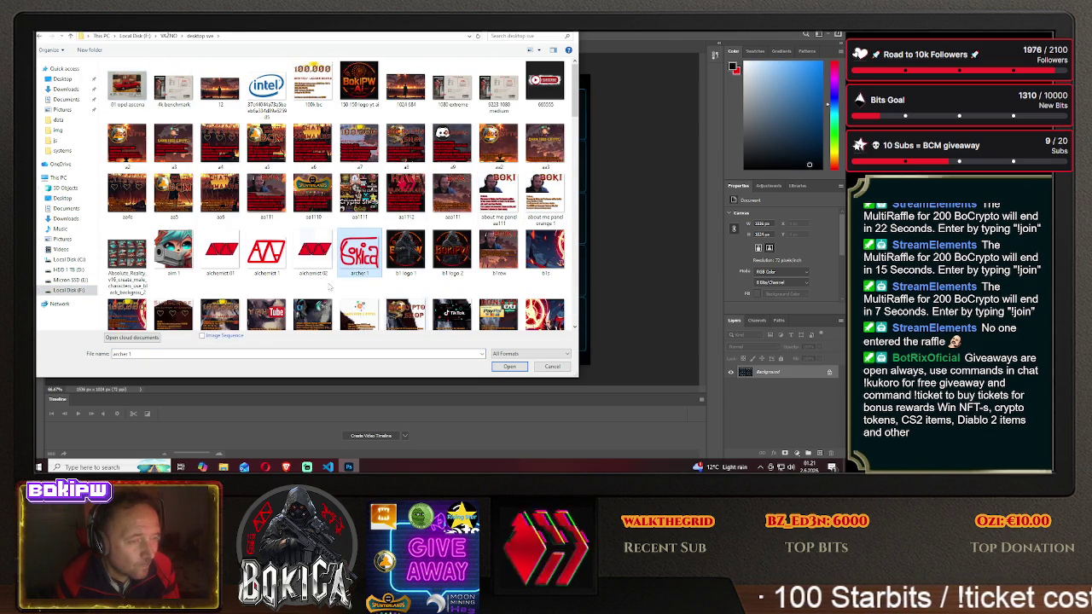
{"action": "left_click", "coordinate": [267, 251]}
{"action": "left_click", "coordinate": [503, 366]}
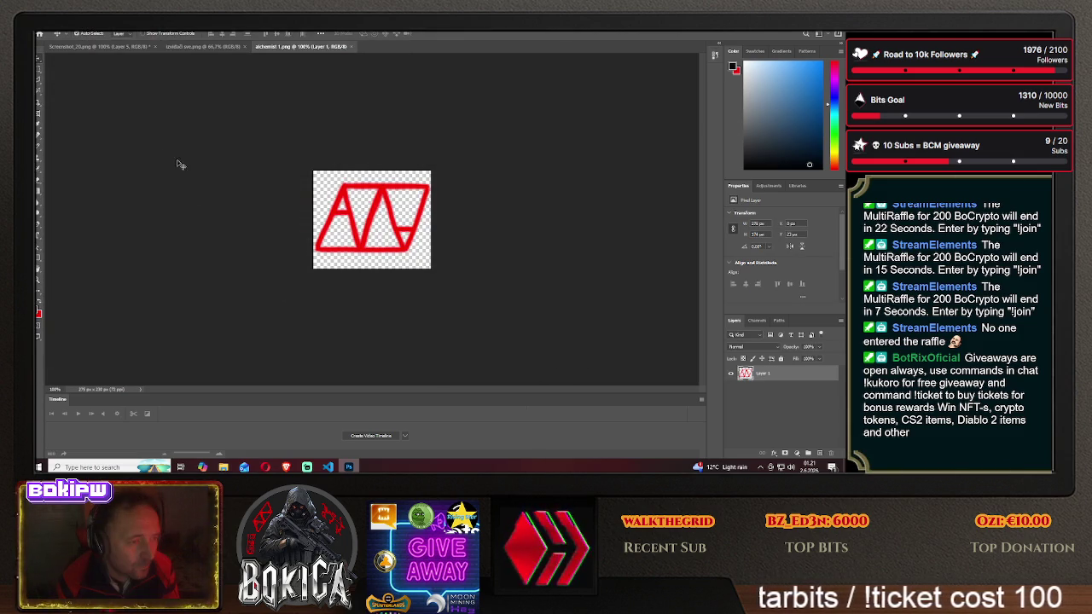
- Marquee-select the red logo and delete it, leaving a transparent canvas
{"action": "left_click", "coordinate": [38, 70]}
{"action": "left_click_drag", "start_coordinate": [313, 171], "coordinate": [432, 269]}
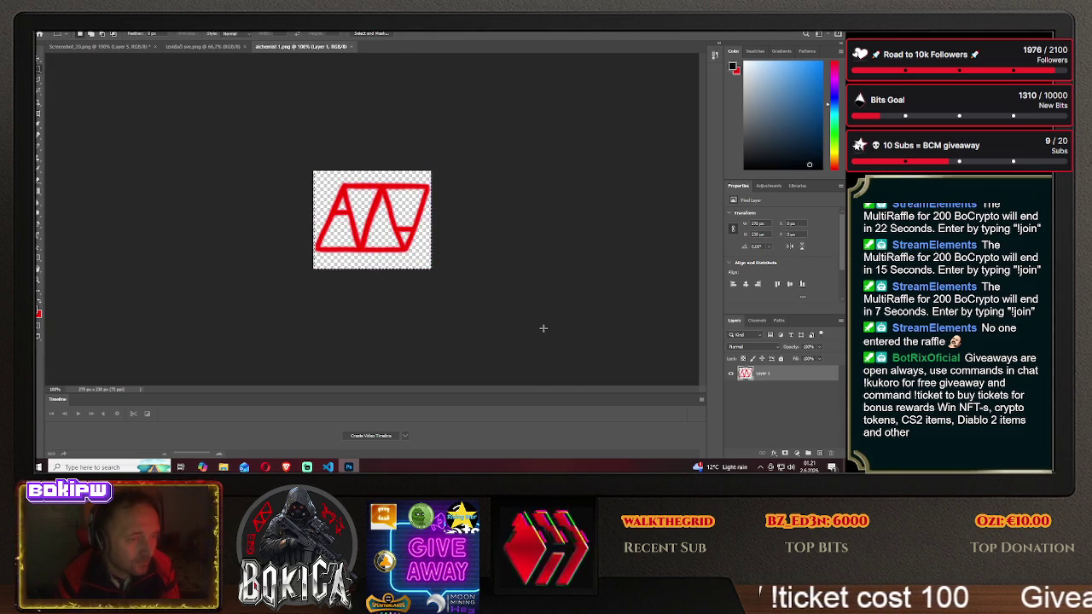
{"action": "key", "text": "Delete"}
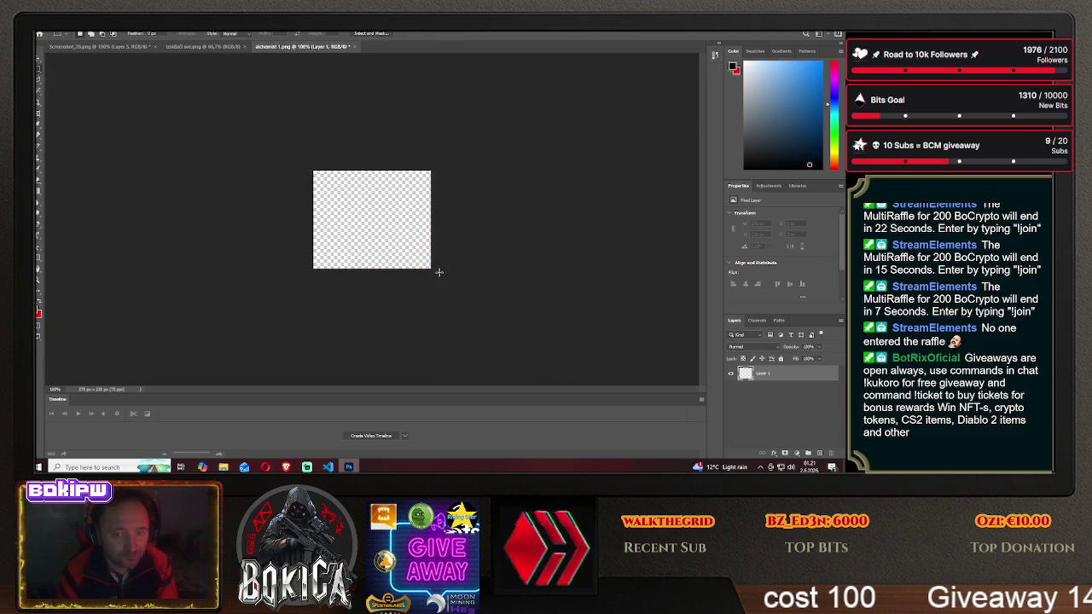
{"action": "left_click", "coordinate": [77, 28]}
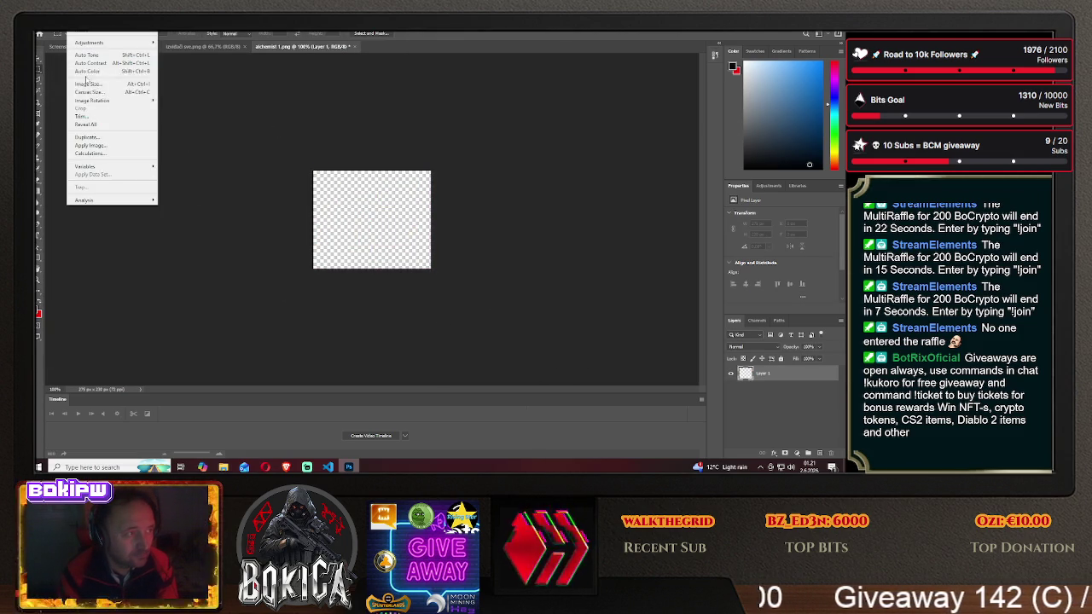
- Reselect the SWIFT Tier I ship cell in the ship grid document
{"action": "key", "text": "Escape"}
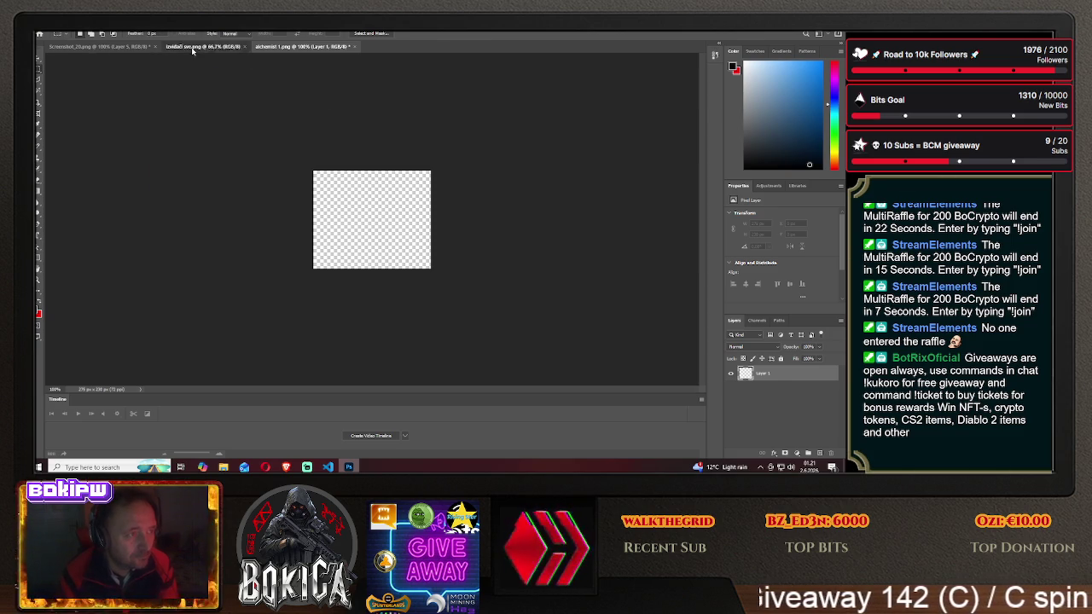
{"action": "left_click", "coordinate": [202, 47]}
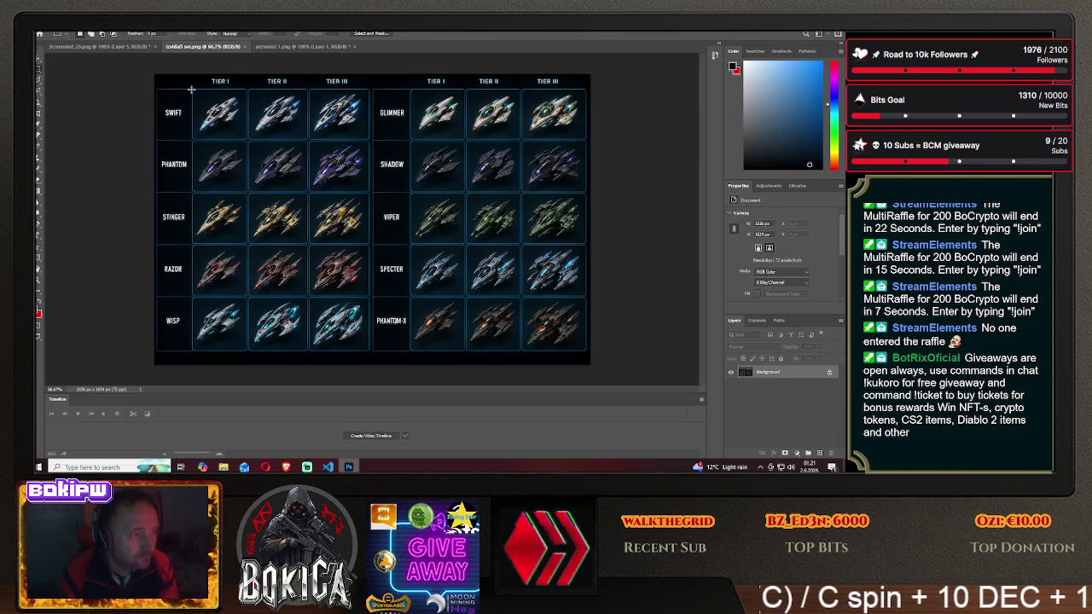
{"action": "left_click_drag", "start_coordinate": [192, 89], "coordinate": [247, 139]}
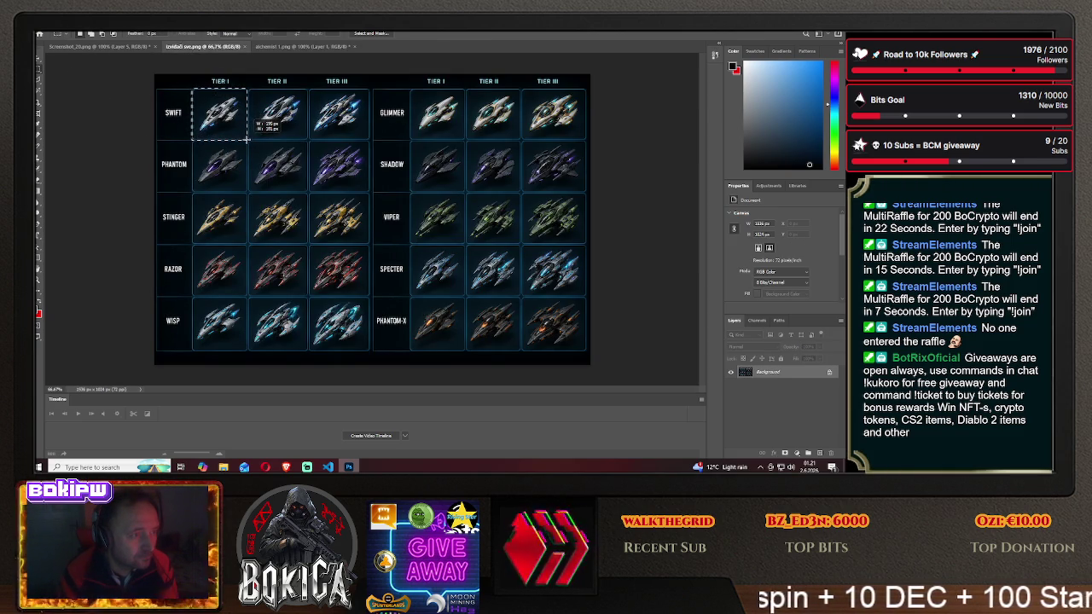
{"action": "left_click_drag", "start_coordinate": [247, 139], "coordinate": [247, 140]}
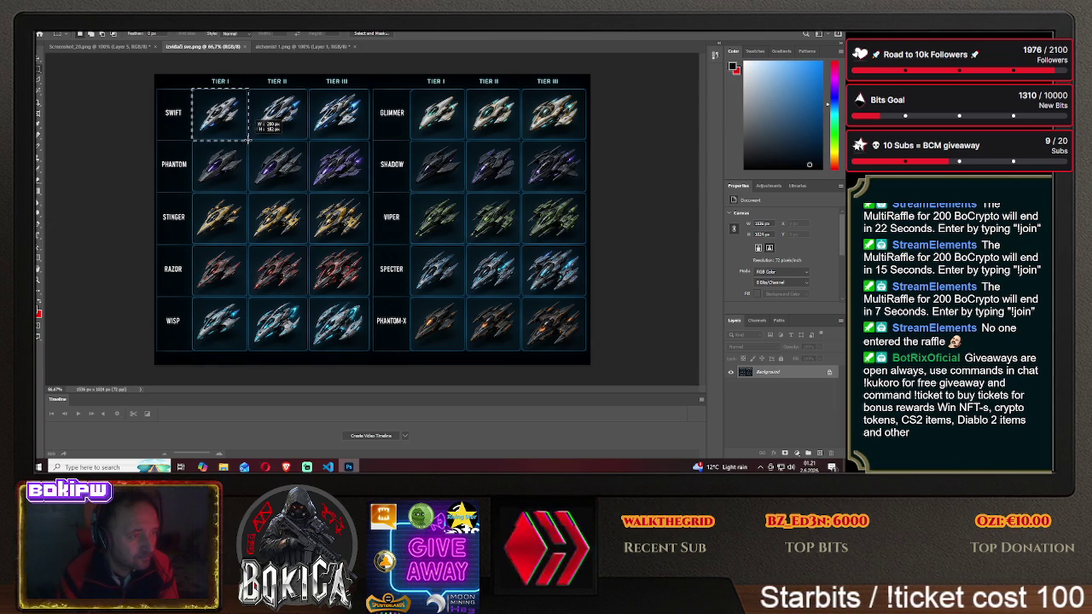
- Resize the blank alchemist 1 image to 200 × 200 pixels
{"action": "left_click", "coordinate": [303, 46]}
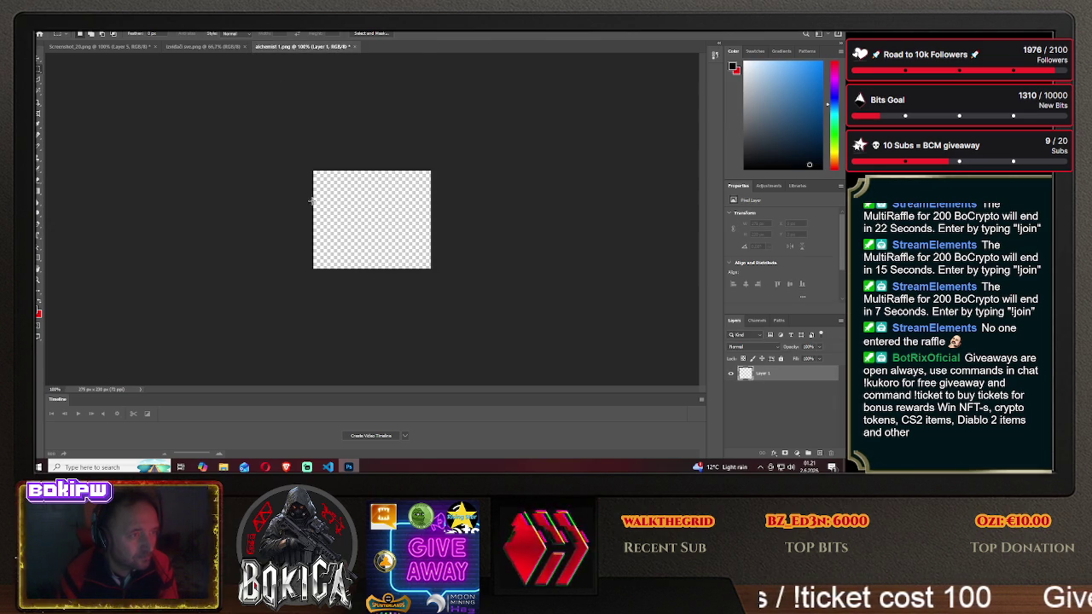
{"action": "left_click", "coordinate": [70, 33]}
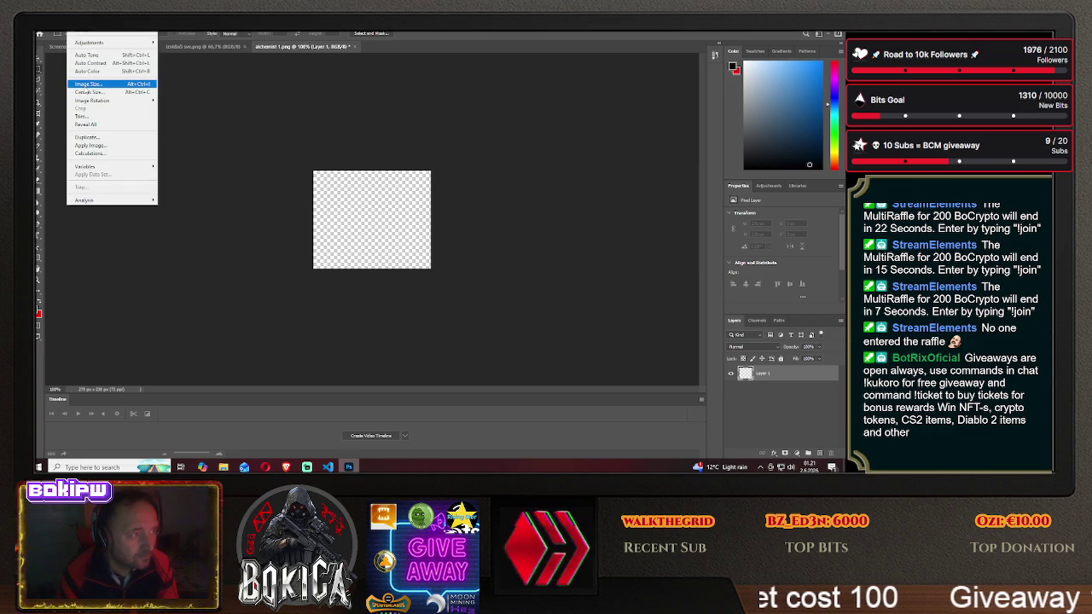
{"action": "left_click", "coordinate": [94, 82]}
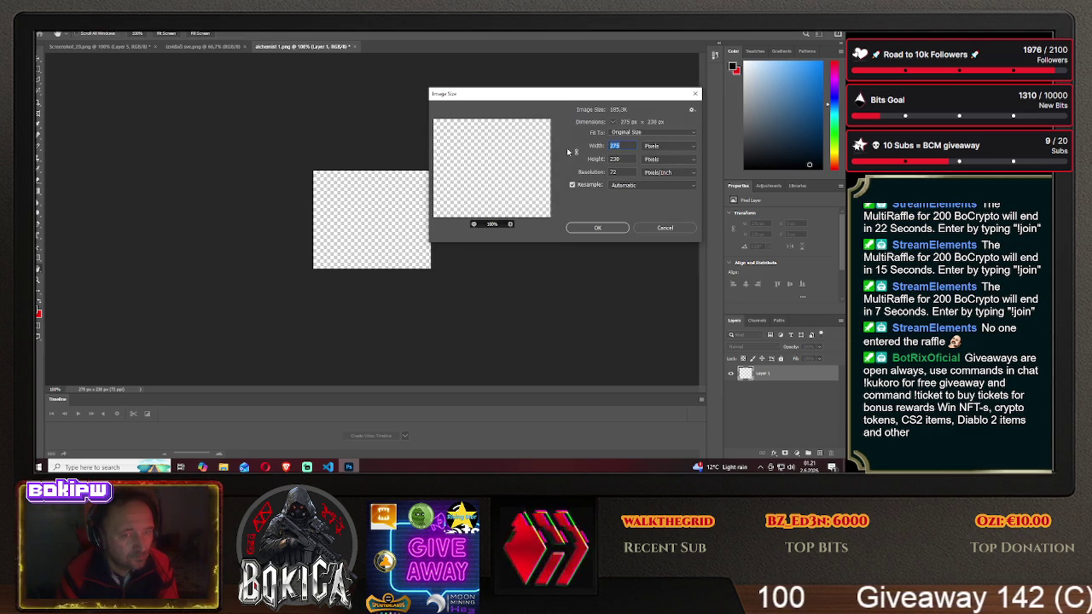
{"action": "left_click_drag", "start_coordinate": [624, 145], "coordinate": [598, 146]}
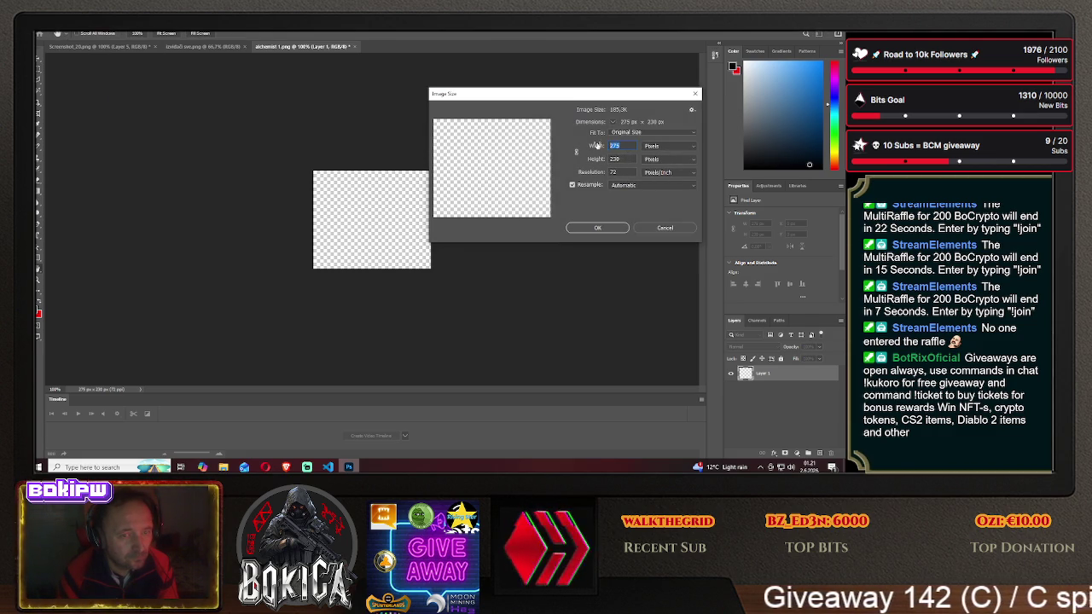
{"action": "type", "text": "200"}
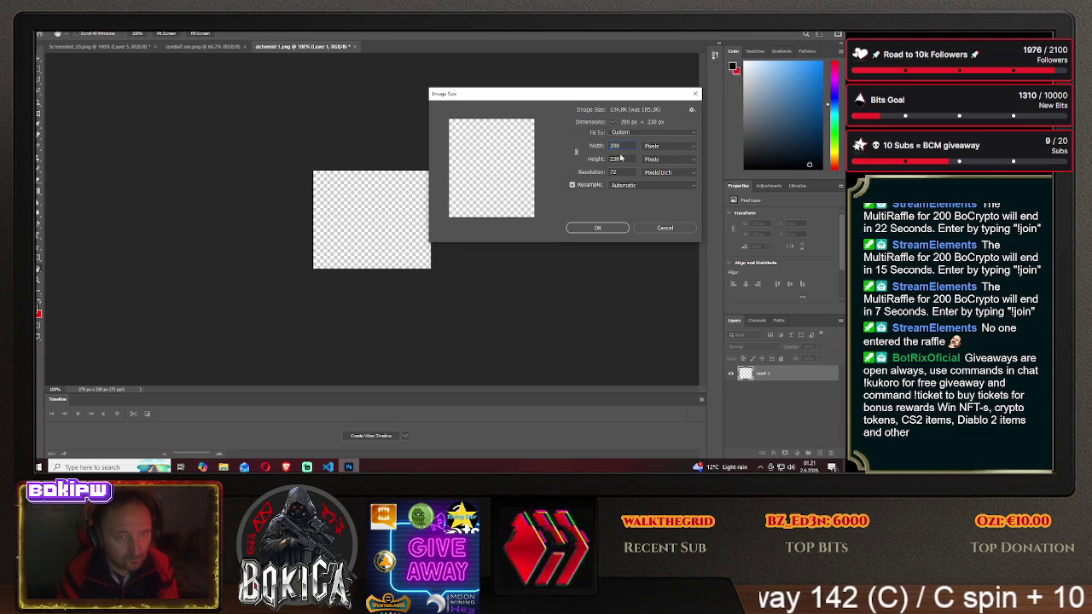
{"action": "type", "text": "00"}
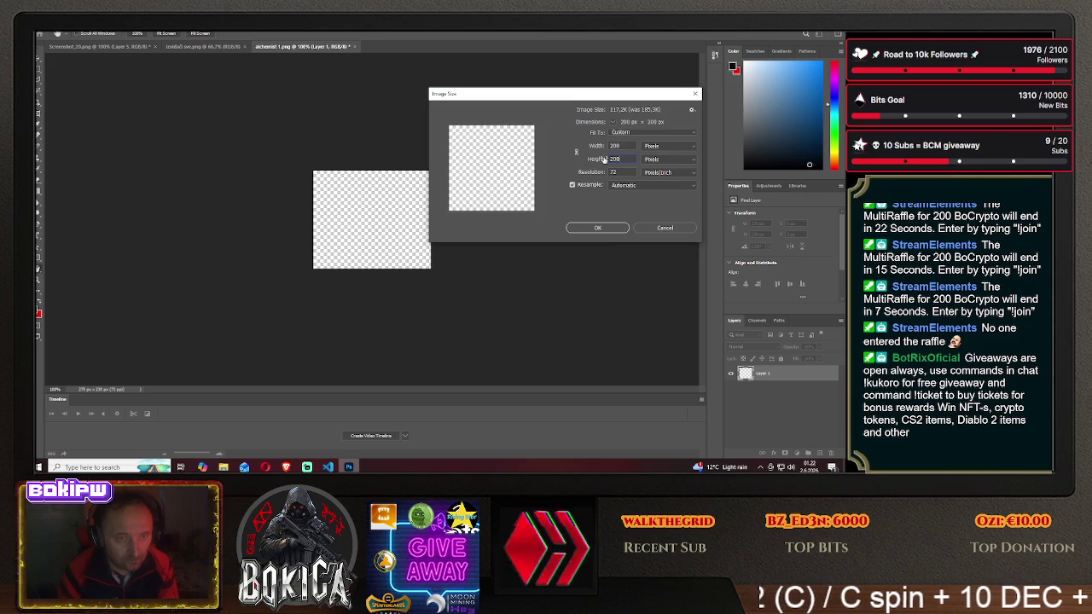
{"action": "left_click", "coordinate": [597, 228]}
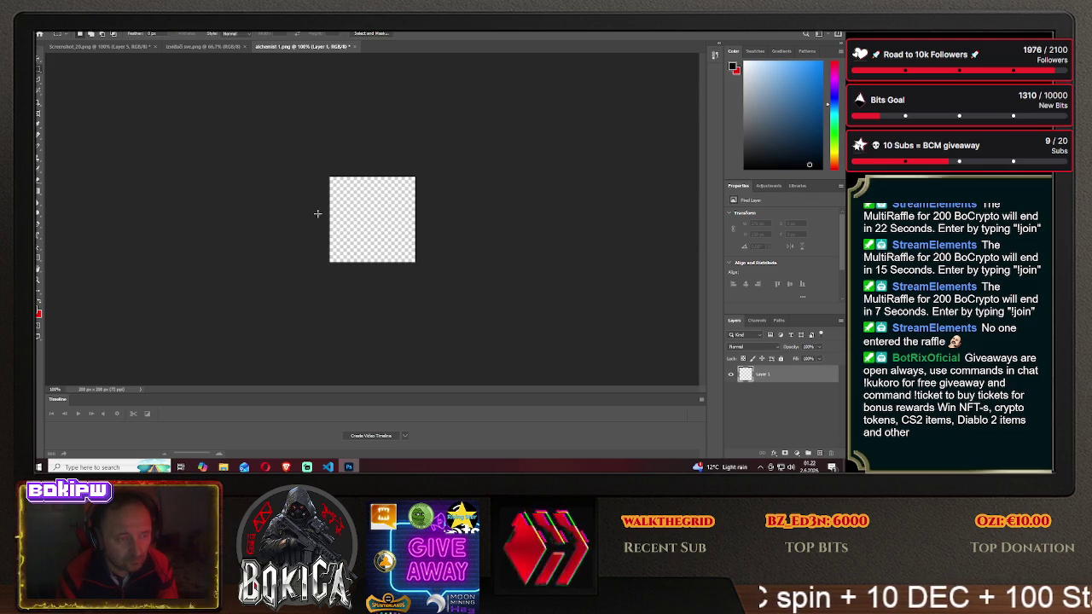
{"action": "left_click", "coordinate": [203, 46]}
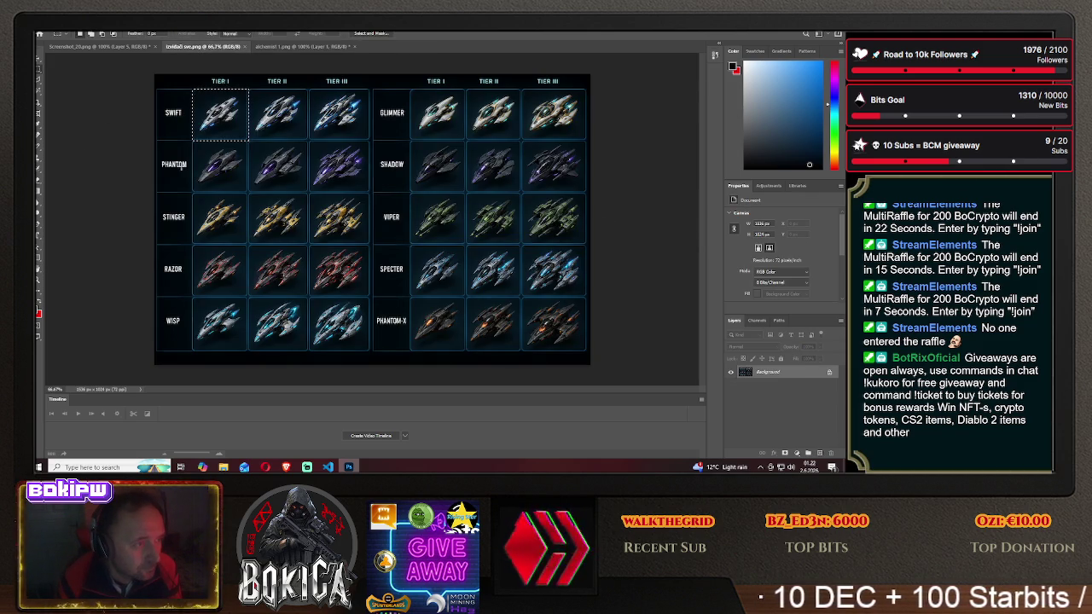
- Drag the selected Swift Tier I cell onto the alchemist 1 canvas and centre it
{"action": "left_click", "coordinate": [182, 82]}
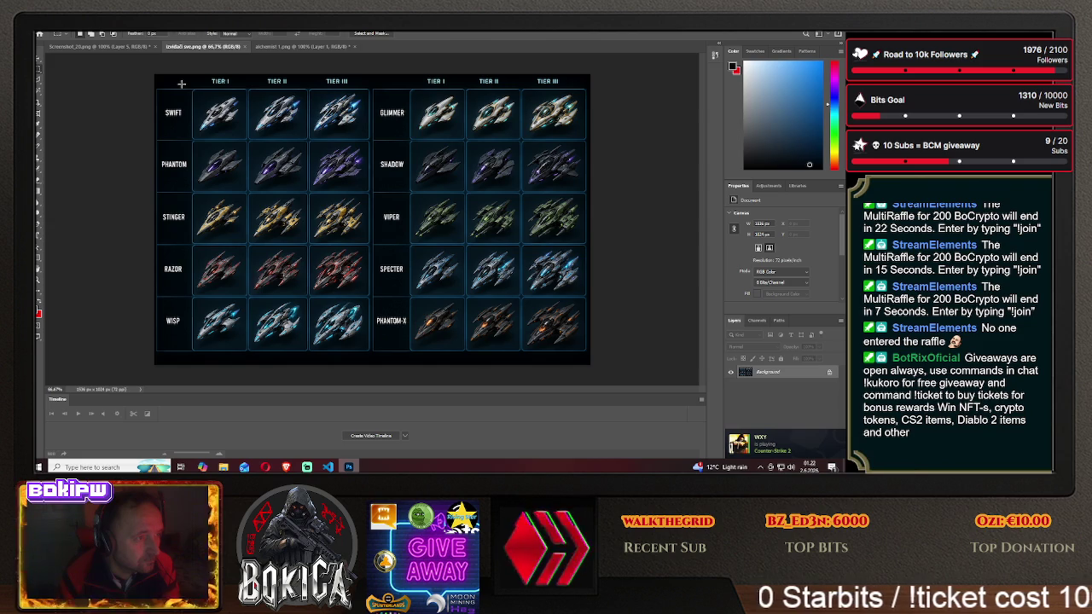
{"action": "left_click_drag", "start_coordinate": [192, 98], "coordinate": [253, 150]}
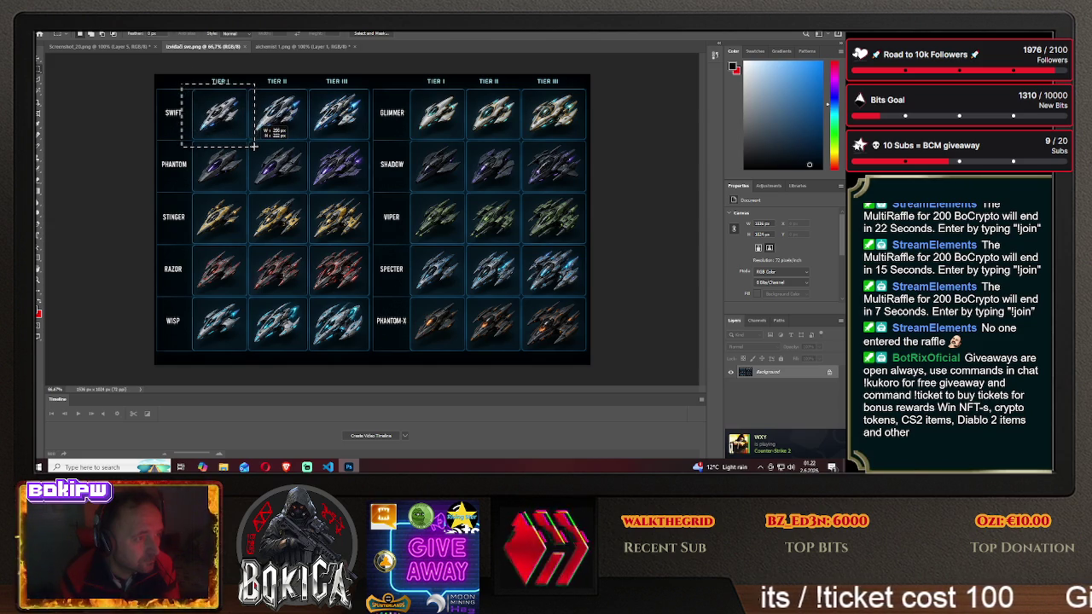
{"action": "key", "text": "v"}
{"action": "left_click_drag", "start_coordinate": [228, 114], "coordinate": [391, 222]}
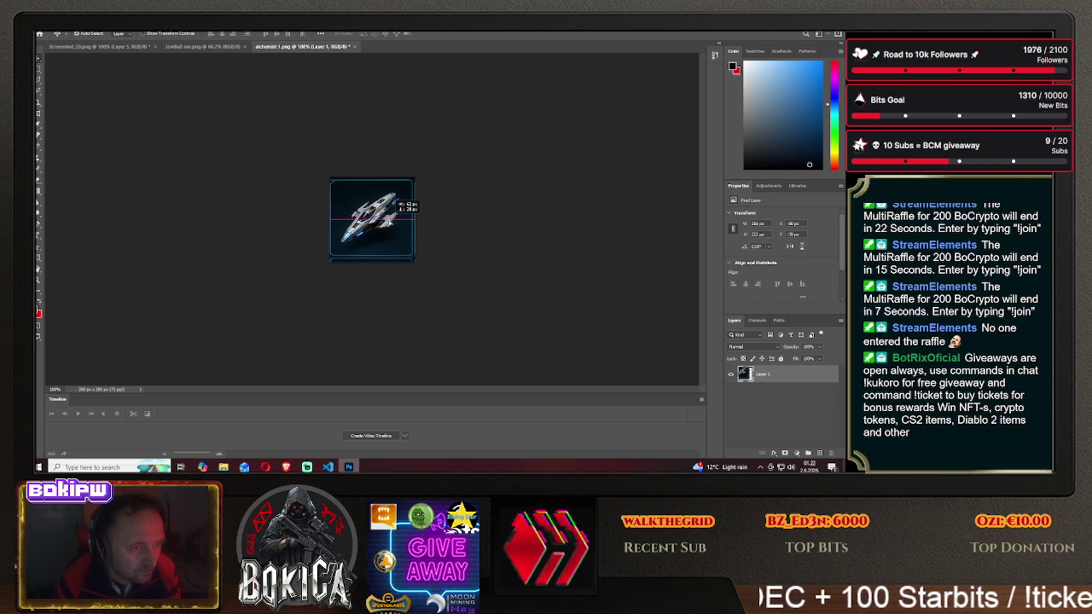
{"action": "left_click_drag", "start_coordinate": [390, 224], "coordinate": [389, 224]}
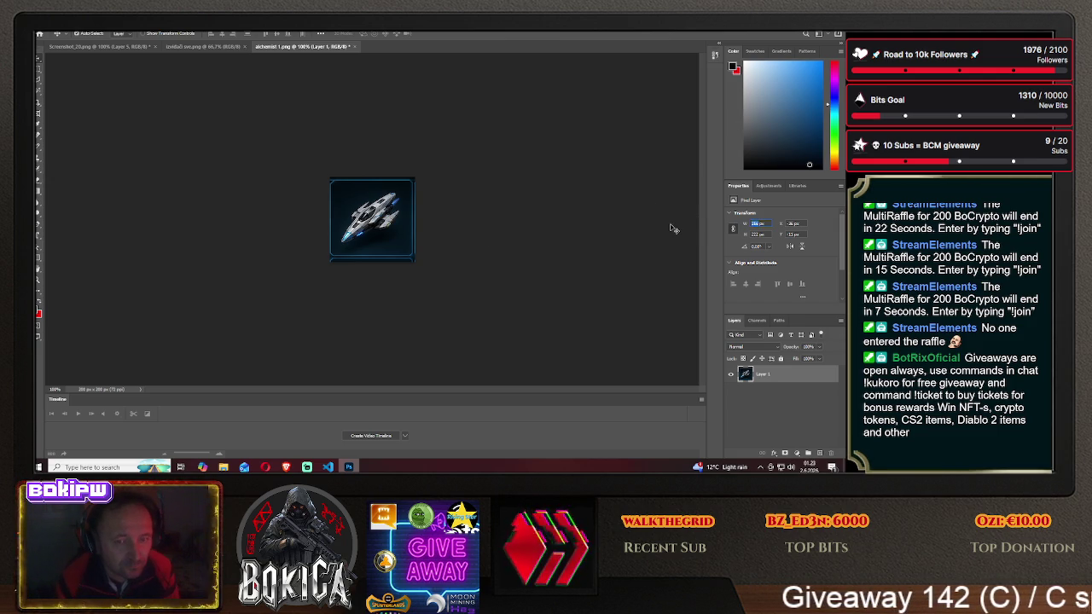
- Reselect Layer 1 and open Image Size for the 200 × 200 alchemist 1 icon
{"action": "left_click", "coordinate": [565, 247]}
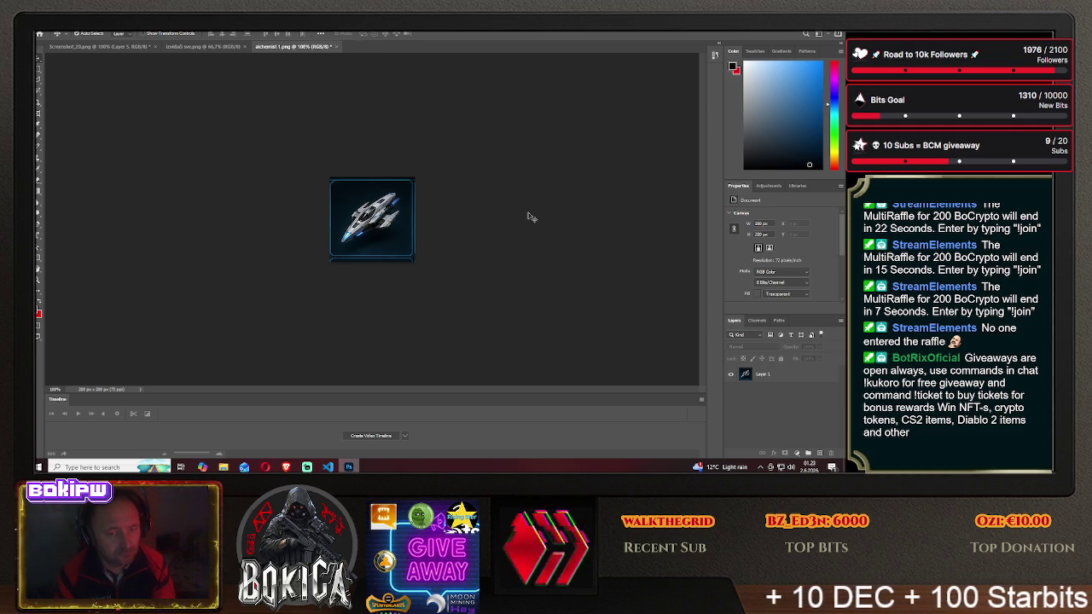
{"action": "left_click", "coordinate": [786, 378]}
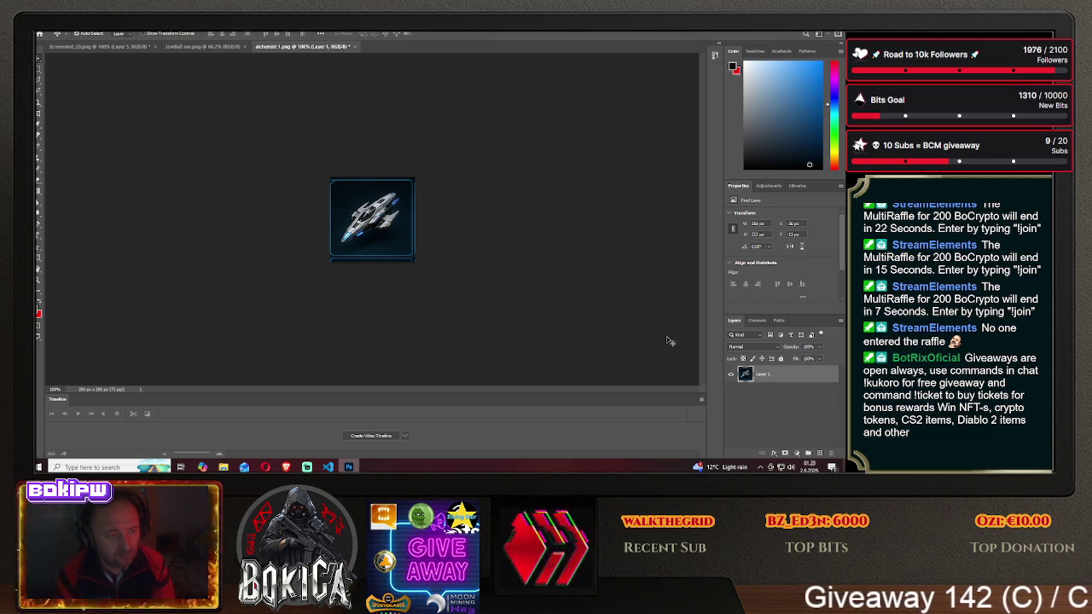
{"action": "left_click", "coordinate": [83, 29]}
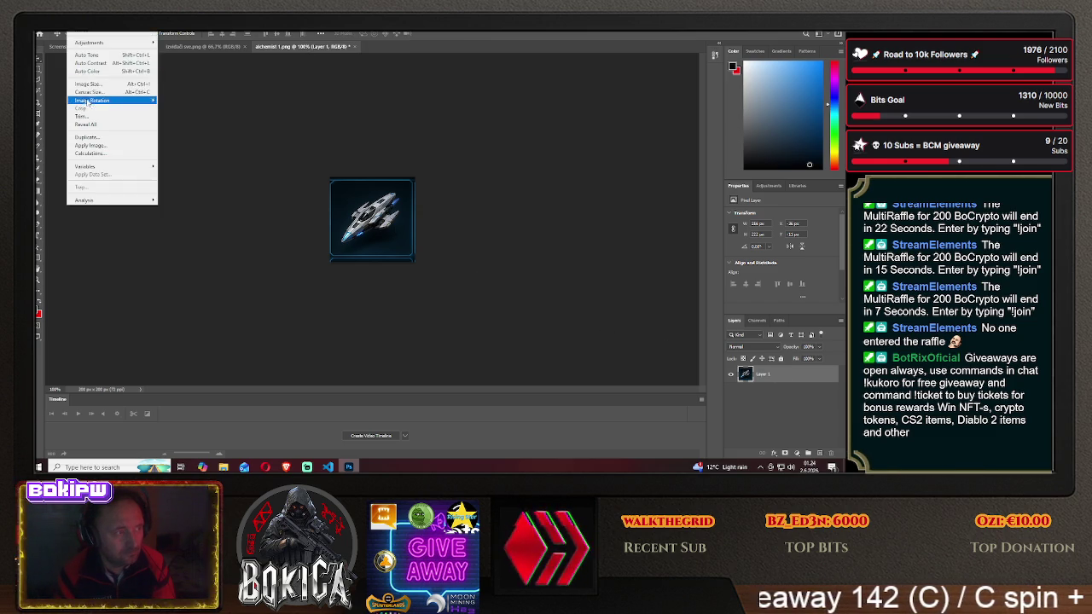
{"action": "left_click", "coordinate": [94, 84]}
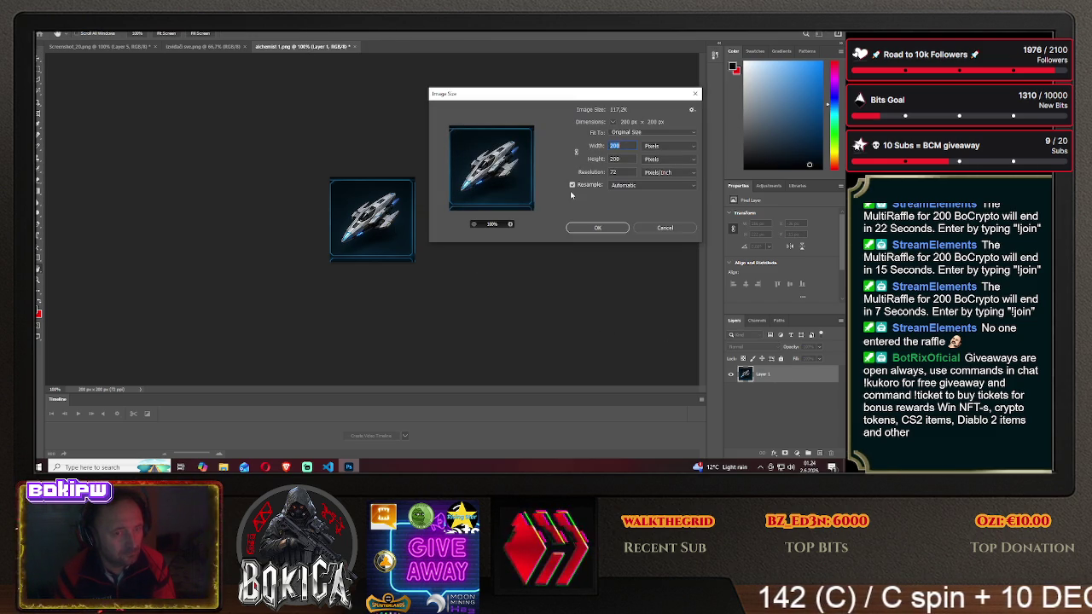
- Confirm the 200 × 200 size with proportions linked, then nudge the ship into place
{"action": "left_click", "coordinate": [576, 152]}
{"action": "left_click", "coordinate": [598, 228]}
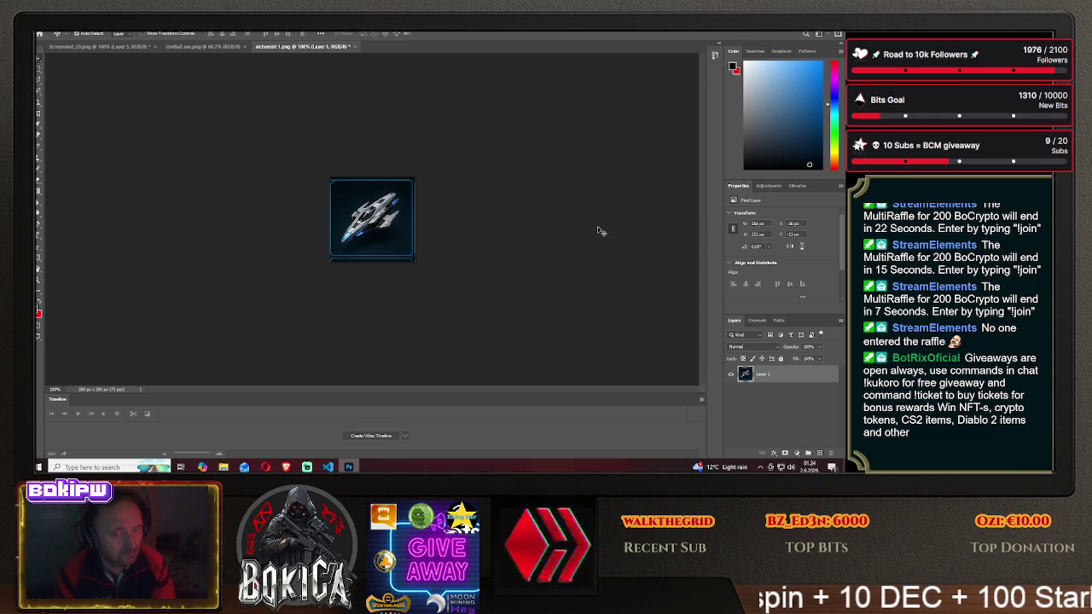
{"action": "left_click", "coordinate": [550, 259]}
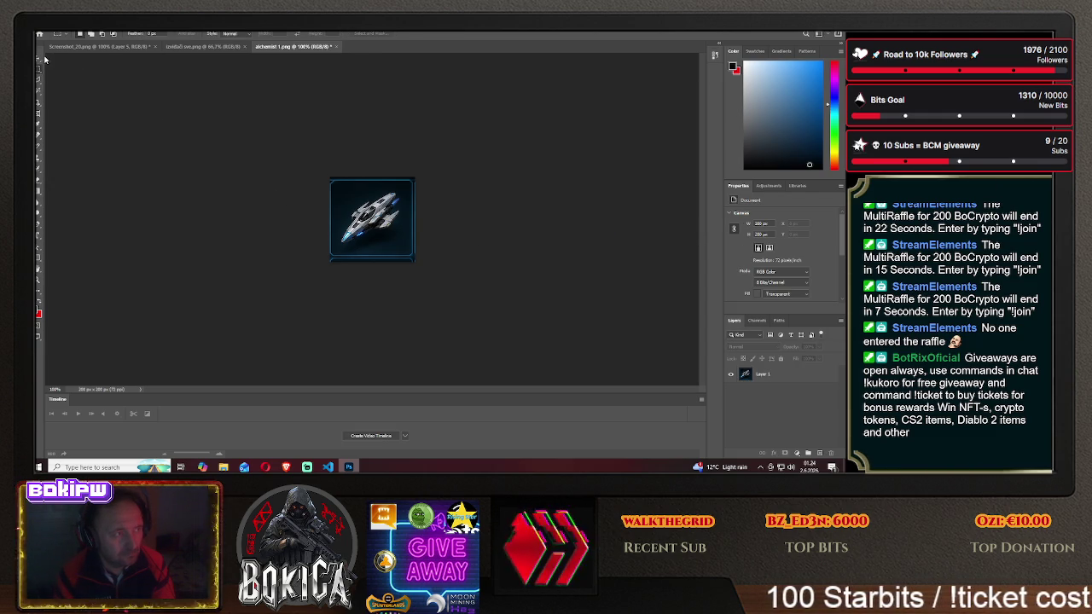
{"action": "mouse_move", "coordinate": [411, 212]}
{"action": "left_mouse_down"}
{"action": "mouse_move", "coordinate": [426, 199]}
{"action": "mouse_move", "coordinate": [424, 211]}
{"action": "mouse_move", "coordinate": [386, 195]}
{"action": "mouse_move", "coordinate": [387, 216]}
{"action": "left_mouse_up"}
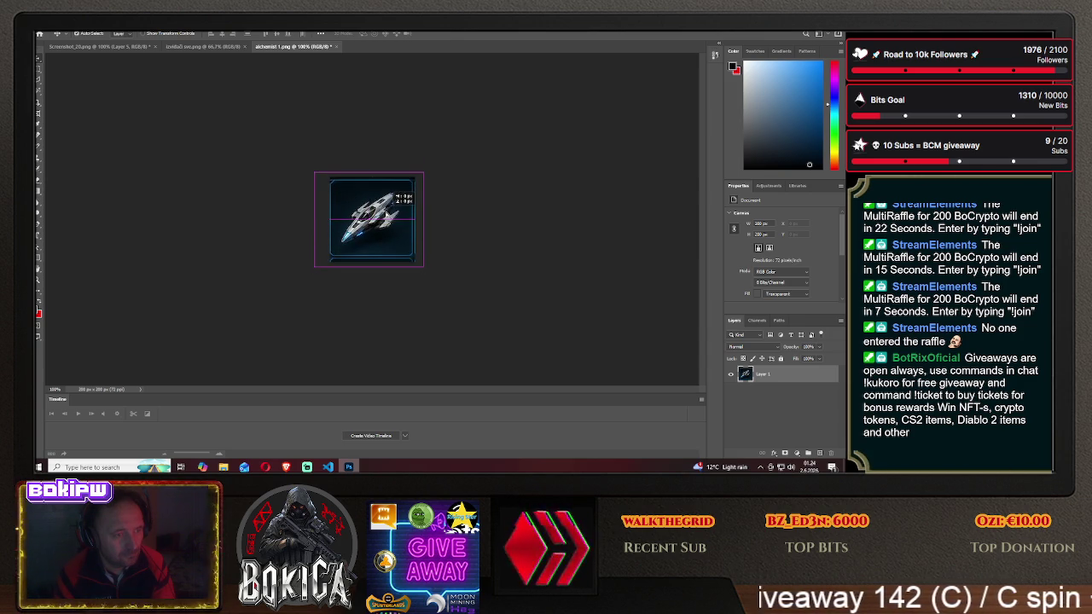
{"action": "left_click_drag", "start_coordinate": [388, 216], "coordinate": [381, 217]}
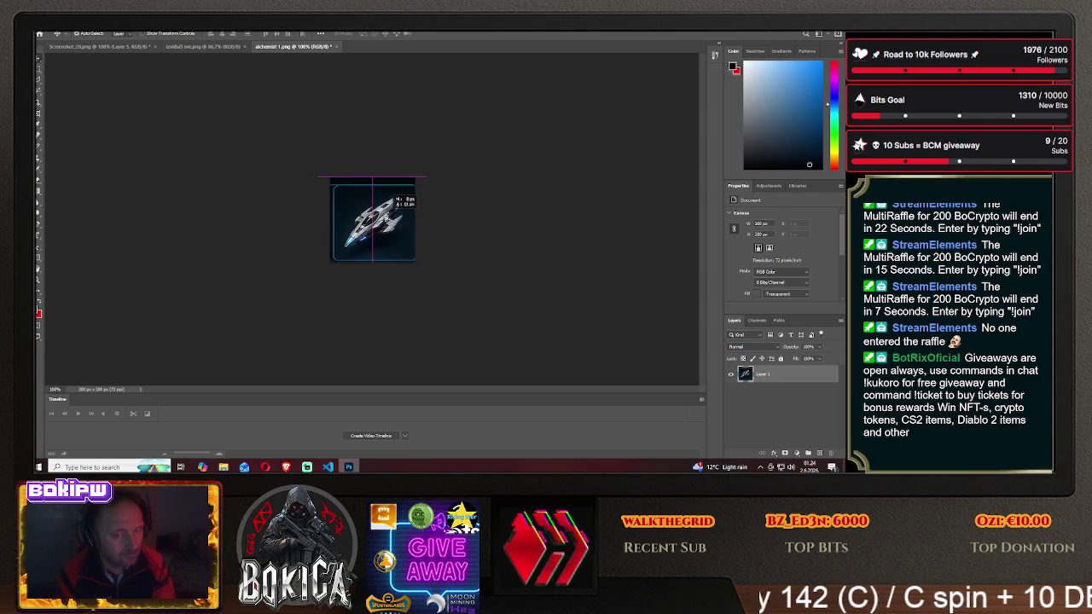
{"action": "left_click_drag", "start_coordinate": [381, 217], "coordinate": [384, 217]}
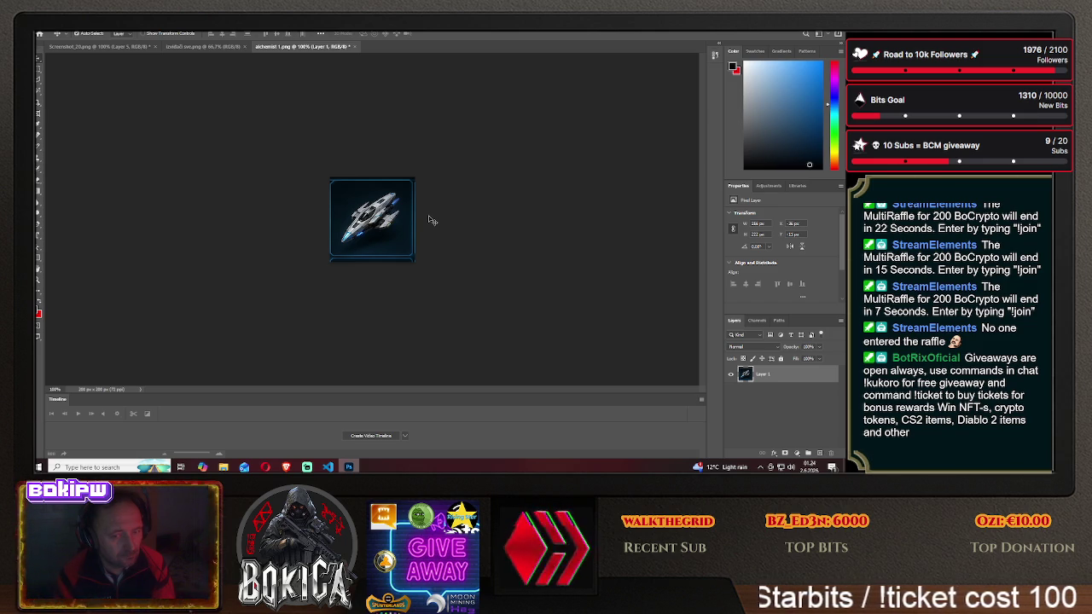
- Glance at the ship grid, then toggle Layer 1's visibility off and back on
{"action": "left_click", "coordinate": [204, 46]}
{"action": "left_click", "coordinate": [313, 48]}
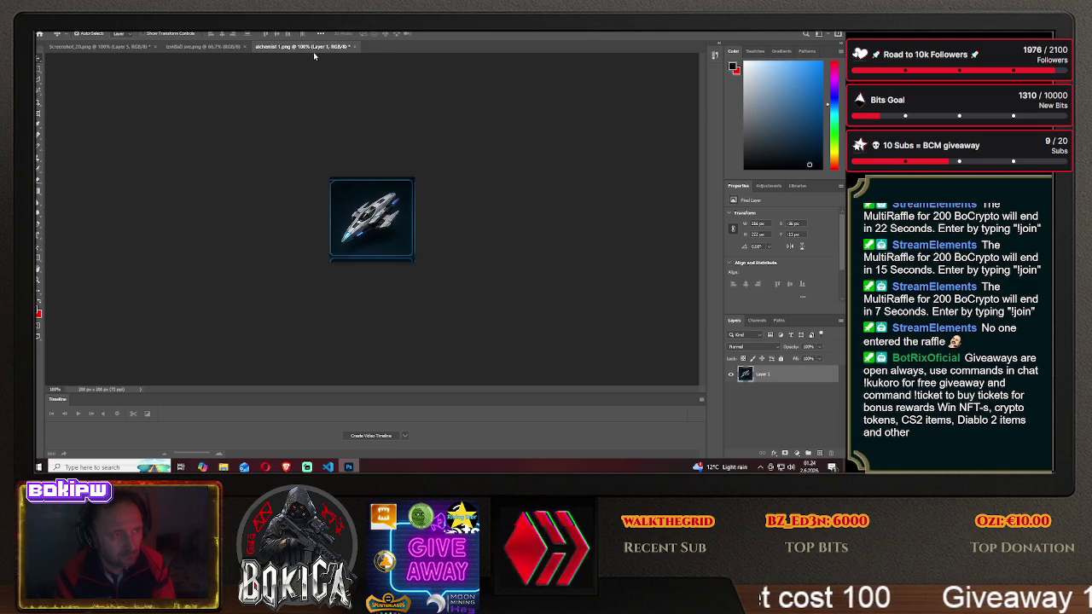
{"action": "left_click", "coordinate": [729, 375]}
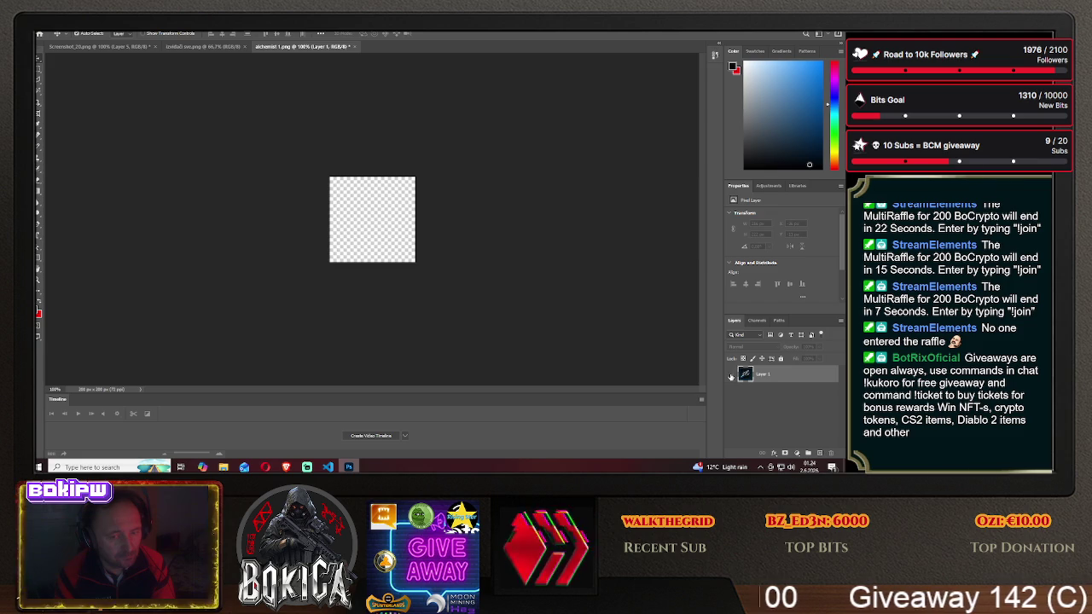
{"action": "left_click", "coordinate": [731, 377]}
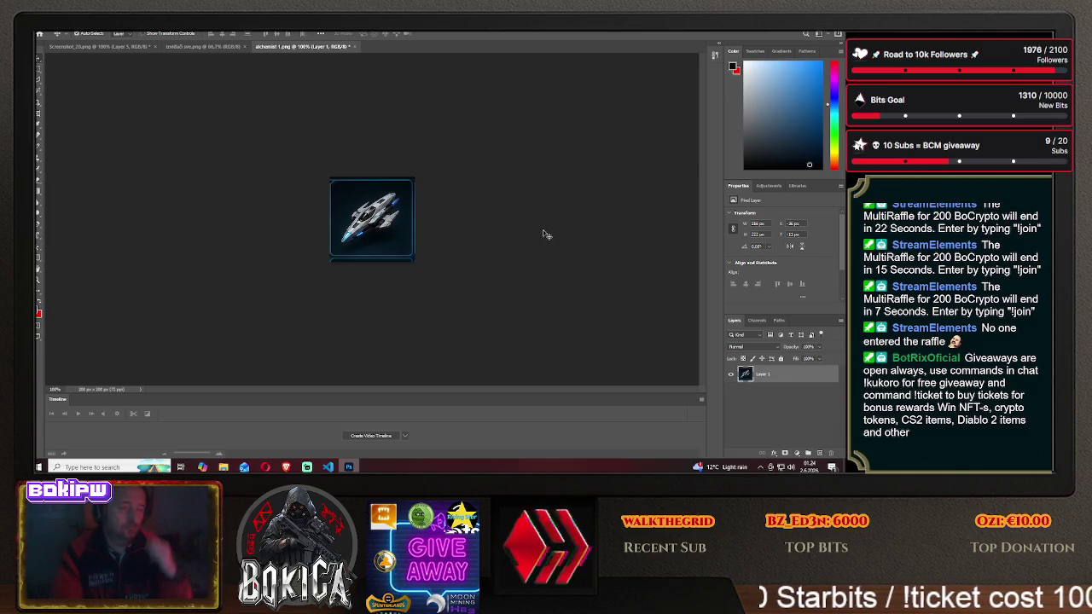
{"action": "key", "text": "alt+f"}
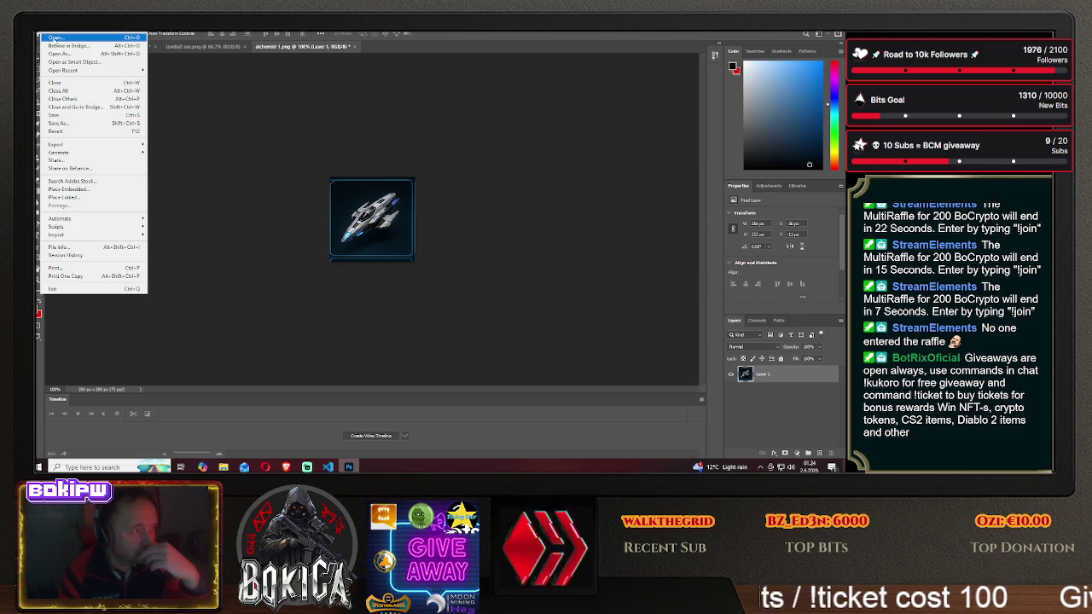
- Open the handleboka.png image and delete its card content, leaving it transparent
{"action": "left_click", "coordinate": [56, 37]}
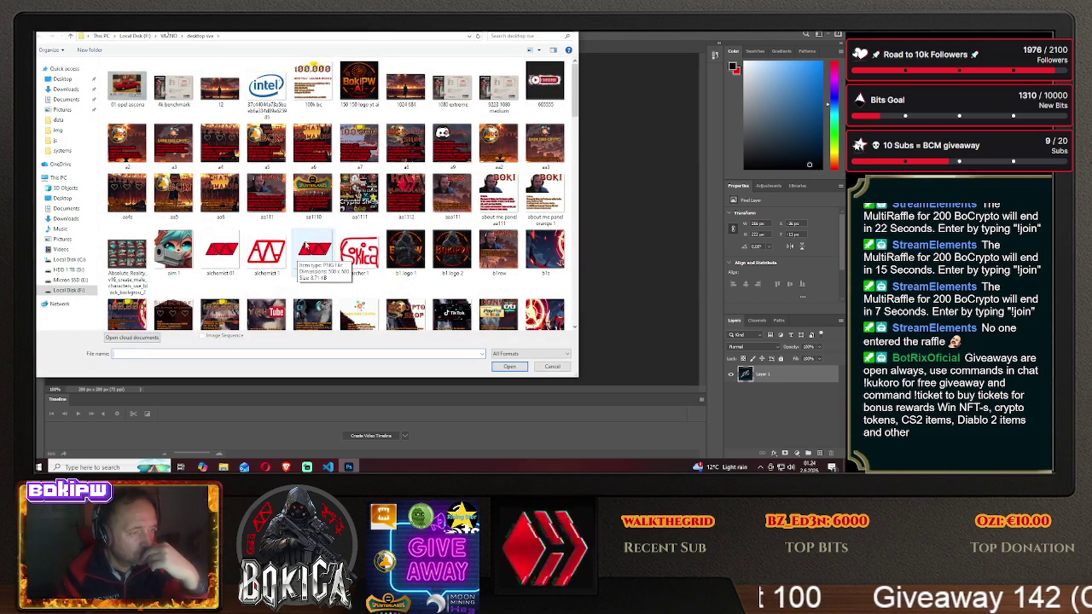
{"action": "scroll", "coordinate": [384, 253], "scroll_direction": "down", "scroll_amount": 5}
{"action": "scroll", "coordinate": [444, 251], "scroll_direction": "down", "scroll_amount": 5}
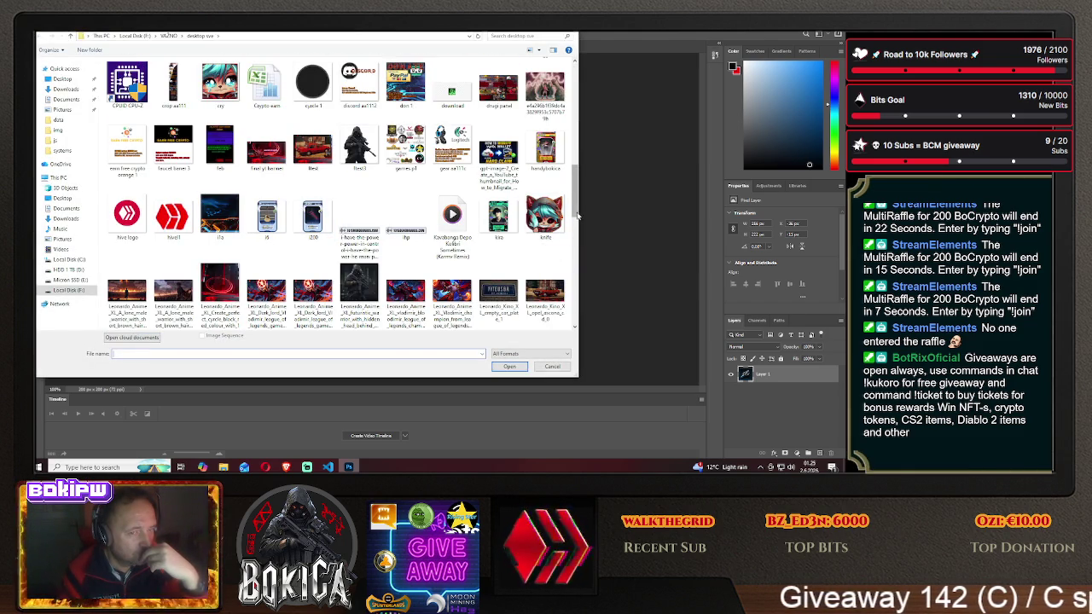
{"action": "scroll", "coordinate": [576, 207], "scroll_direction": "down", "scroll_amount": 1}
{"action": "left_click", "coordinate": [546, 120]}
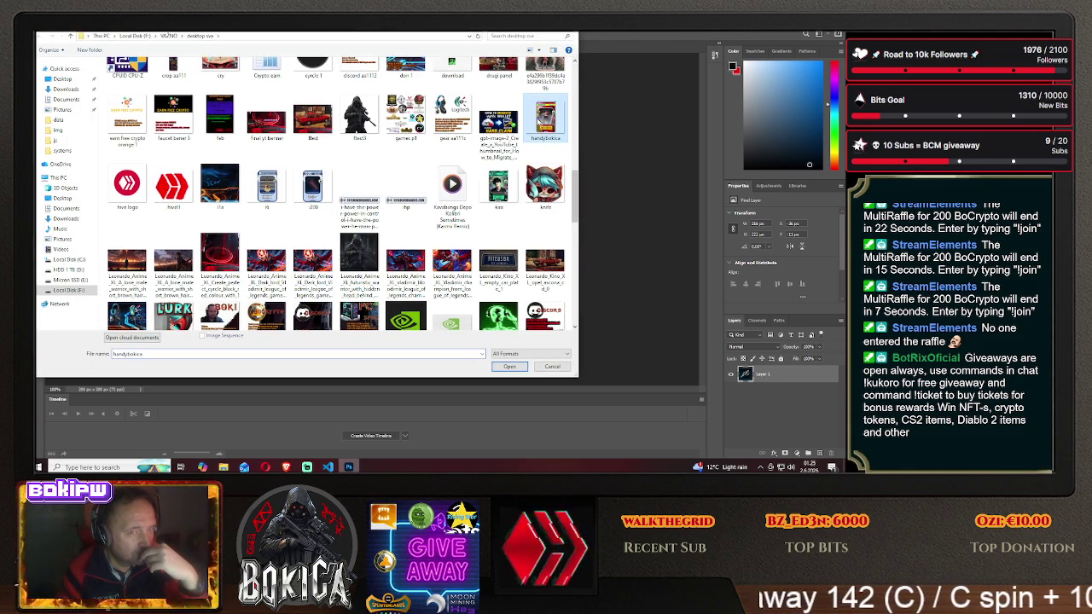
{"action": "left_click", "coordinate": [509, 366]}
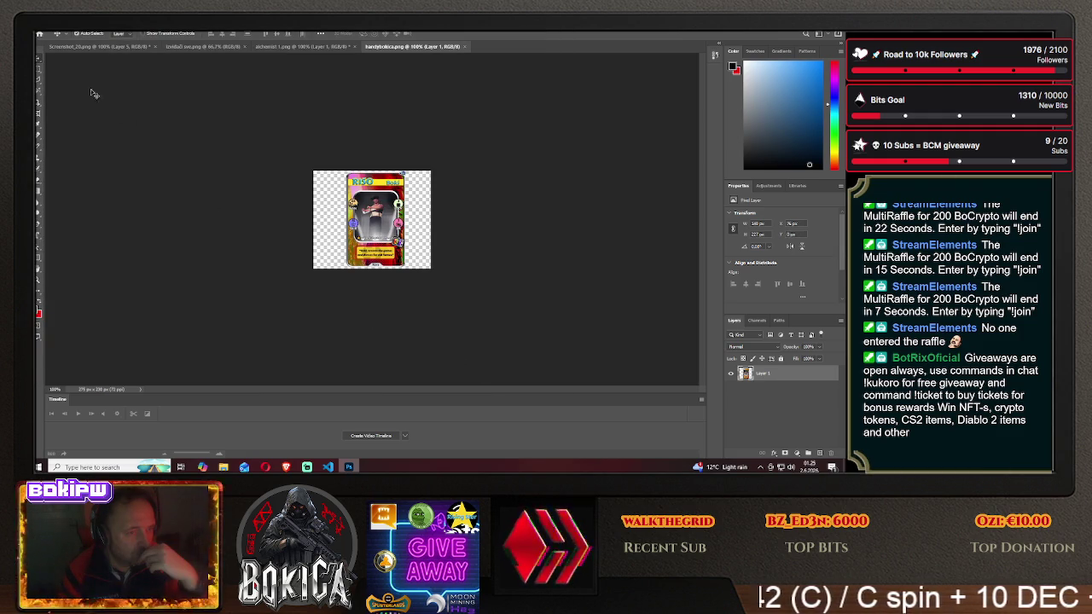
{"action": "left_click", "coordinate": [38, 73]}
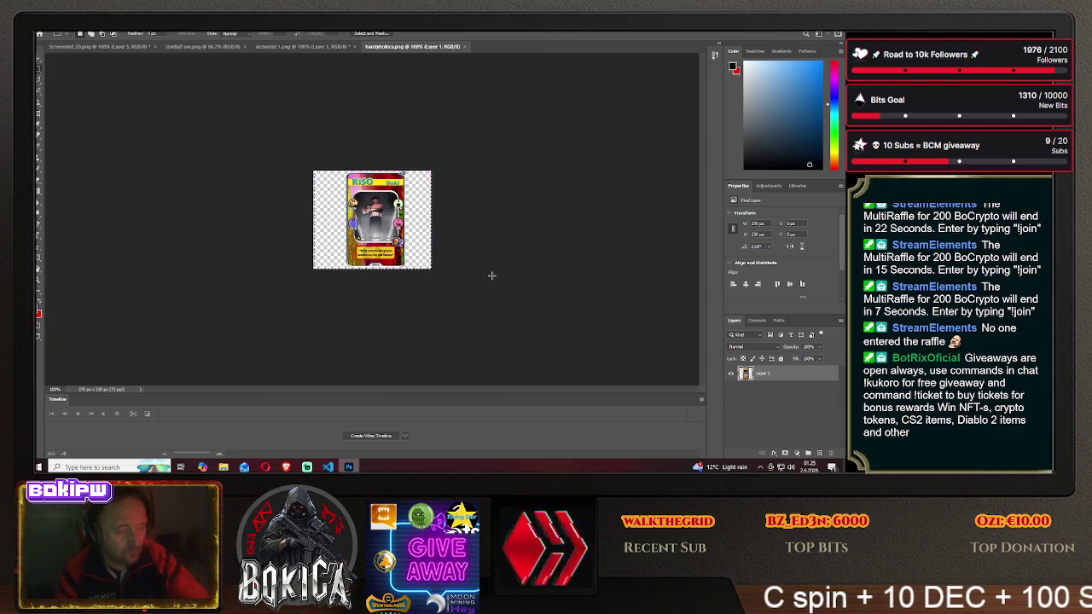
{"action": "key", "text": "Delete"}
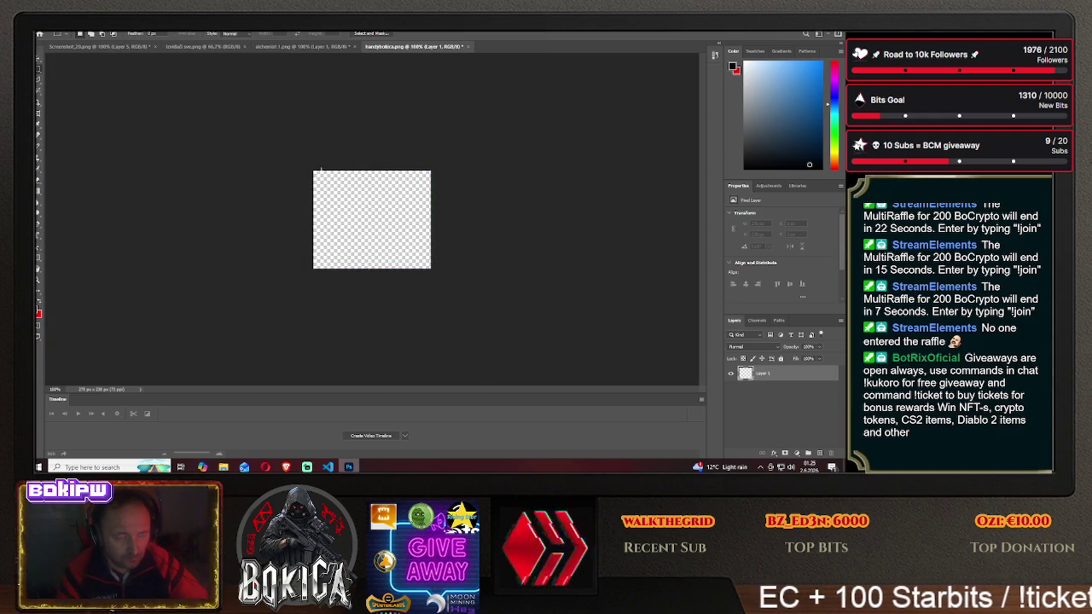
- Resize handleboka.png to 200 × 200 pixels
{"action": "left_click", "coordinate": [101, 35]}
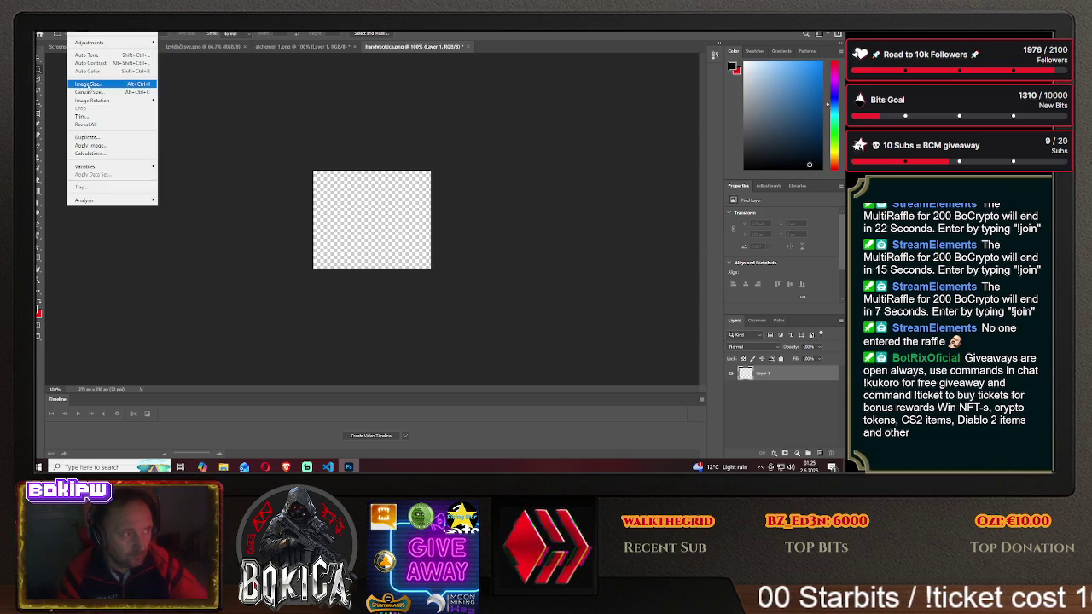
{"action": "left_click", "coordinate": [89, 84]}
{"action": "left_click", "coordinate": [576, 153]}
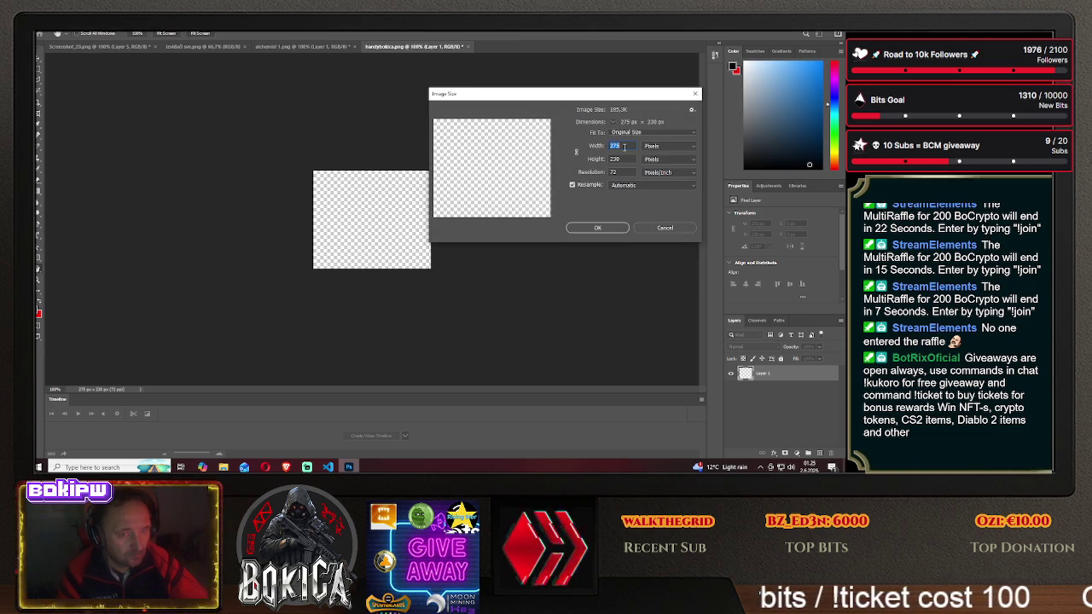
{"action": "type", "text": "200"}
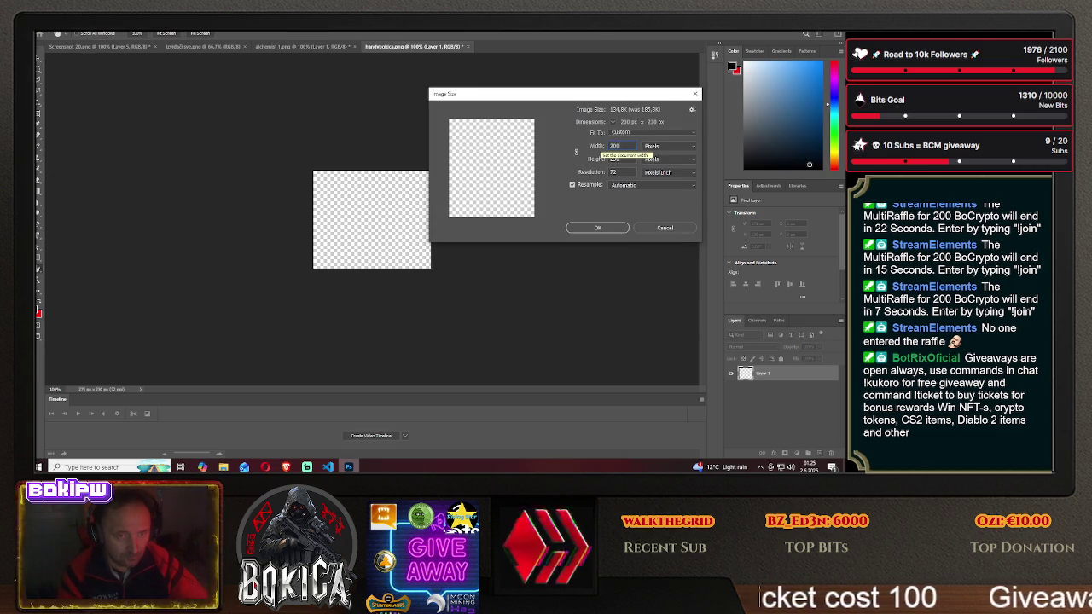
{"action": "type", "text": "200"}
{"action": "left_click", "coordinate": [597, 228]}
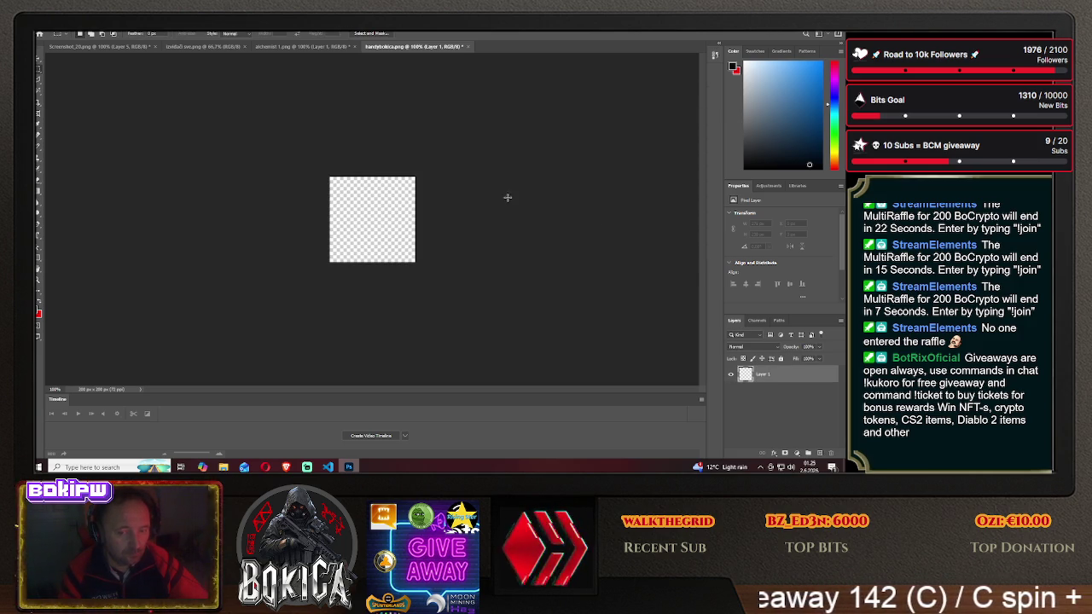
{"action": "left_click", "coordinate": [291, 48]}
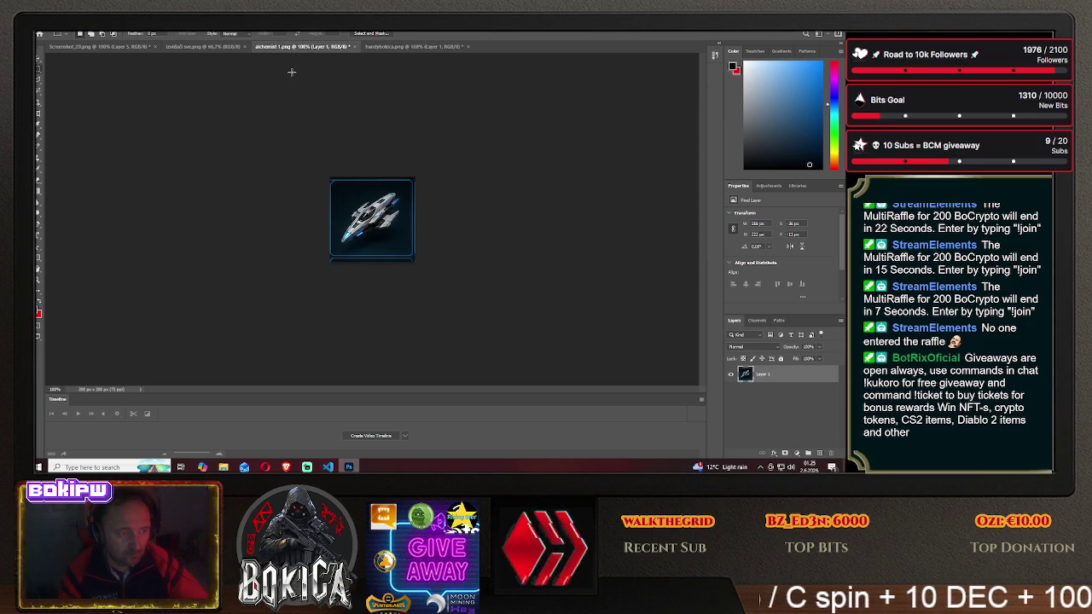
- Drag the ship layer from alchemist 1.png into handybokica.png and settle it on the canvas
{"action": "left_click", "coordinate": [38, 60]}
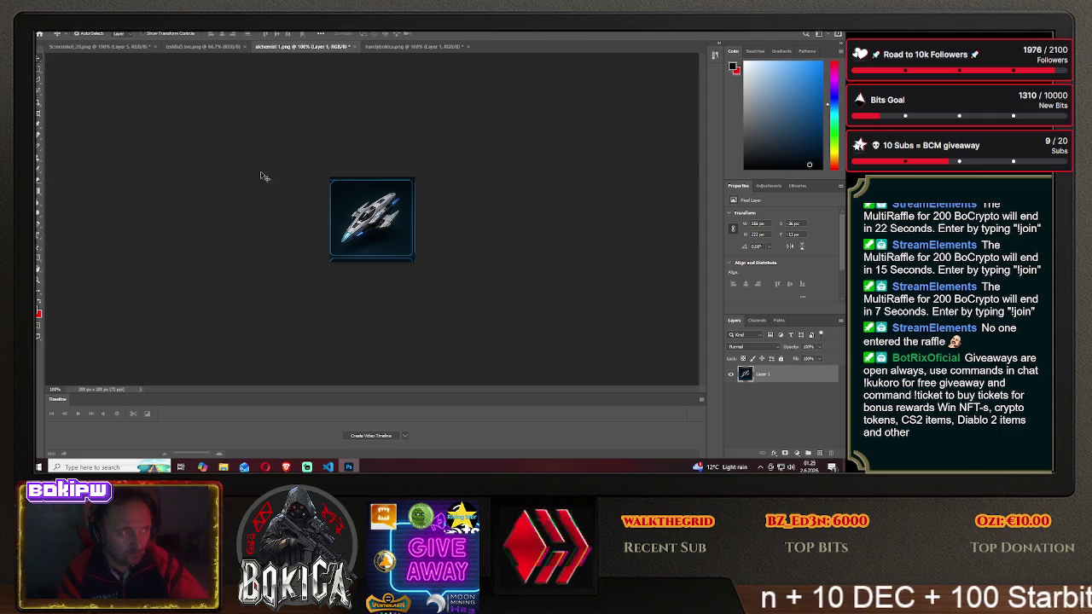
{"action": "left_click_drag", "start_coordinate": [372, 218], "coordinate": [408, 52]}
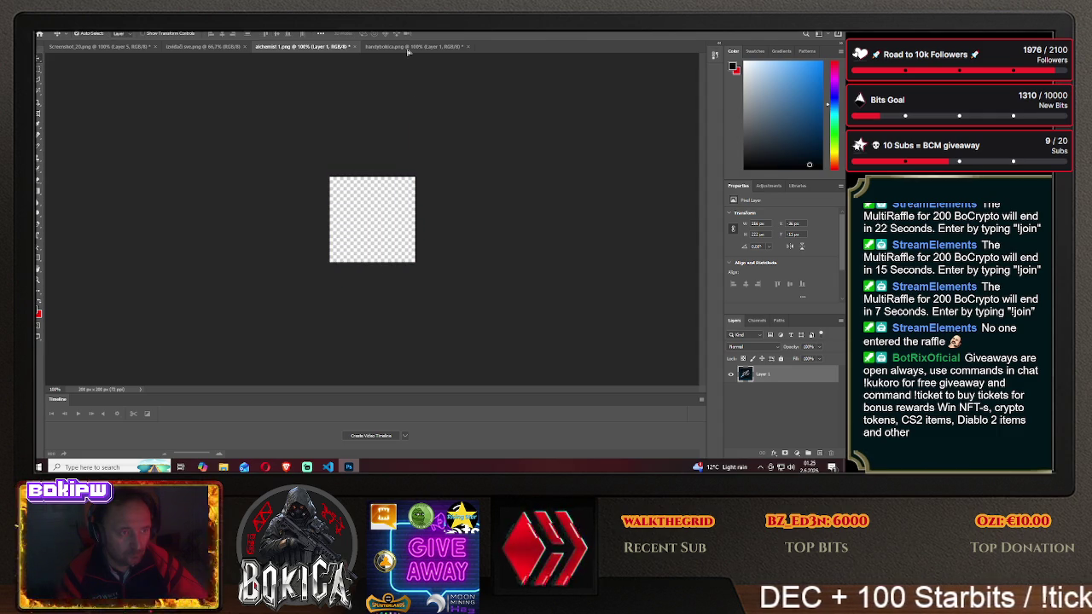
{"action": "left_click_drag", "start_coordinate": [418, 159], "coordinate": [380, 219]}
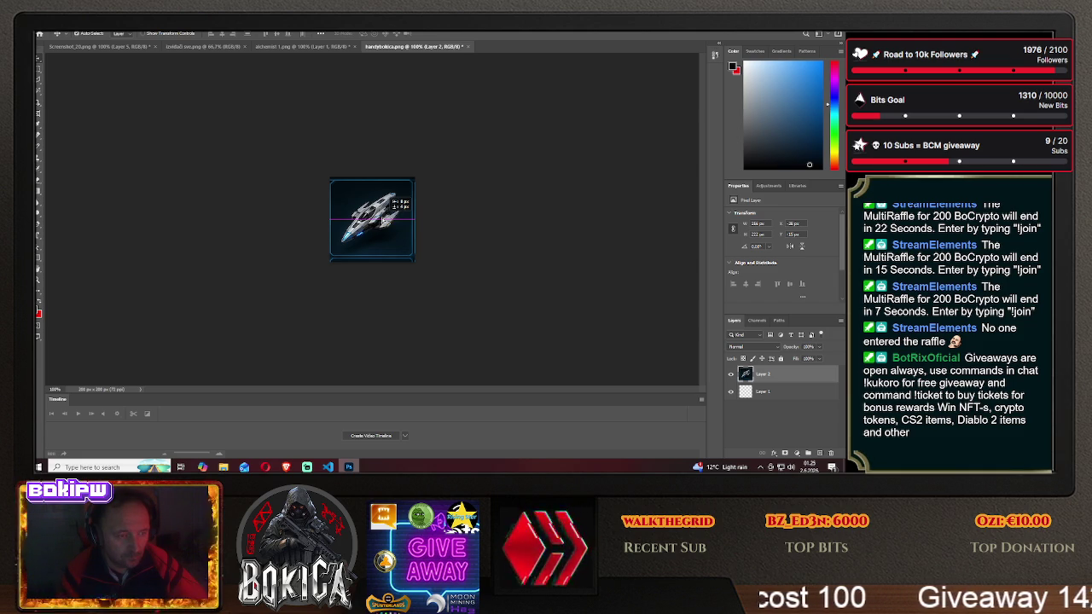
{"action": "left_click_drag", "start_coordinate": [381, 220], "coordinate": [380, 220]}
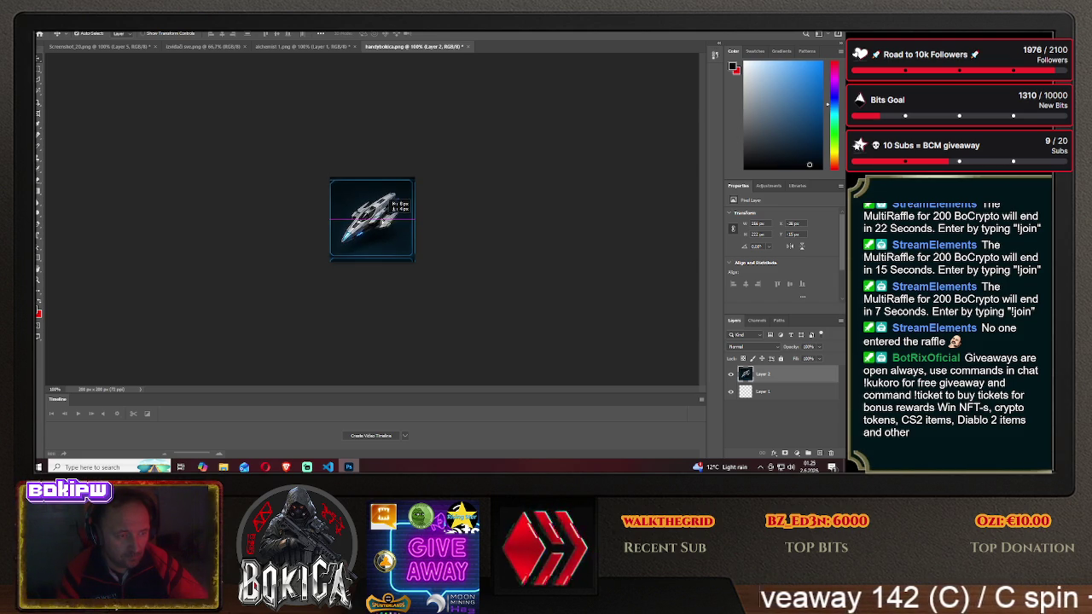
{"action": "left_click_drag", "start_coordinate": [386, 219], "coordinate": [392, 222]}
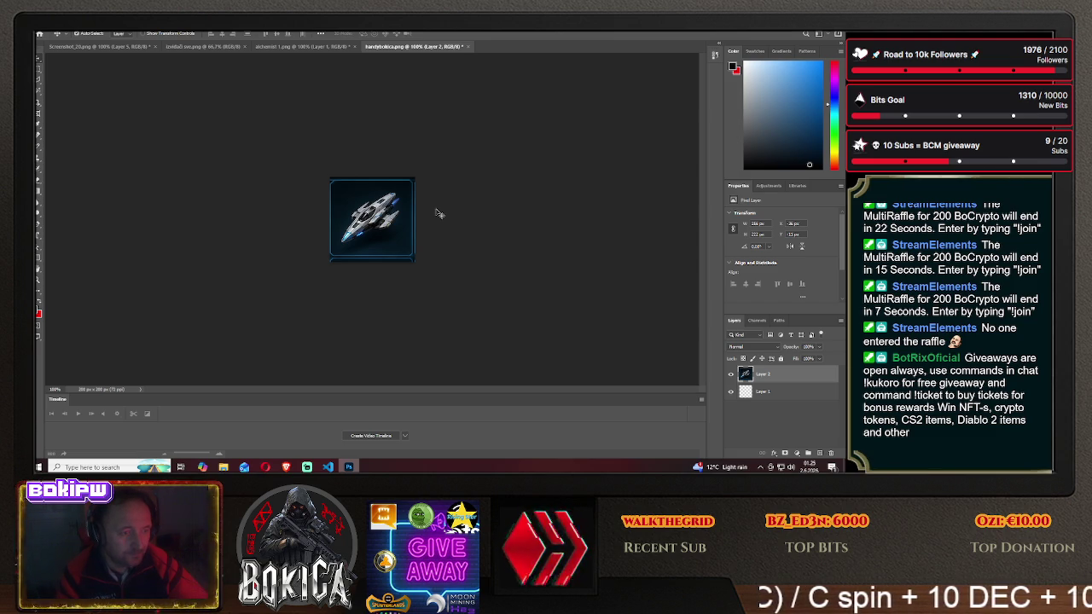
- Clear the stray selection, check the ship's visibility, and move Layer 1 above the ship layer
{"action": "left_click", "coordinate": [39, 94]}
{"action": "left_click", "coordinate": [394, 246]}
{"action": "key", "text": "m"}
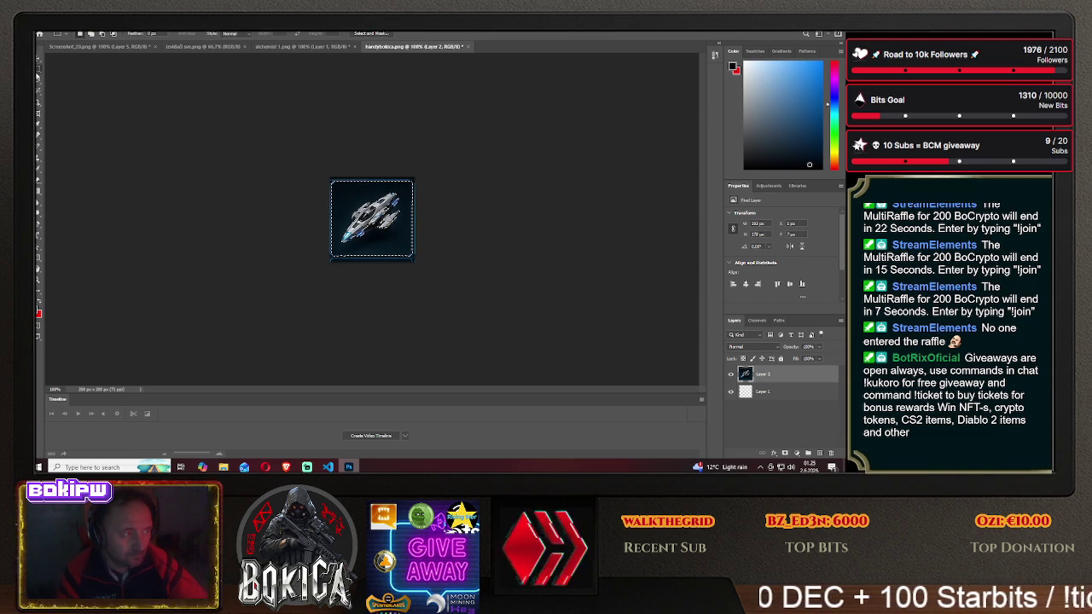
{"action": "left_click", "coordinate": [453, 240]}
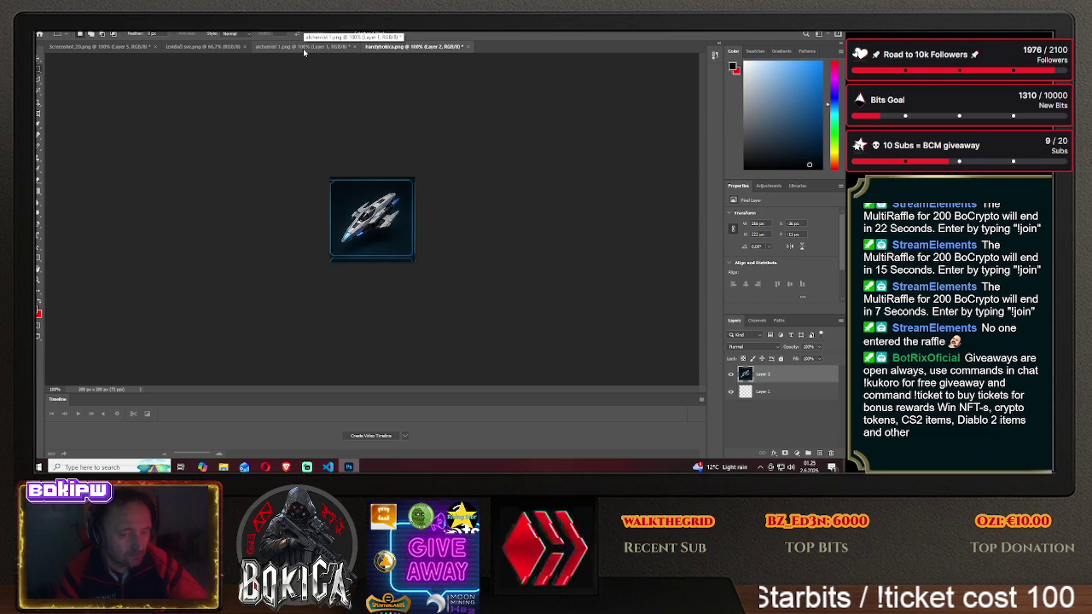
{"action": "left_click", "coordinate": [775, 393]}
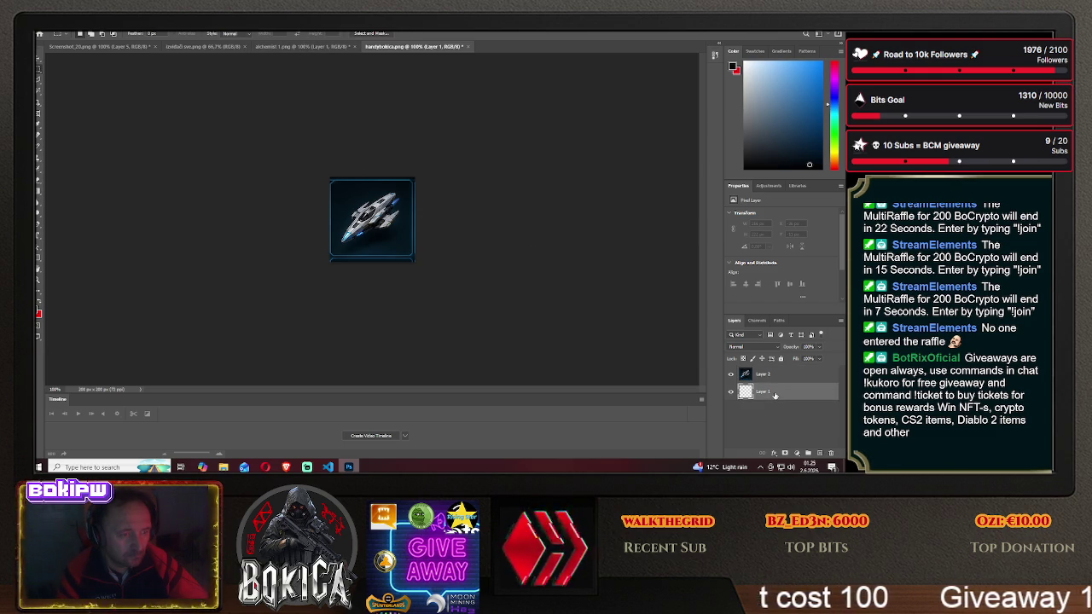
{"action": "left_click", "coordinate": [731, 375]}
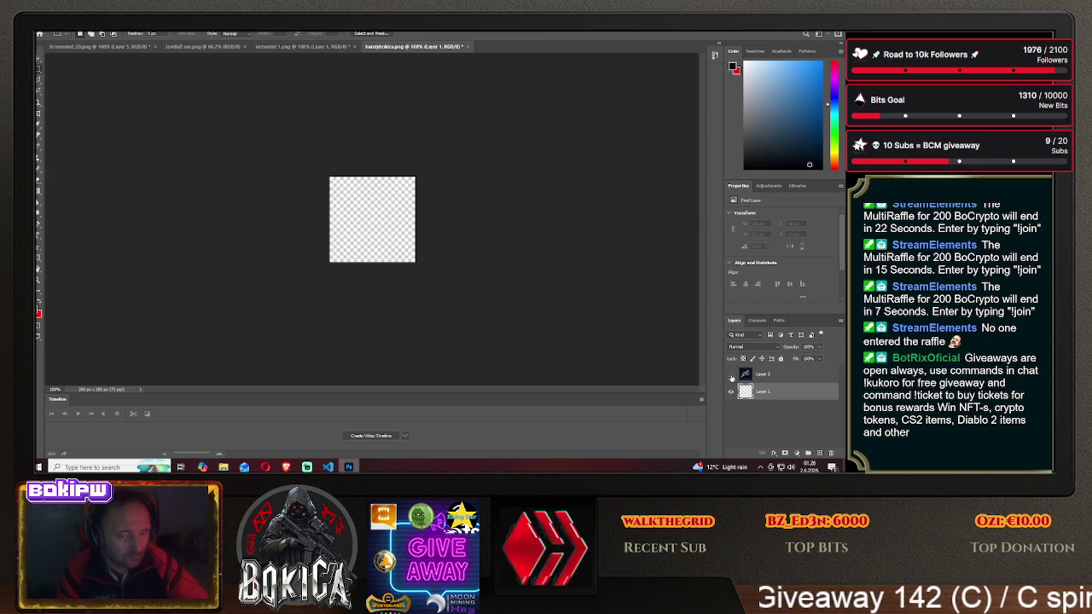
{"action": "left_click", "coordinate": [731, 374]}
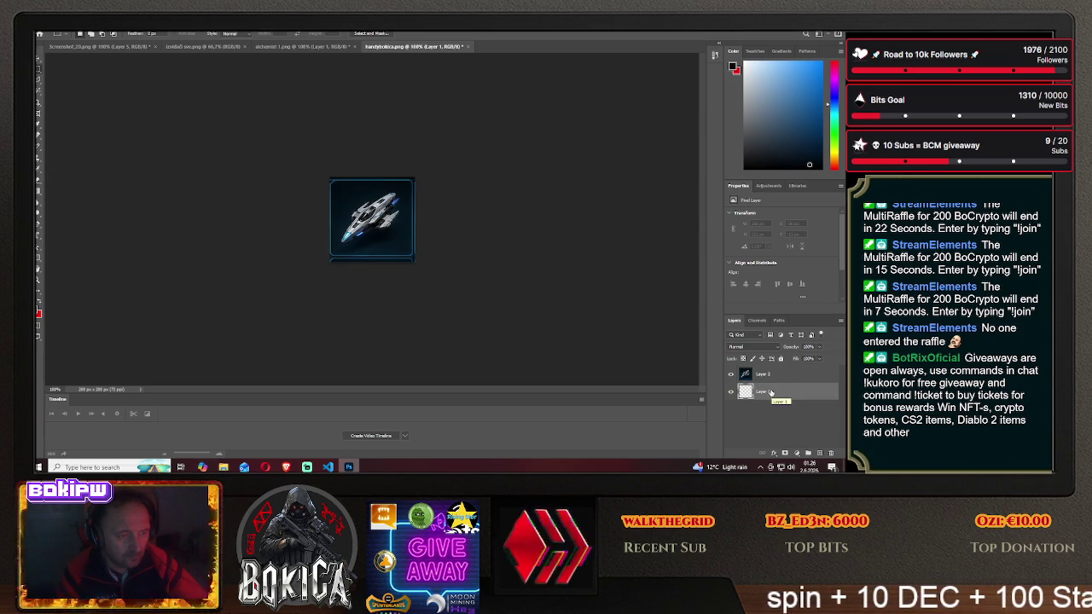
{"action": "left_click_drag", "start_coordinate": [770, 391], "coordinate": [746, 369]}
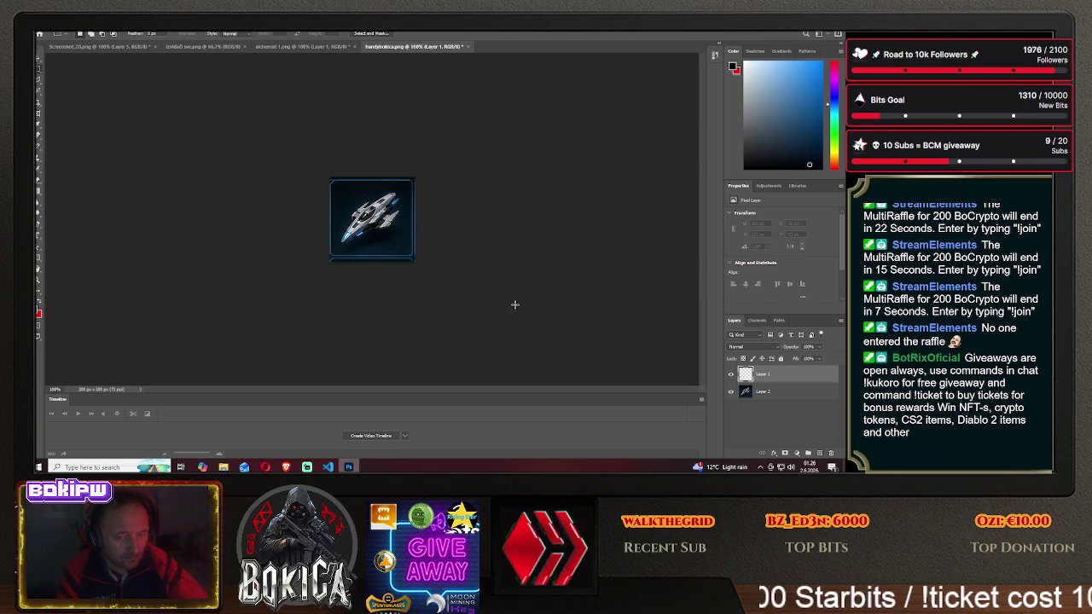
- Hide the ship layer and set a dark foreground colour
{"action": "left_click", "coordinate": [732, 391]}
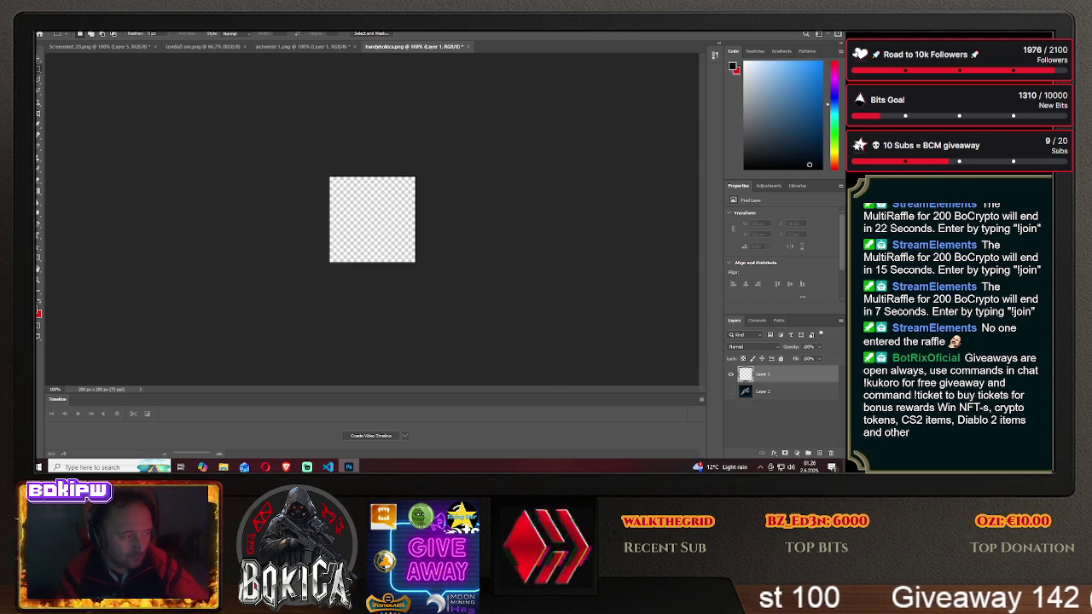
{"action": "left_click", "coordinate": [38, 312]}
{"action": "mouse_move", "coordinate": [686, 227]}
{"action": "left_mouse_down"}
{"action": "mouse_move", "coordinate": [538, 144]}
{"action": "mouse_move", "coordinate": [617, 160]}
{"action": "left_mouse_up"}
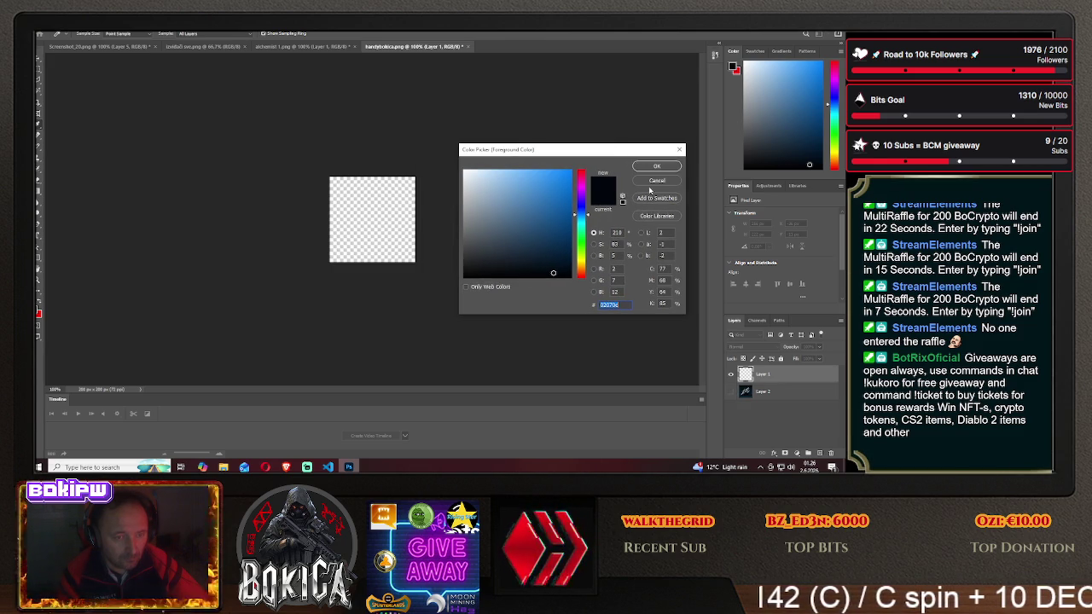
{"action": "key", "text": "Return"}
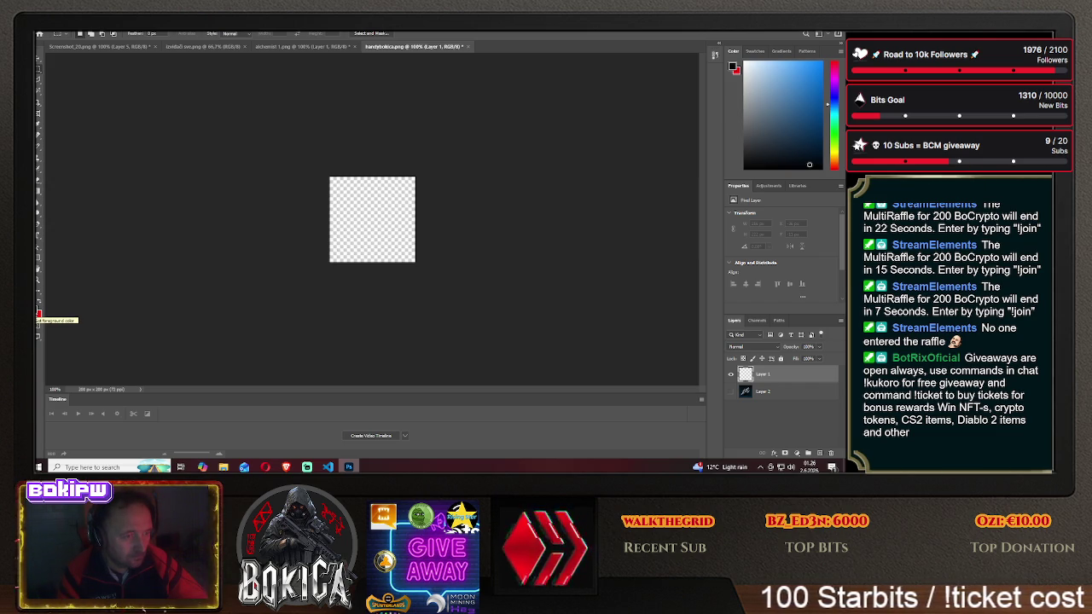
- Draw a dark rectangle covering the whole canvas with the Rectangle Tool
{"action": "left_click", "coordinate": [37, 258]}
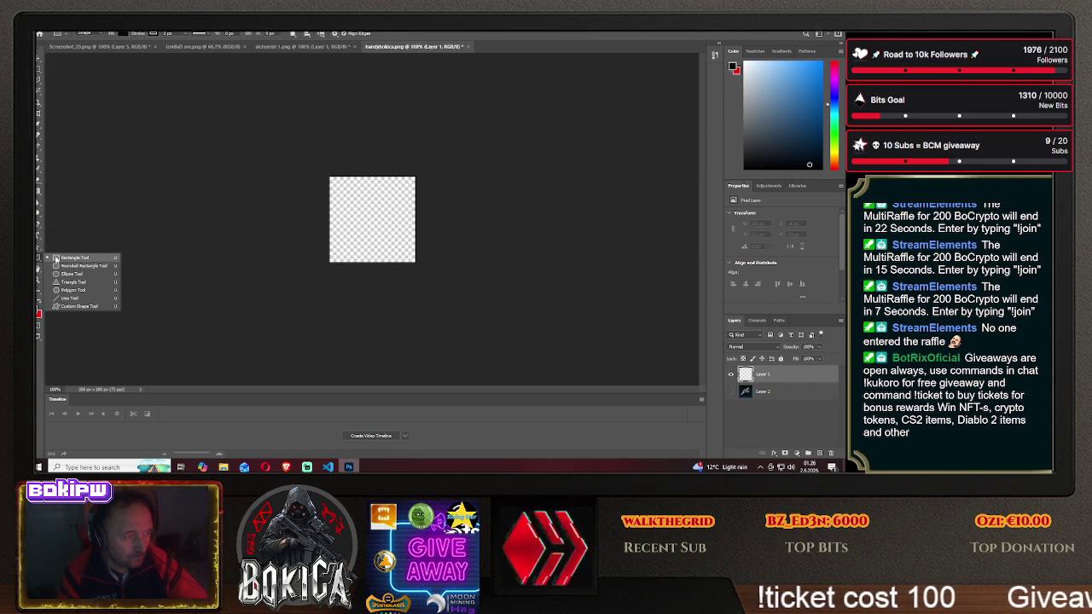
{"action": "left_click", "coordinate": [55, 258]}
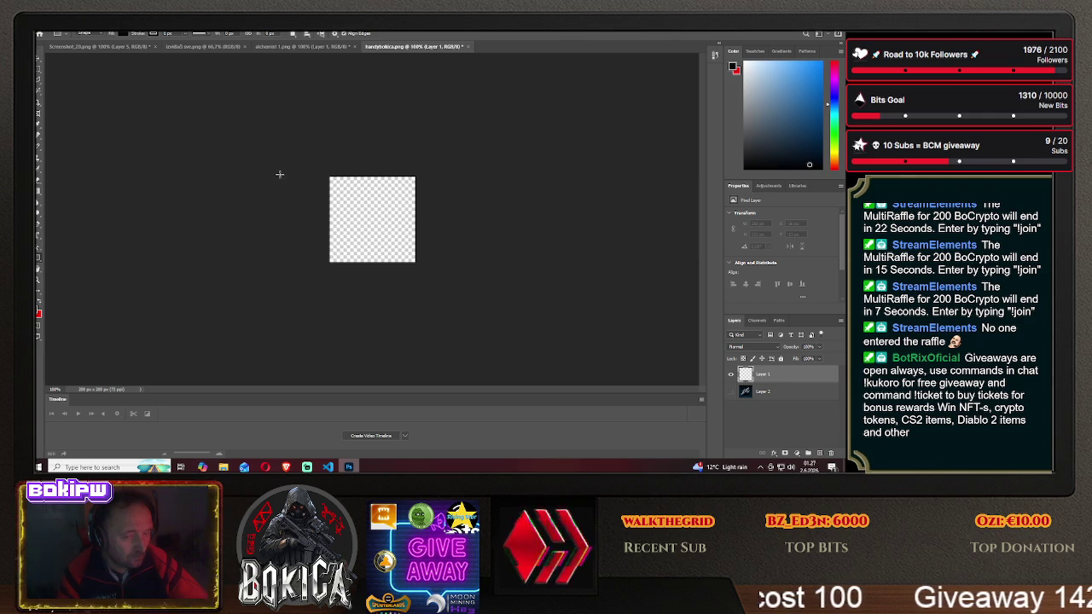
{"action": "left_click_drag", "start_coordinate": [291, 158], "coordinate": [436, 290]}
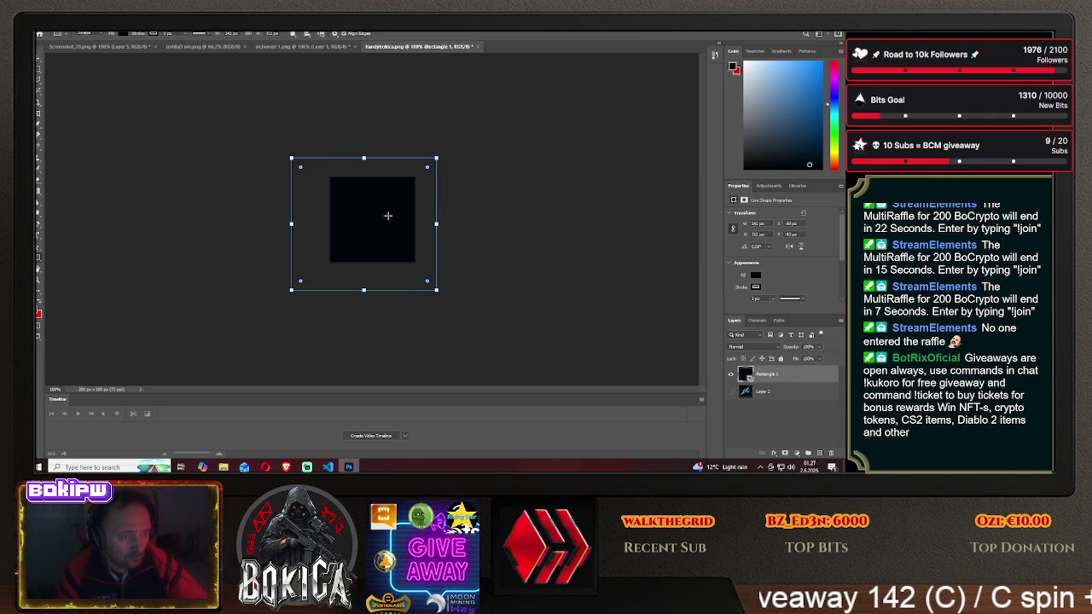
- Move Layer 2 (the ship) above Rectangle 1 and keep it selected
{"action": "left_click", "coordinate": [38, 72]}
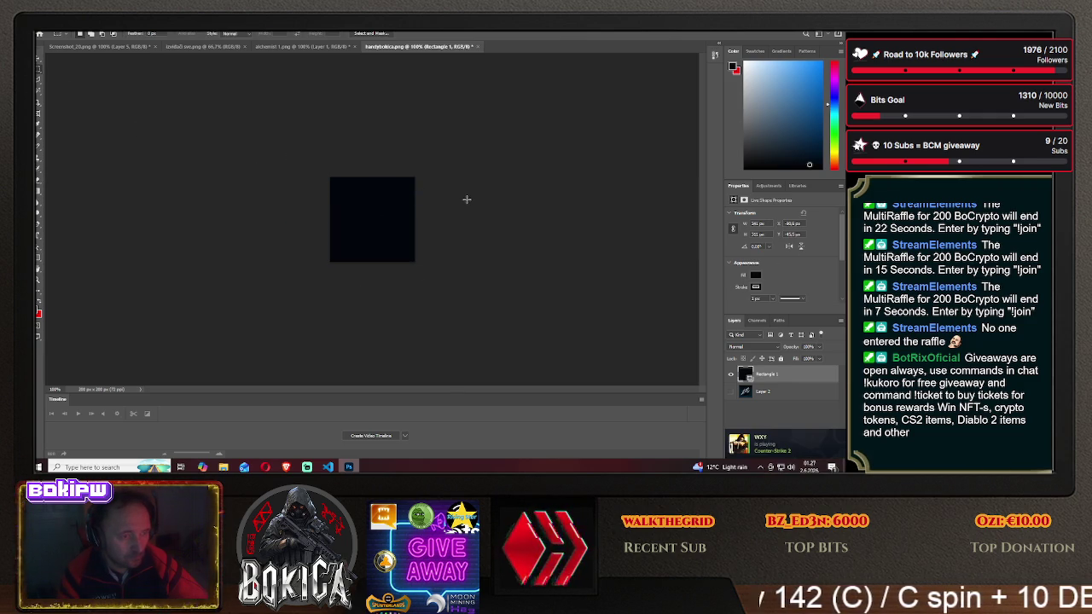
{"action": "left_click", "coordinate": [765, 393]}
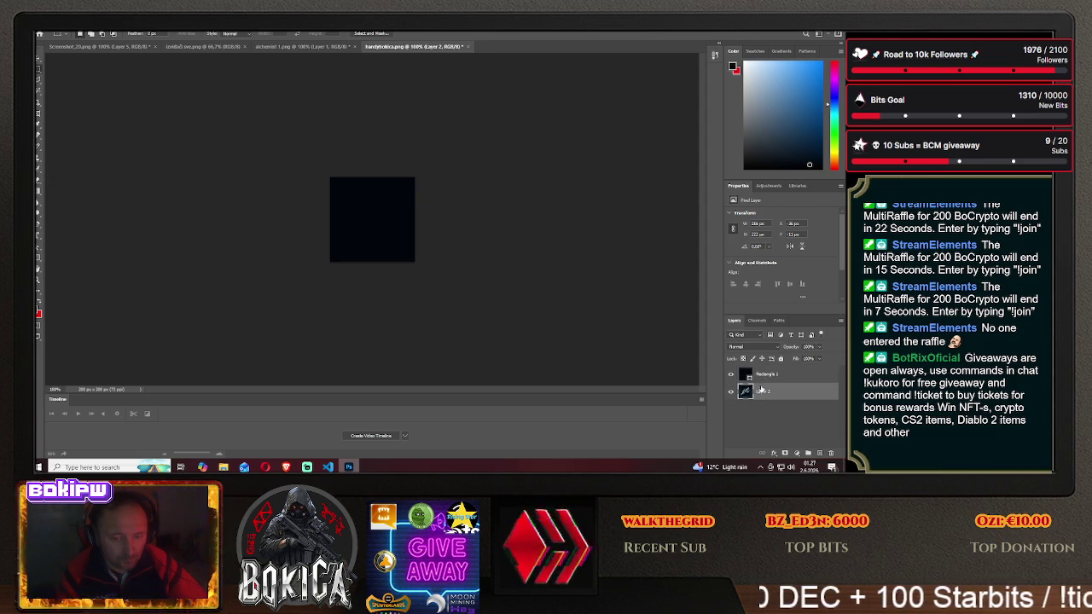
{"action": "left_click_drag", "start_coordinate": [763, 391], "coordinate": [762, 376]}
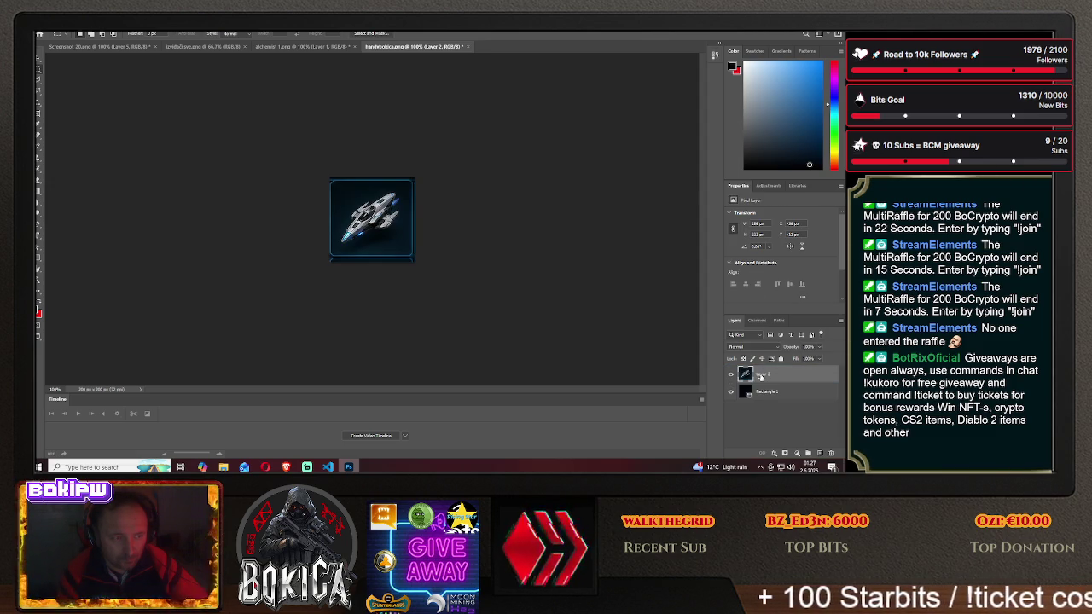
{"action": "left_click", "coordinate": [761, 393]}
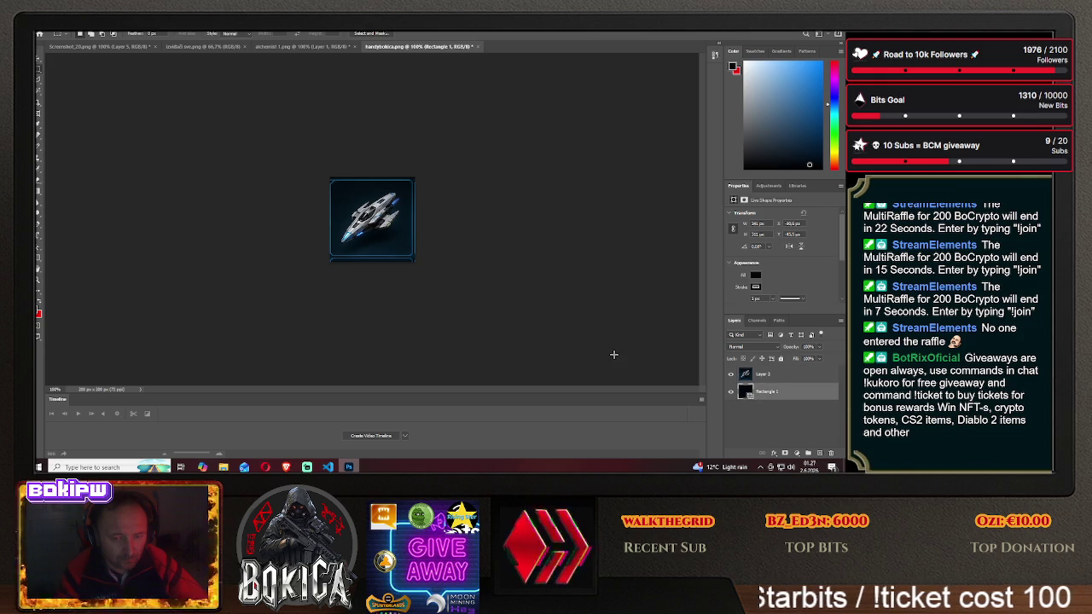
{"action": "left_click", "coordinate": [763, 375]}
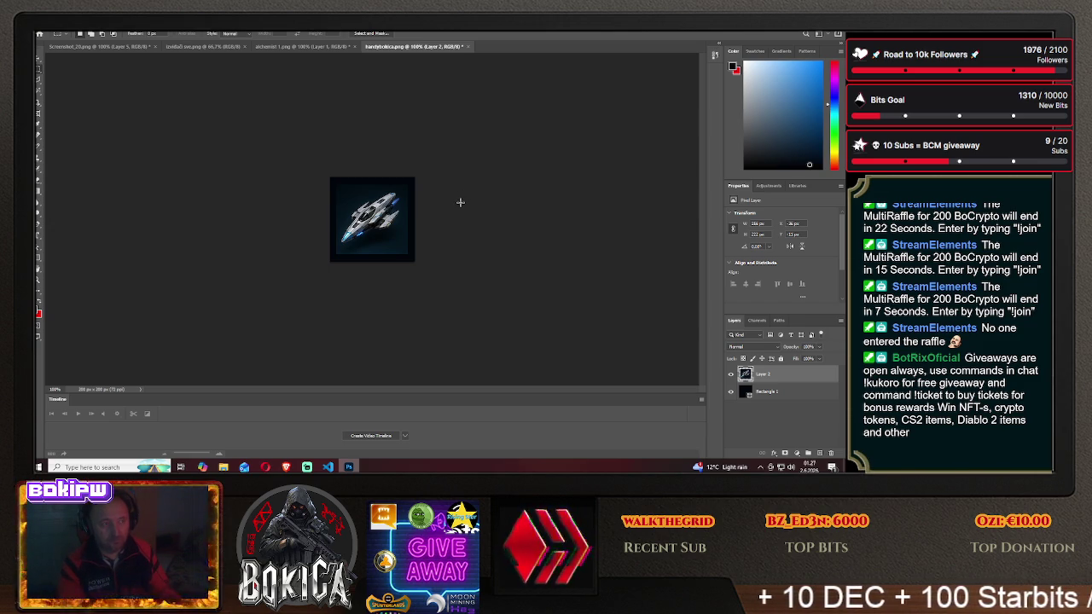
- Compare the icon at 100%, 200% and 300% zoom, ending at 200%
{"action": "key", "text": "ctrl+minus"}
{"action": "key", "text": "ctrl+minus"}
{"action": "key", "text": "ctrl+minus"}
{"action": "key", "text": "ctrl+minus"}
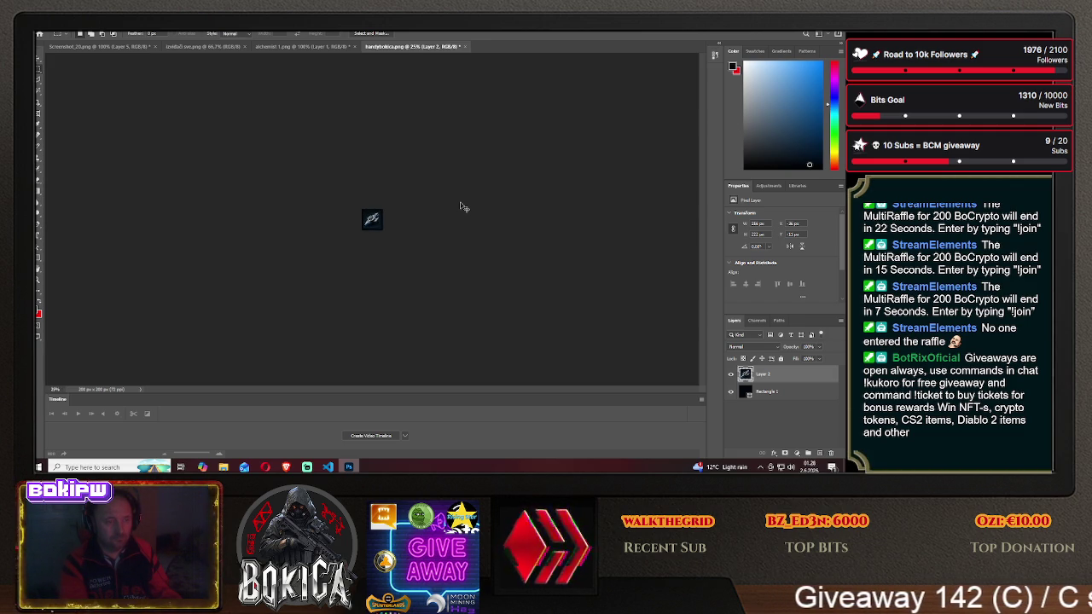
{"action": "key", "text": "ctrl+plus"}
{"action": "key", "text": "ctrl+plus"}
{"action": "key", "text": "ctrl+plus"}
{"action": "key", "text": "ctrl+plus"}
{"action": "key", "text": "ctrl+plus"}
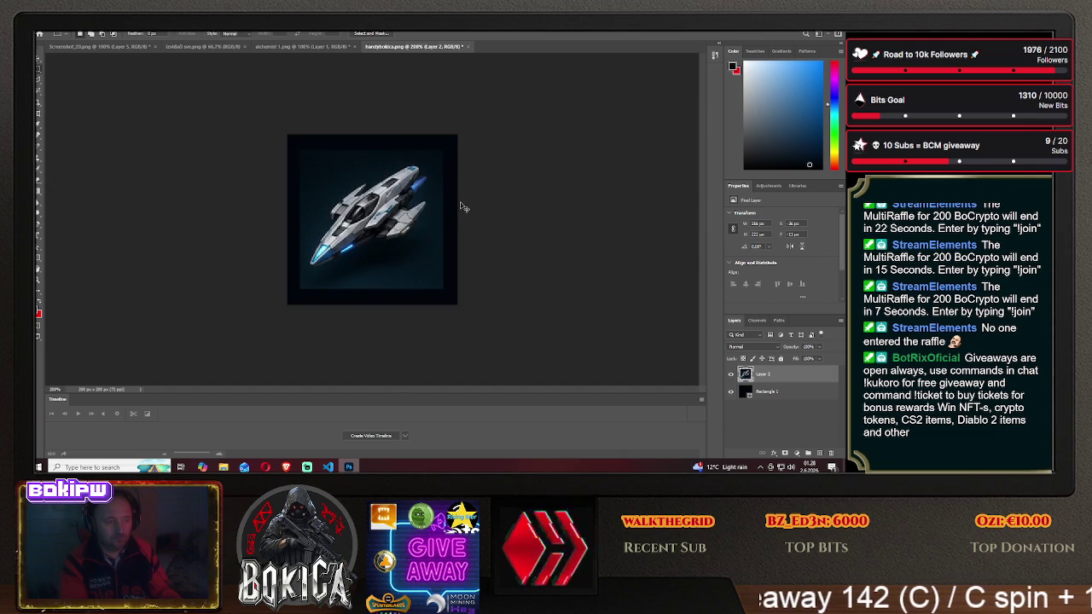
{"action": "key", "text": "ctrl+minus"}
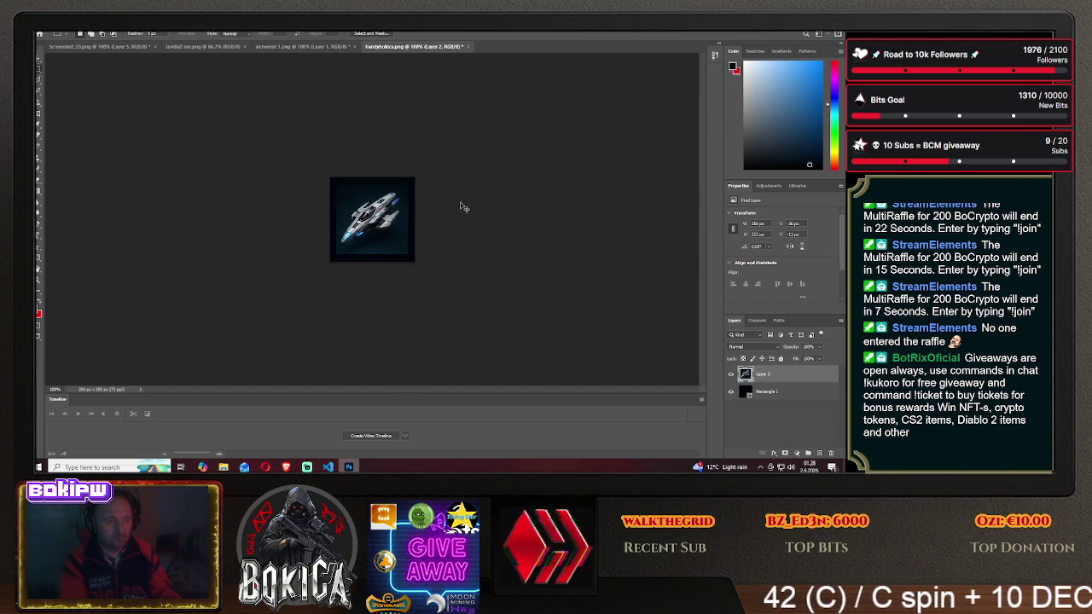
{"action": "key", "text": "ctrl+plus"}
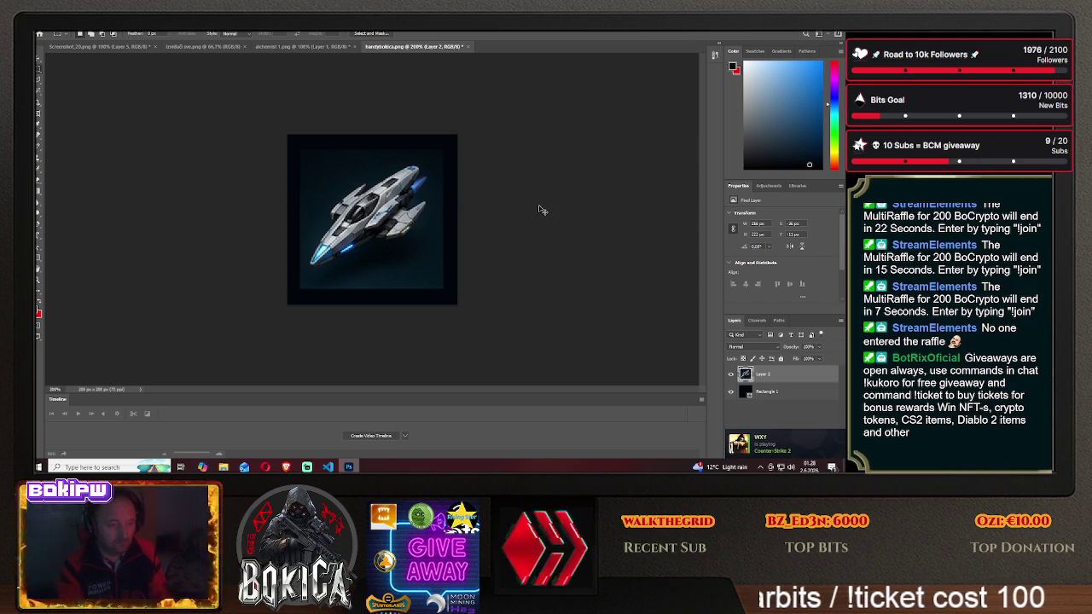
{"action": "key", "text": "ctrl+plus"}
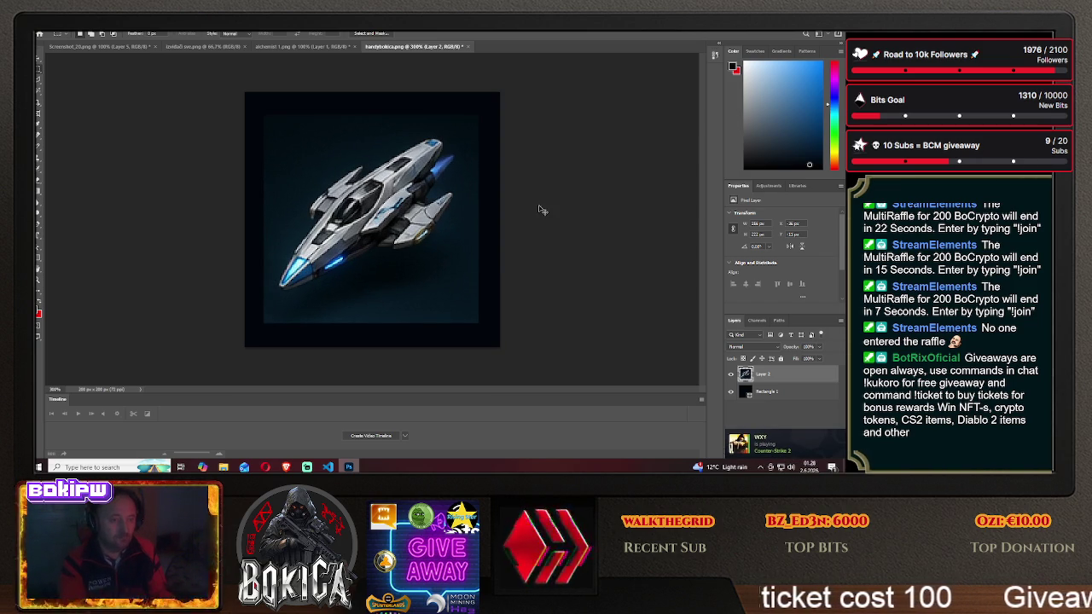
{"action": "key", "text": "ctrl+minus"}
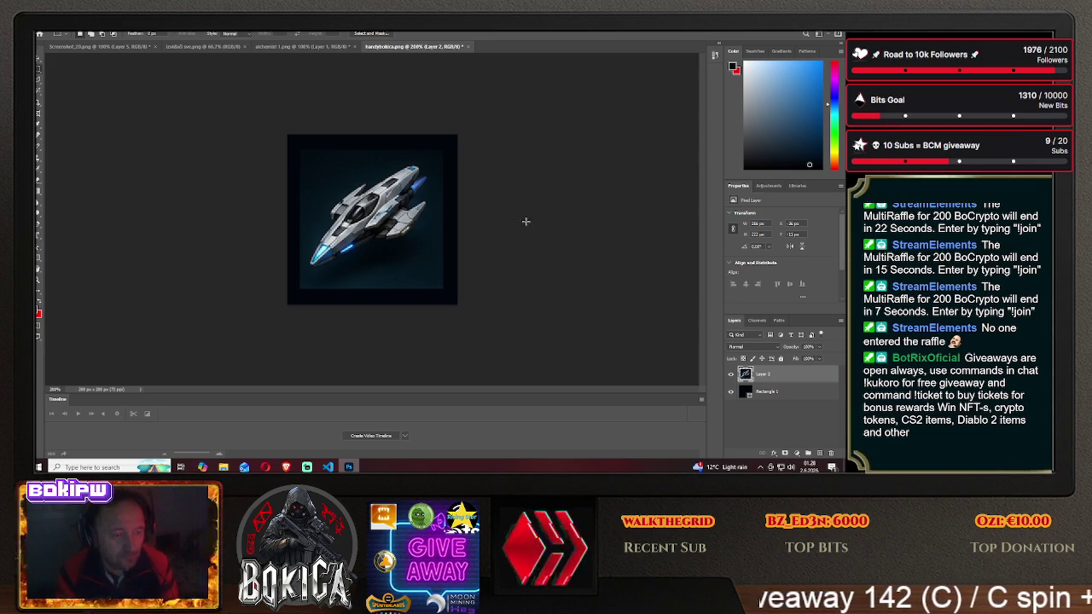
- Toggle the ship layer on and off, then hide the dark rectangle to check the frame
{"action": "left_click", "coordinate": [731, 375]}
{"action": "left_click", "coordinate": [731, 375]}
{"action": "left_click", "coordinate": [731, 374]}
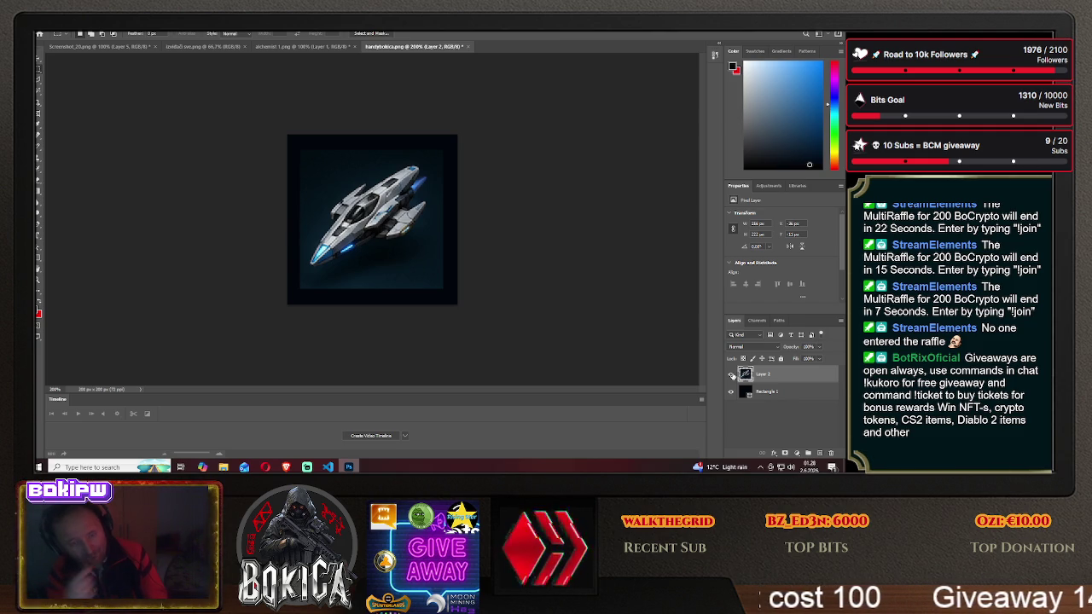
{"action": "left_click", "coordinate": [730, 393]}
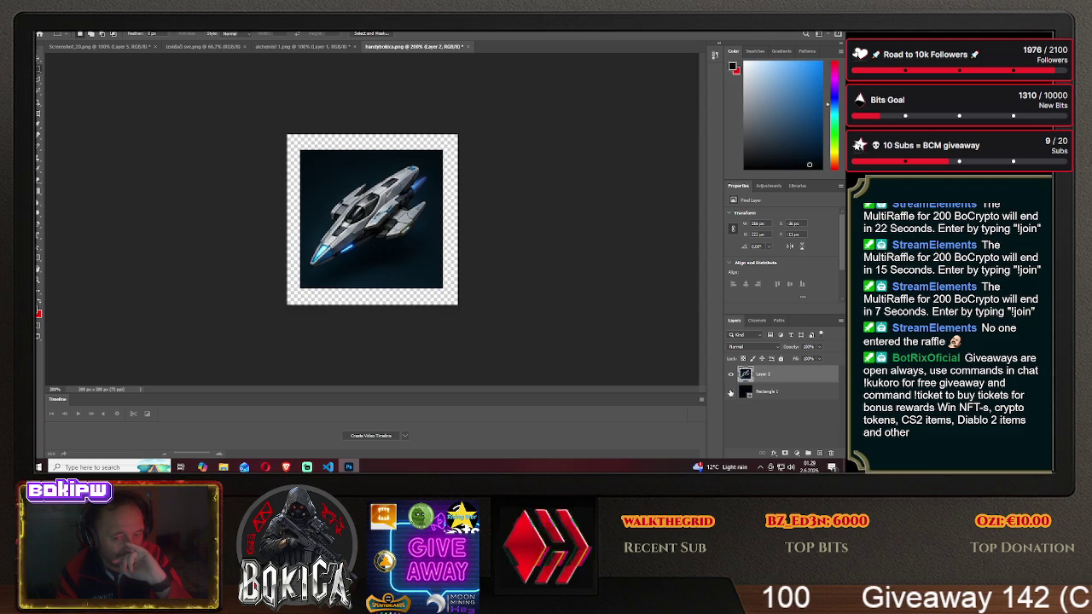
- Show the dark rectangle, move it above the ship layer, and marquee a large square area
{"action": "left_click", "coordinate": [730, 391]}
{"action": "left_click_drag", "start_coordinate": [772, 393], "coordinate": [772, 375]}
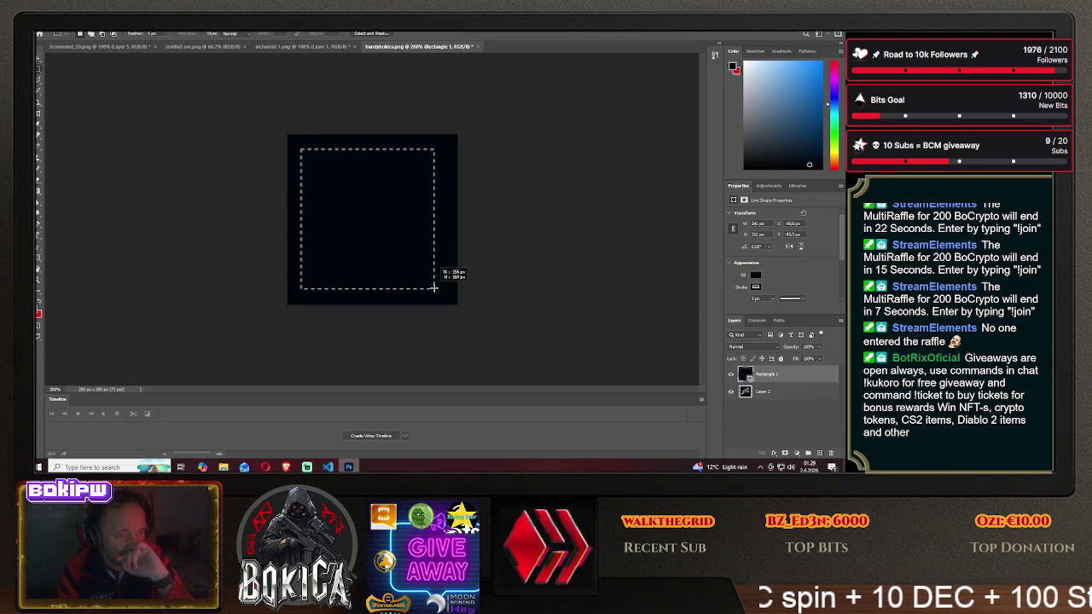
{"action": "left_click_drag", "start_coordinate": [373, 211], "coordinate": [444, 292]}
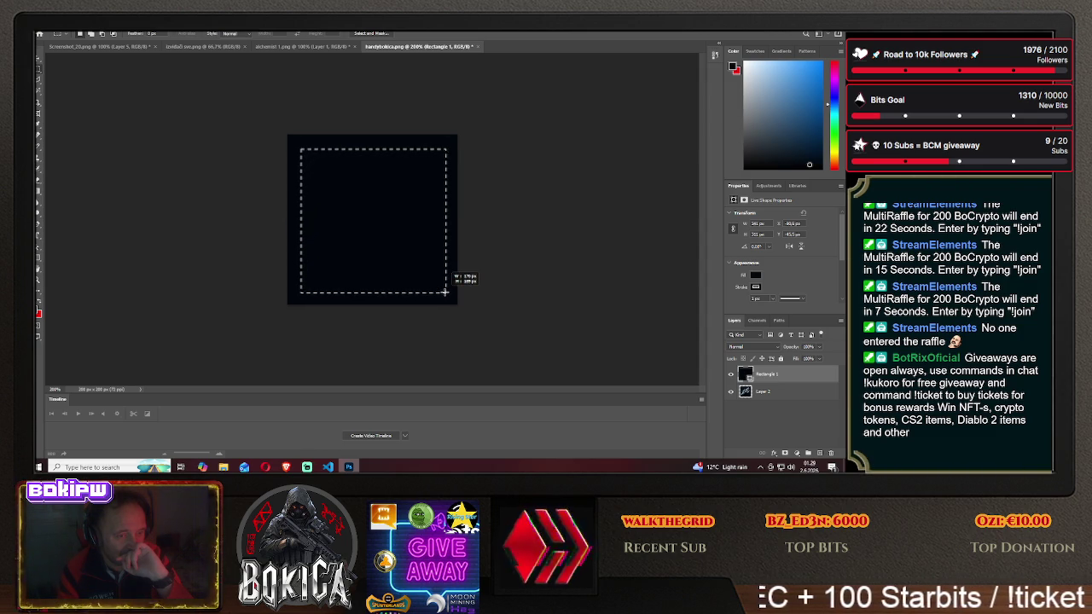
{"action": "left_click_drag", "start_coordinate": [444, 292], "coordinate": [445, 292]}
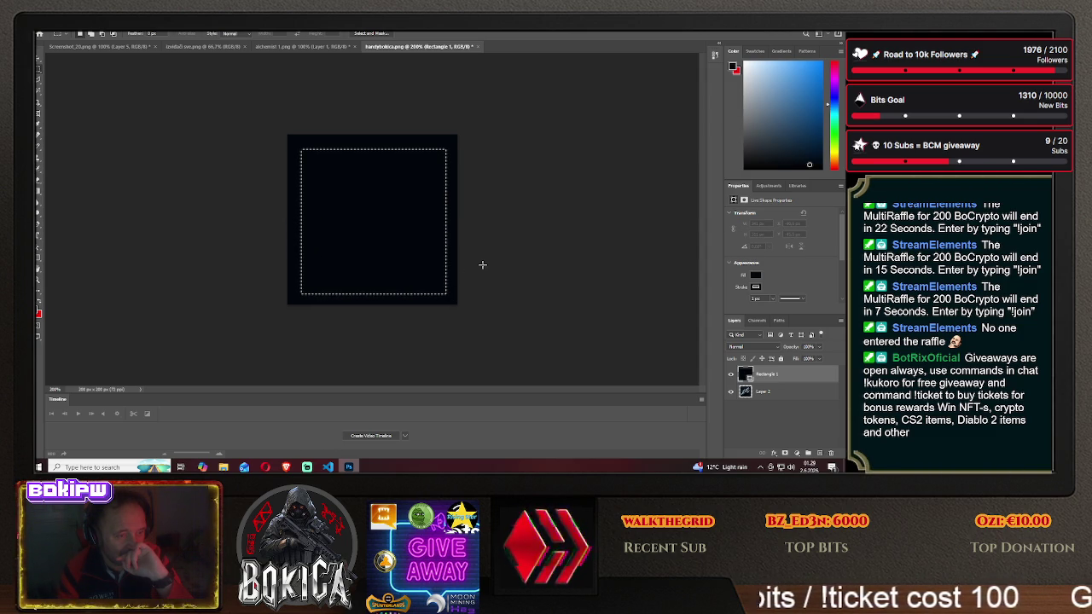
- Nudge the selected area slightly with the Move tool, deselect, and marquee over the dark rectangle
{"action": "left_click", "coordinate": [38, 61]}
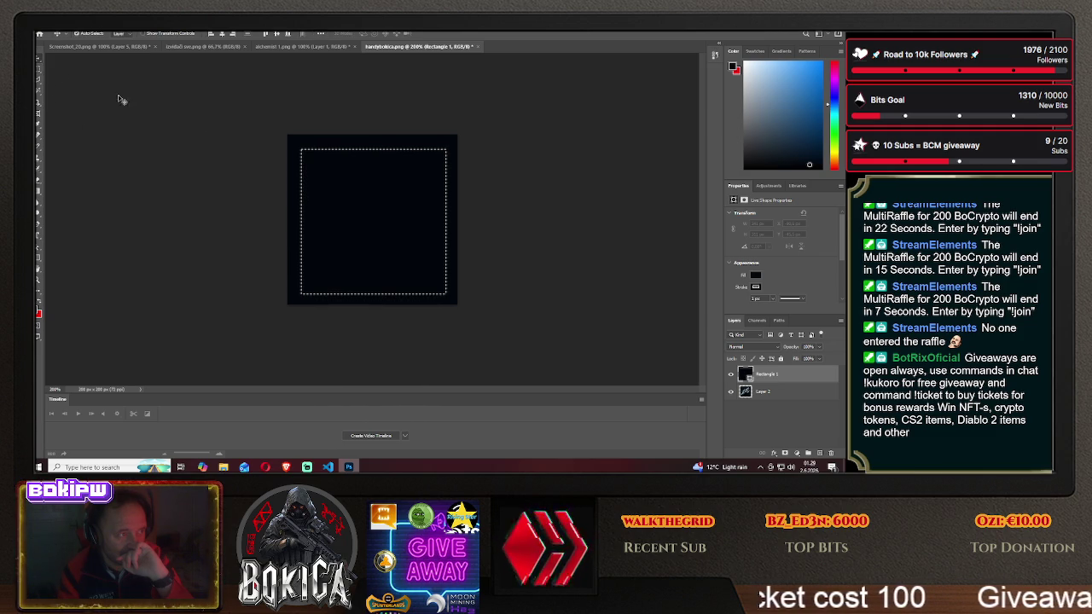
{"action": "left_click_drag", "start_coordinate": [369, 202], "coordinate": [366, 199]}
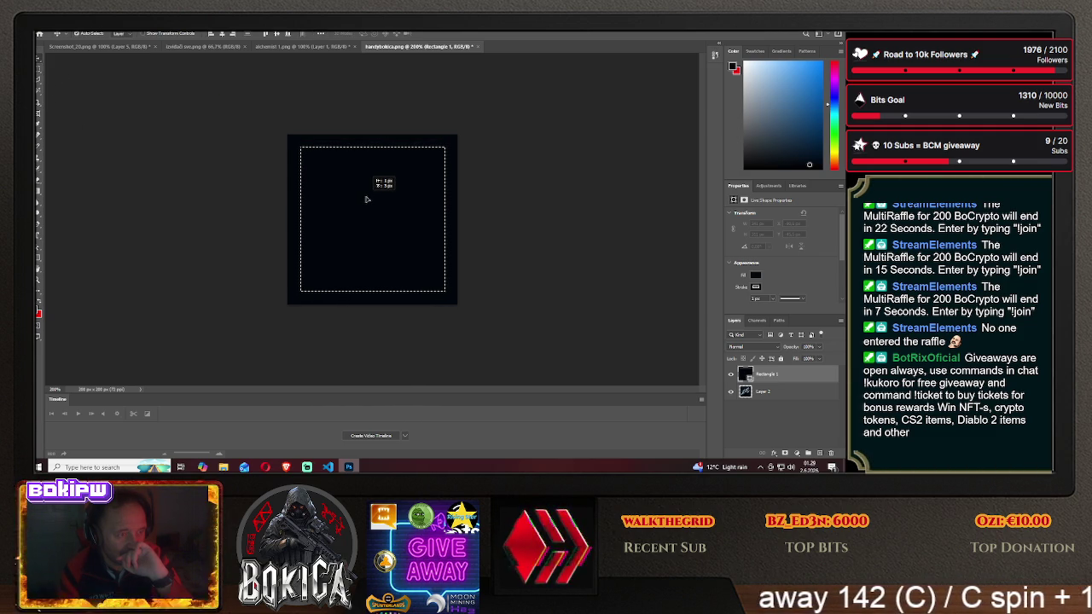
{"action": "left_click_drag", "start_coordinate": [366, 199], "coordinate": [369, 200]}
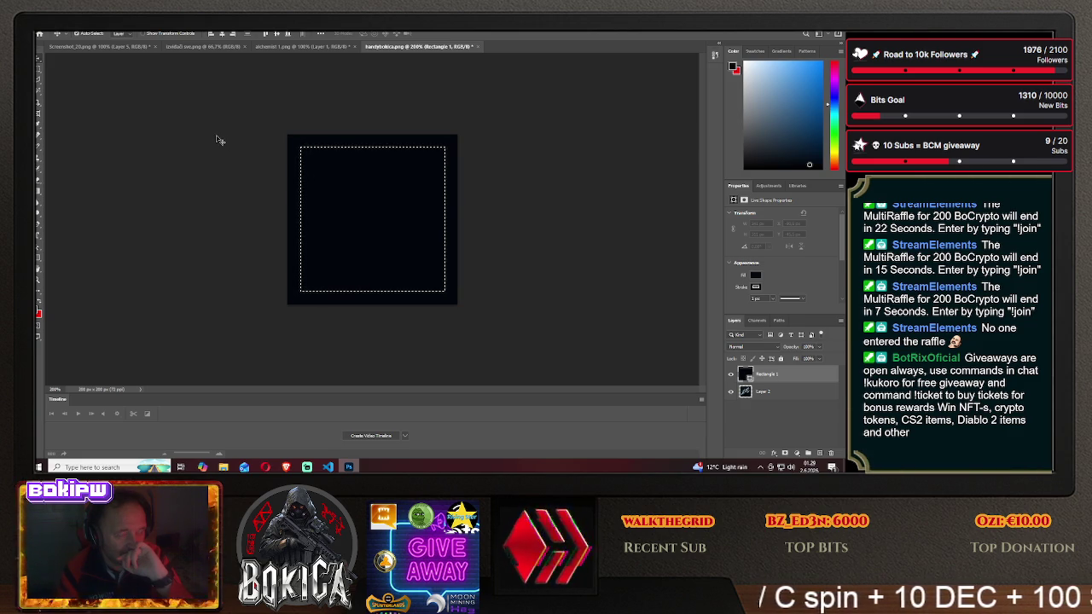
{"action": "left_click", "coordinate": [38, 73]}
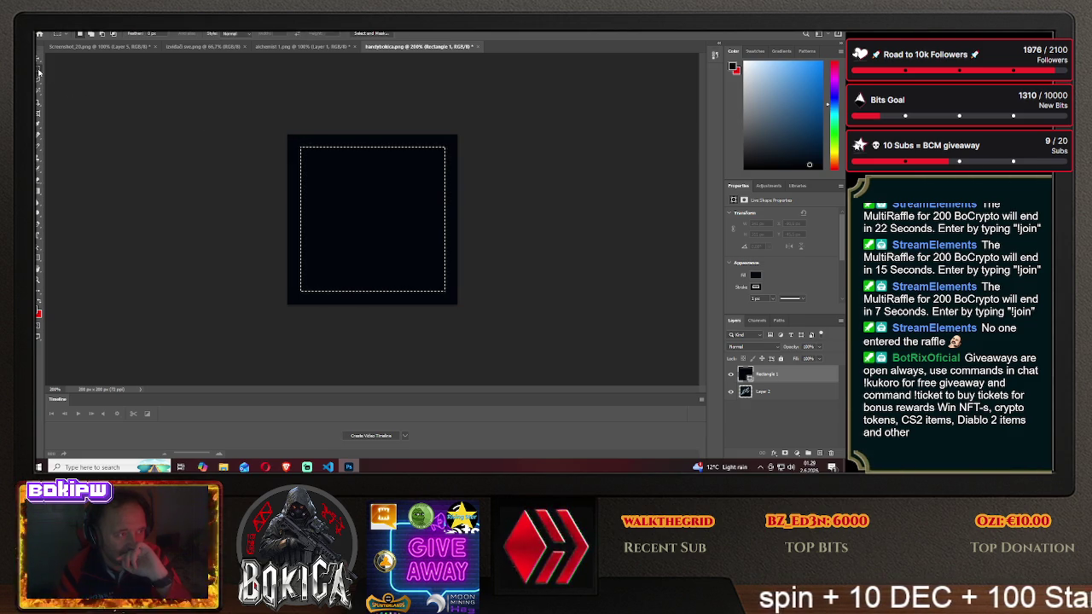
{"action": "left_click", "coordinate": [377, 214]}
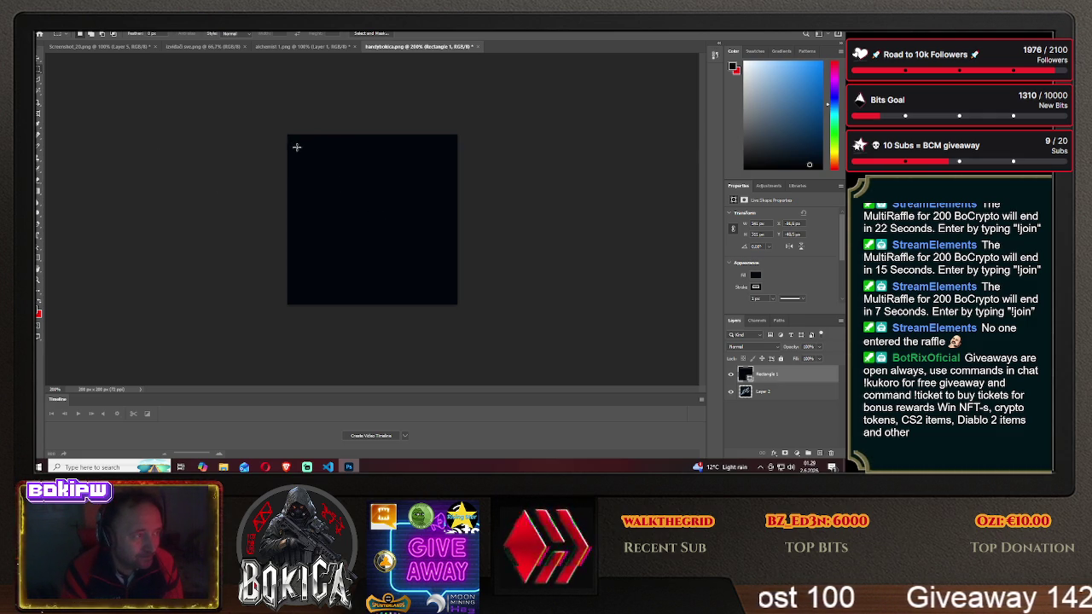
{"action": "left_click_drag", "start_coordinate": [299, 148], "coordinate": [446, 284]}
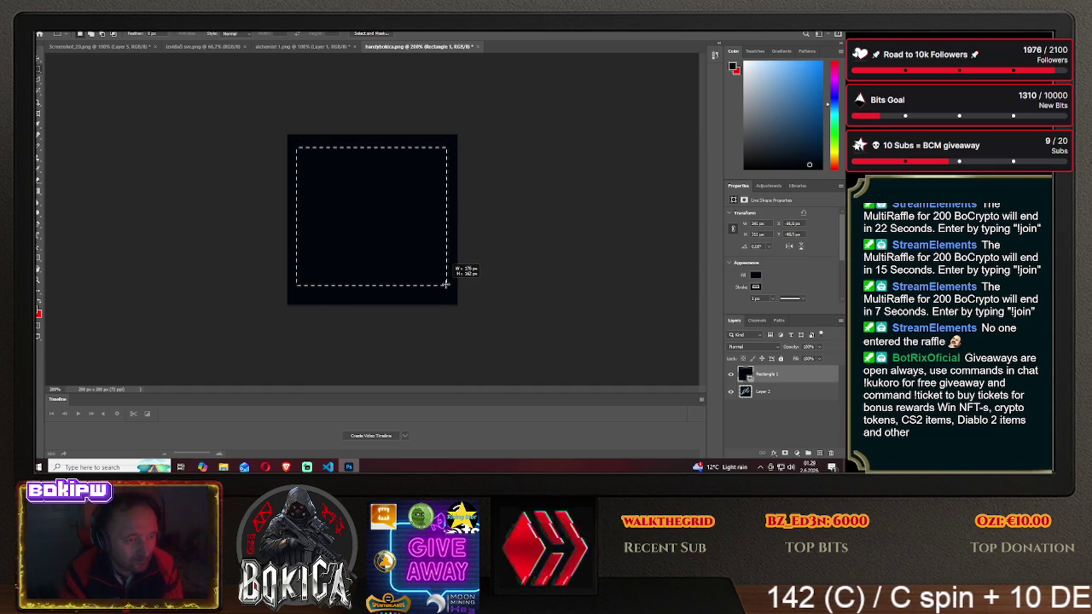
- Try deleting a smaller square inside the dark rectangle and dismiss the resulting error
{"action": "left_click_drag", "start_coordinate": [446, 284], "coordinate": [446, 275]}
{"action": "left_click", "coordinate": [344, 177]}
{"action": "left_click_drag", "start_coordinate": [325, 172], "coordinate": [415, 264]}
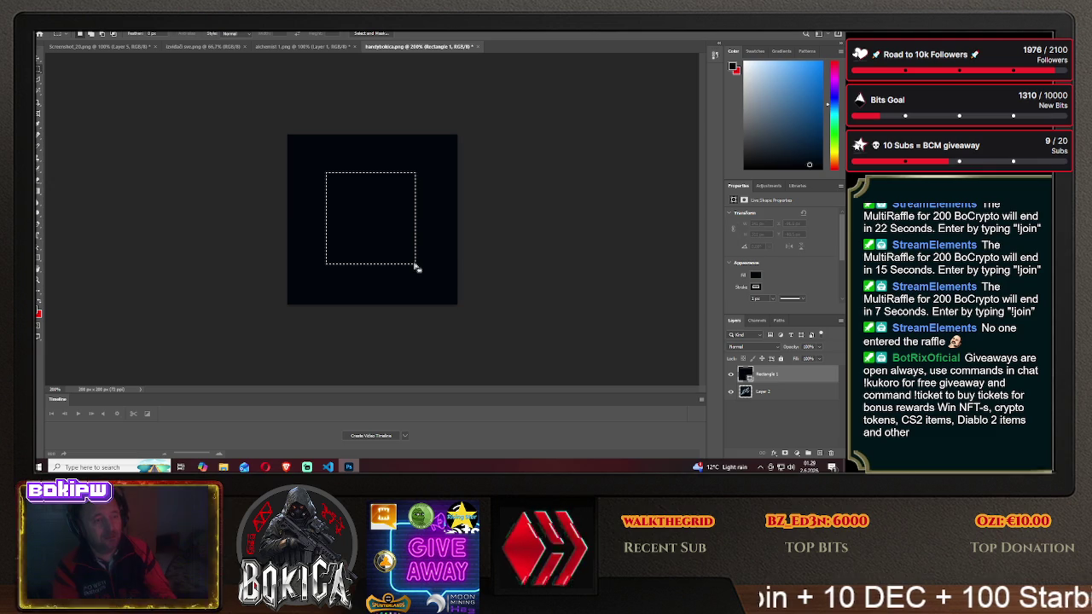
{"action": "key", "text": "Delete"}
{"action": "left_click", "coordinate": [438, 183]}
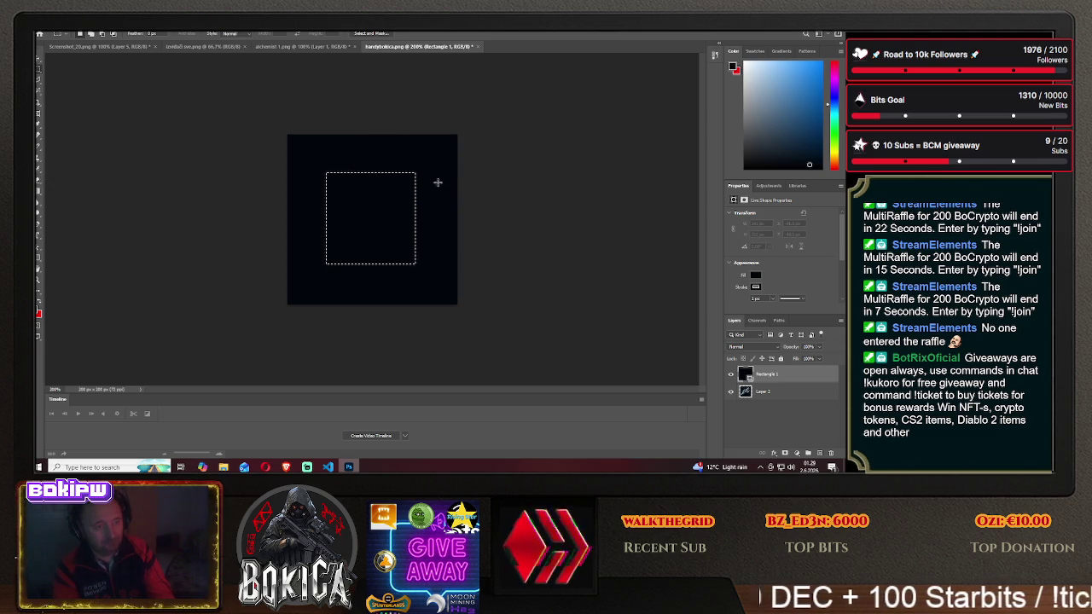
- Toggle the dark rectangle's visibility to reveal and re-cover the ship
{"action": "left_click", "coordinate": [731, 374]}
{"action": "left_click", "coordinate": [730, 375]}
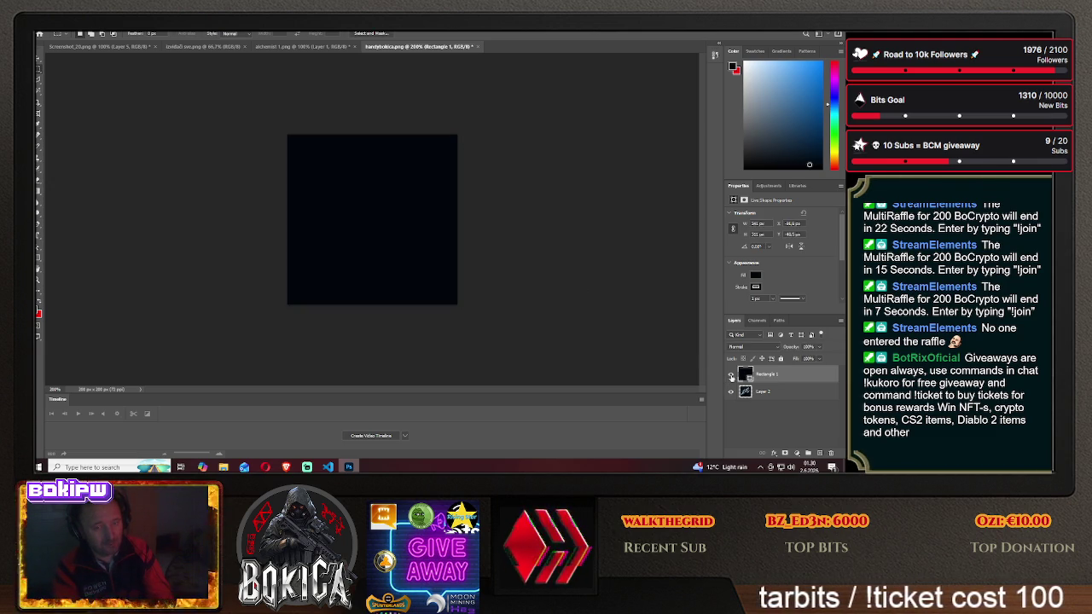
{"action": "left_click", "coordinate": [731, 374]}
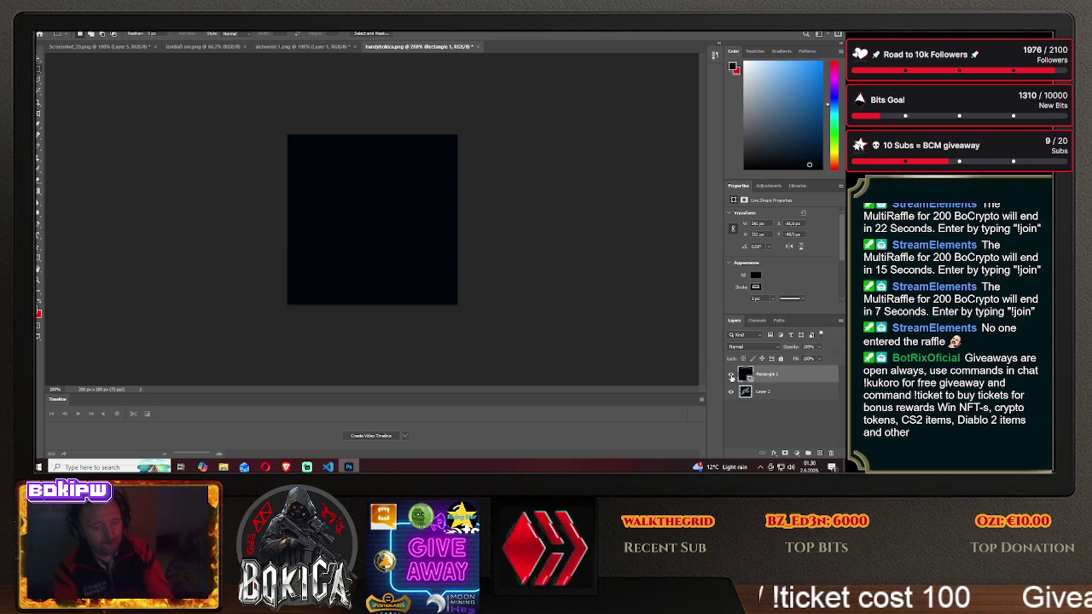
{"action": "left_click", "coordinate": [730, 375]}
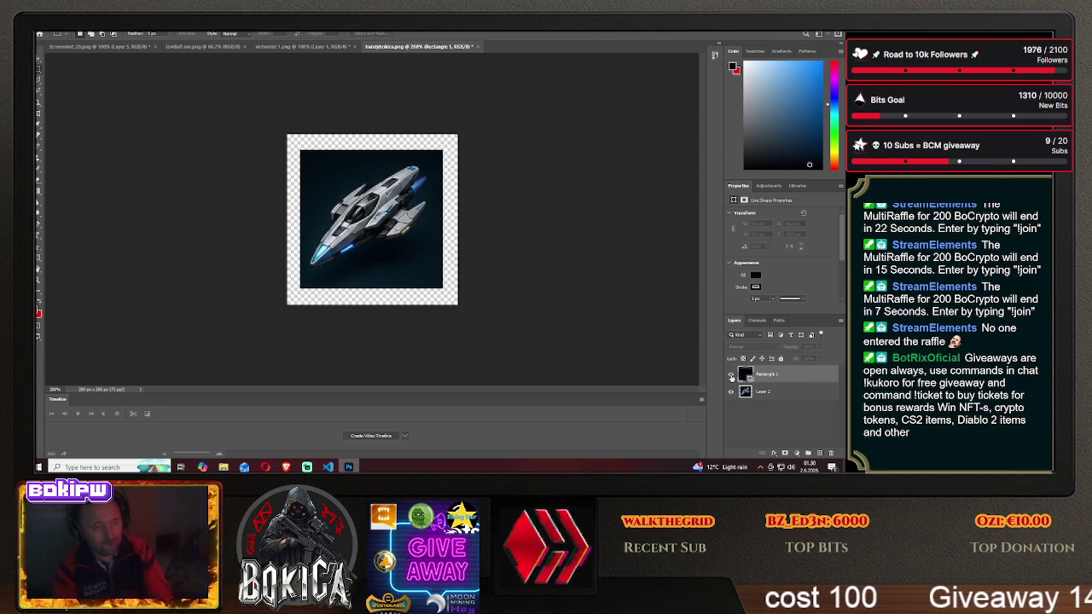
{"action": "left_click", "coordinate": [731, 374]}
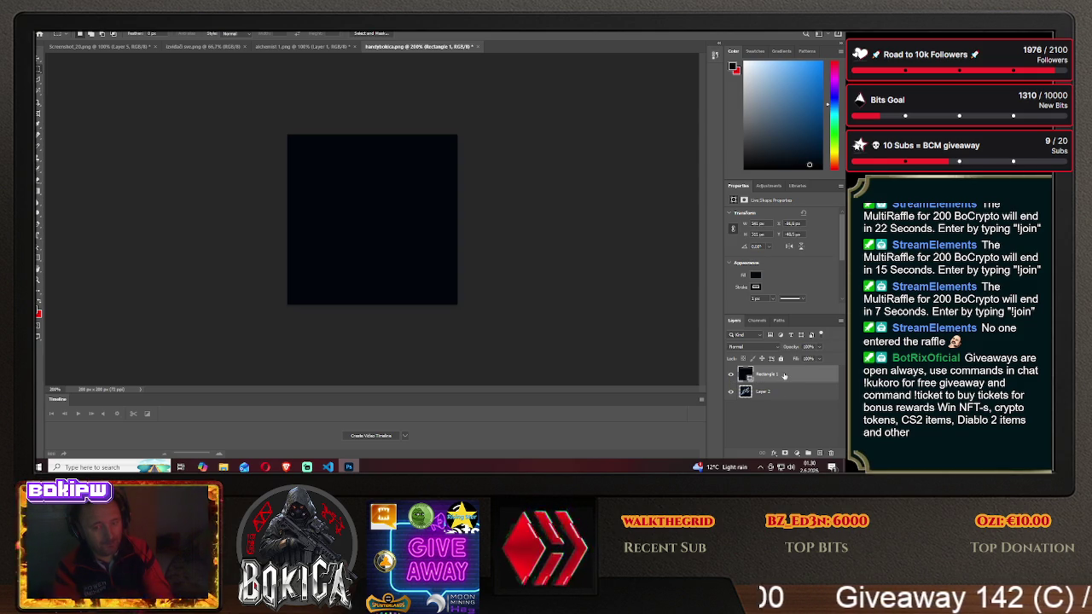
- Cut the ship out of the whole alchemist 1.png canvas with Ctrl+X
{"action": "left_click_drag", "start_coordinate": [355, 202], "coordinate": [388, 240]}
{"action": "left_click", "coordinate": [459, 216]}
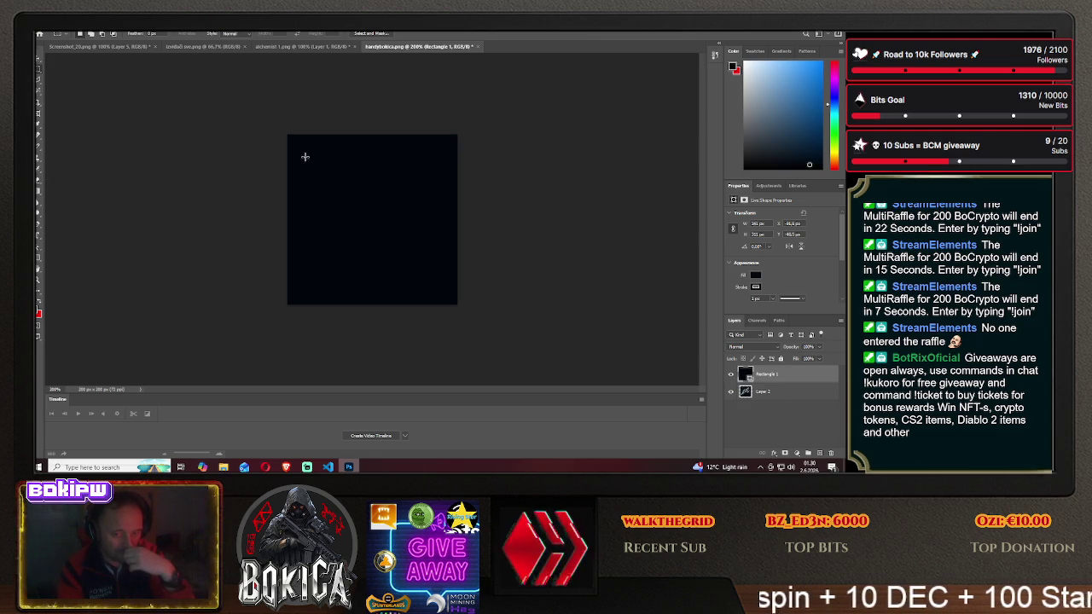
{"action": "left_click", "coordinate": [303, 46]}
{"action": "left_click_drag", "start_coordinate": [336, 174], "coordinate": [445, 273]}
{"action": "key", "text": "ctrl+x"}
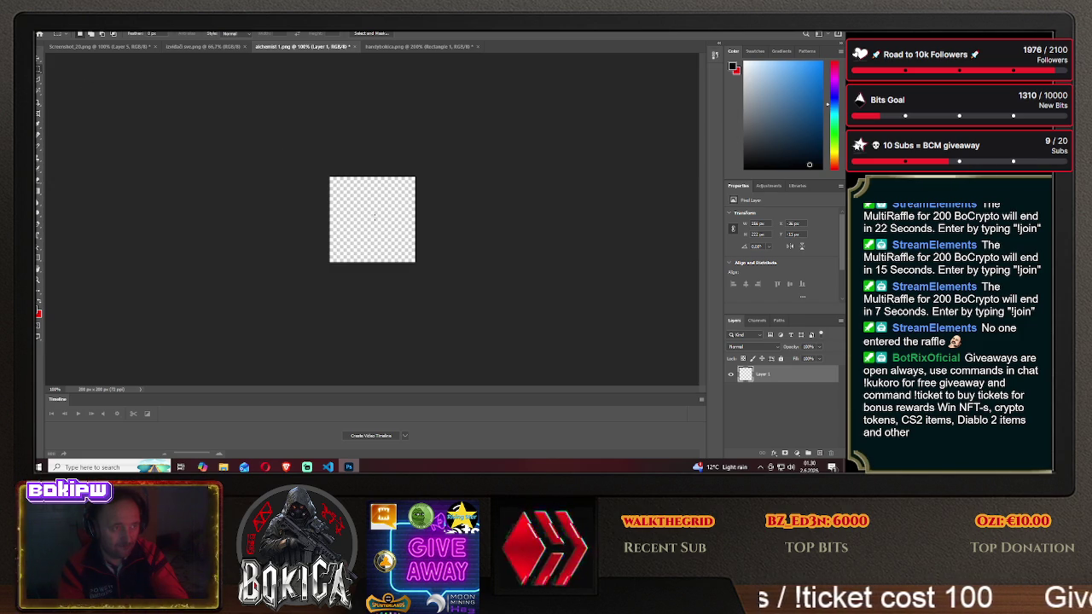
- In handybokica.png, delete the Rectangle 1 layer and erase the ship from Layer 2
{"action": "left_click", "coordinate": [410, 47]}
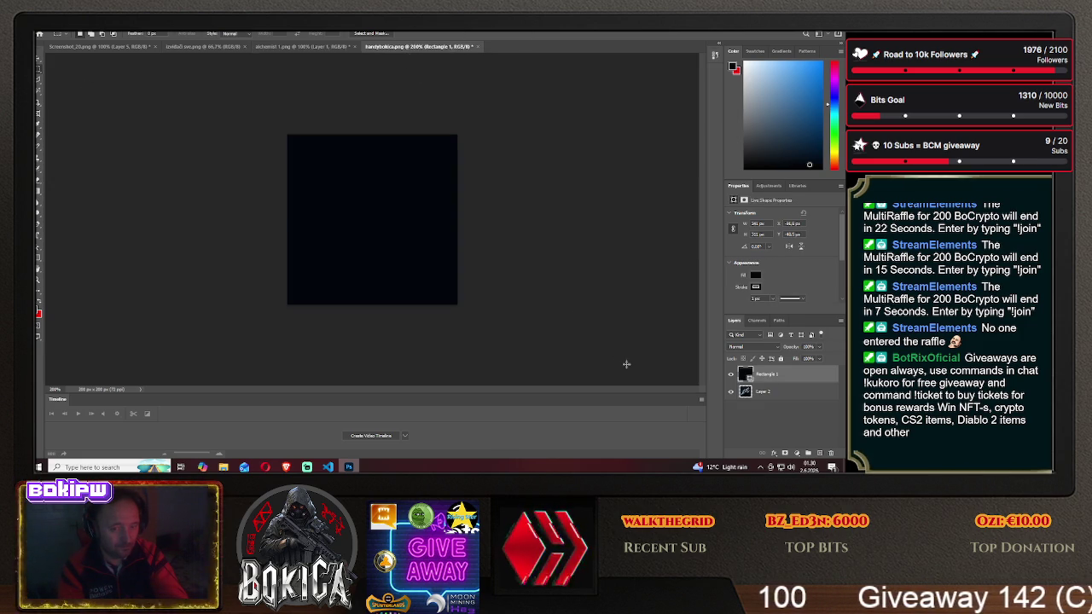
{"action": "left_click", "coordinate": [730, 375]}
{"action": "left_click", "coordinate": [730, 375]}
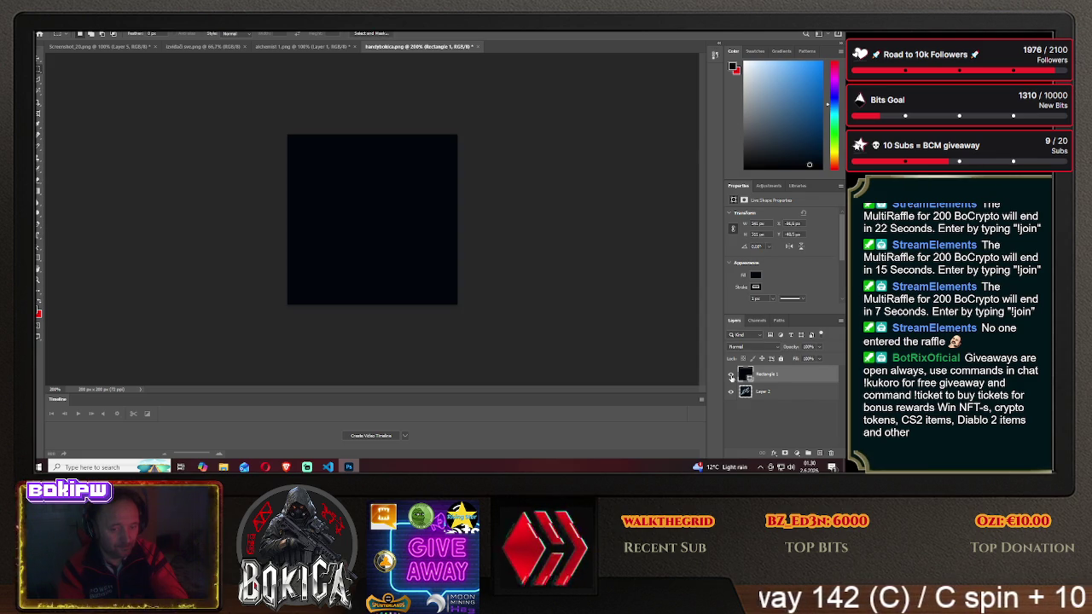
{"action": "left_click", "coordinate": [730, 375]}
{"action": "key", "text": "Delete"}
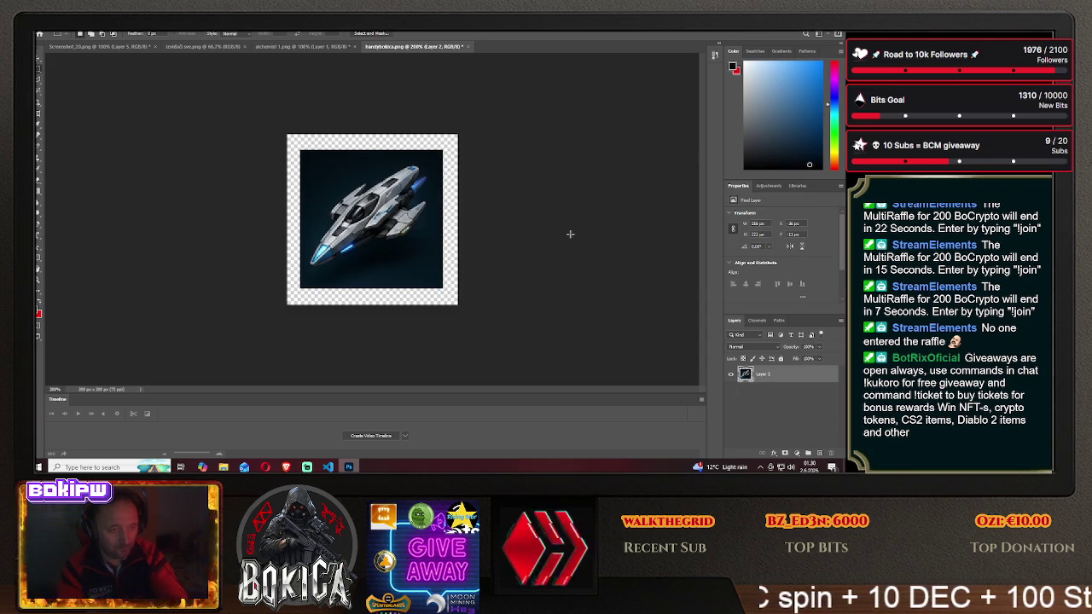
{"action": "left_click_drag", "start_coordinate": [276, 122], "coordinate": [578, 361]}
{"action": "key", "text": "Delete"}
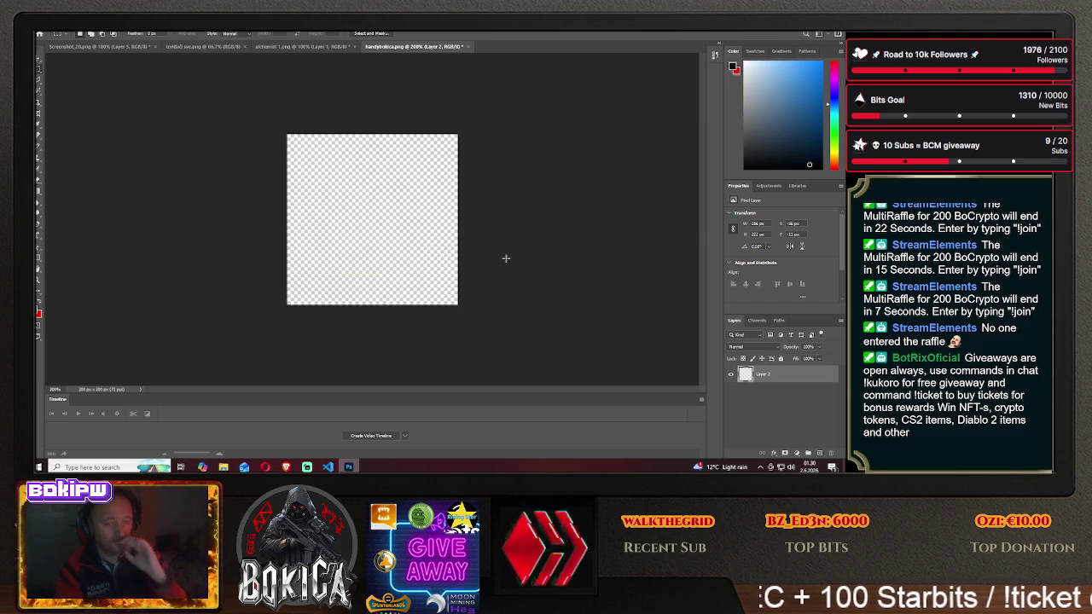
- Inspect alchemist 1.png's Layer 1 properties, then close that document
{"action": "left_click", "coordinate": [291, 49]}
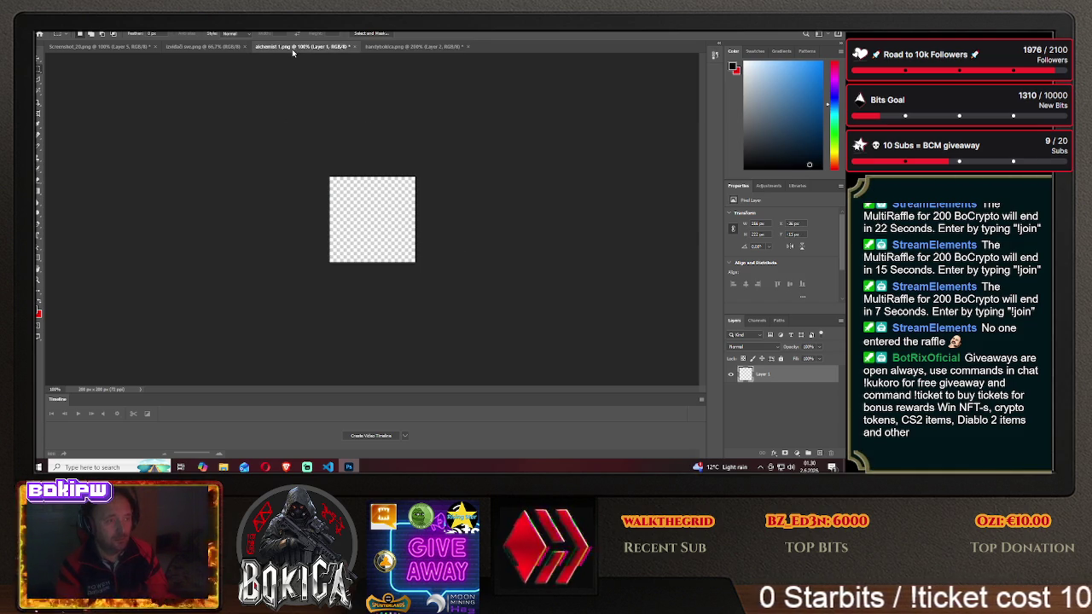
{"action": "left_click_drag", "start_coordinate": [291, 49], "coordinate": [291, 51]}
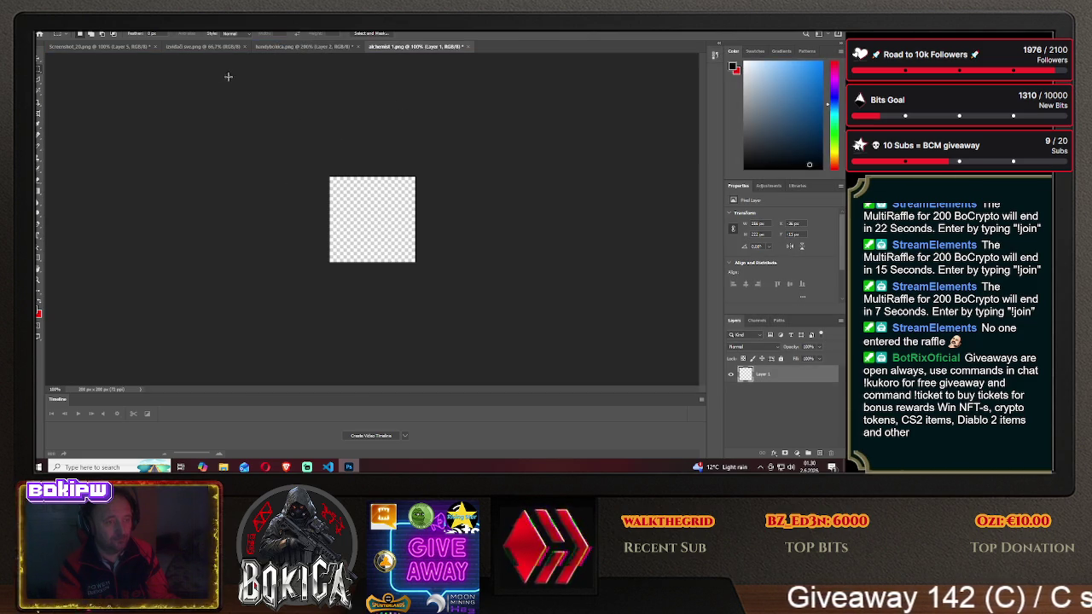
{"action": "left_click", "coordinate": [313, 48]}
{"action": "left_click", "coordinate": [428, 48]}
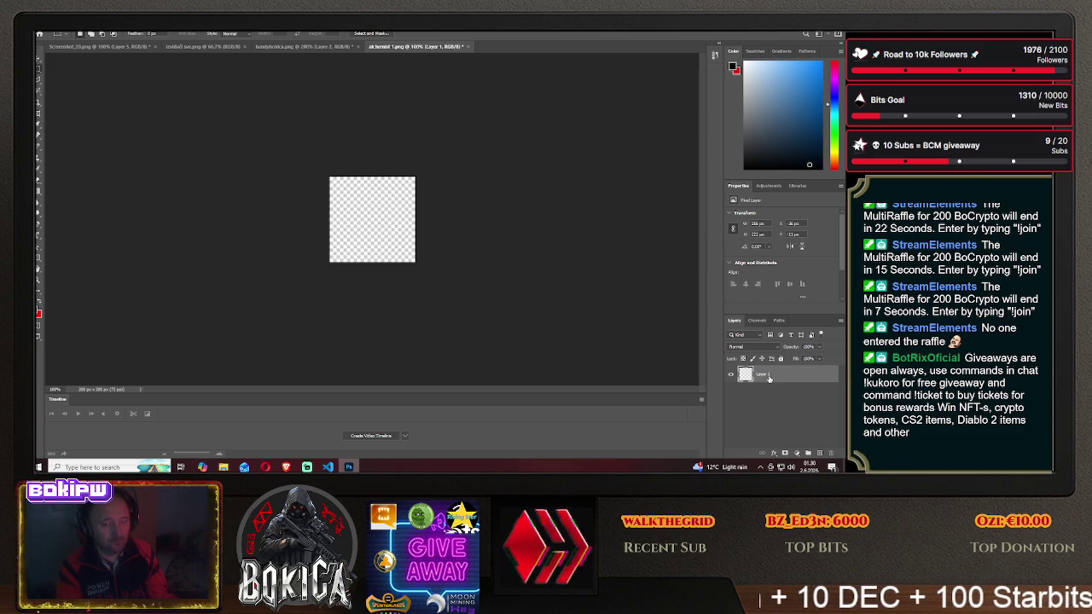
{"action": "left_click", "coordinate": [731, 375]}
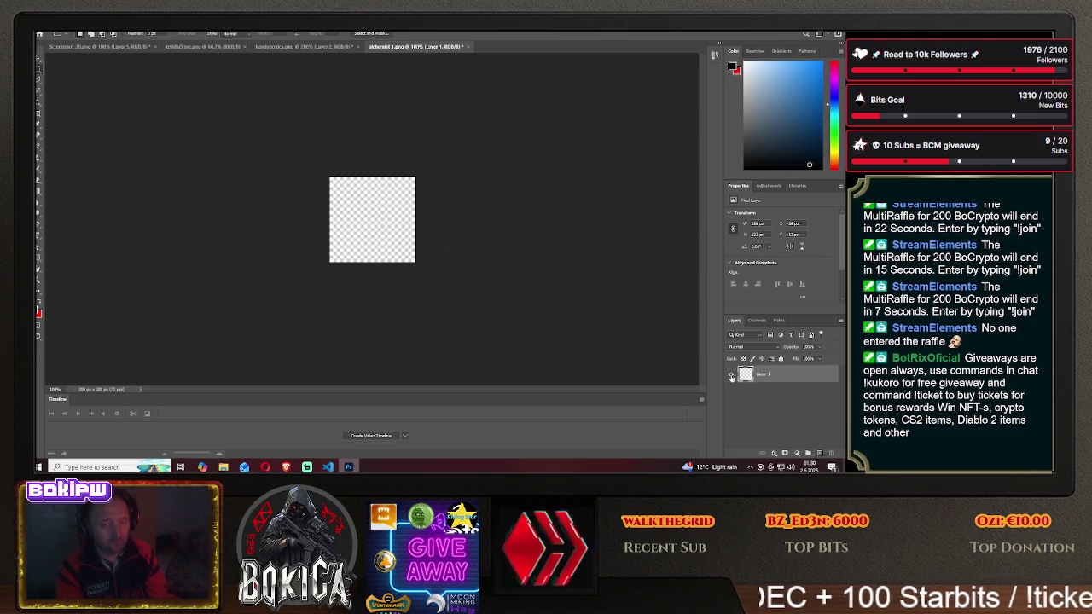
{"action": "left_click", "coordinate": [757, 223]}
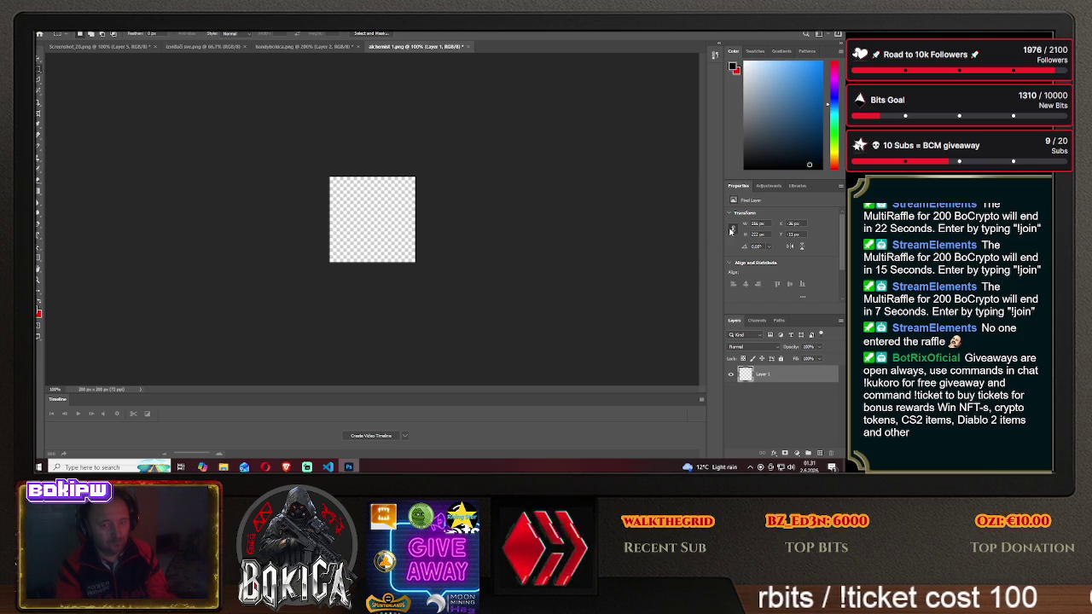
{"action": "left_click", "coordinate": [468, 47]}
{"action": "left_click", "coordinate": [443, 182]}
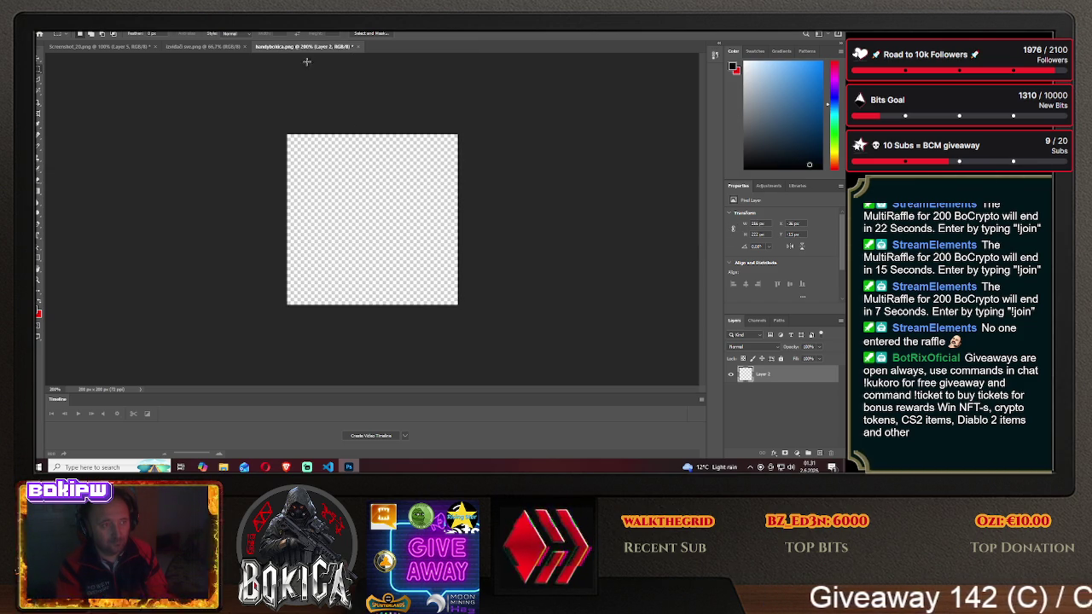
{"action": "left_click", "coordinate": [217, 46]}
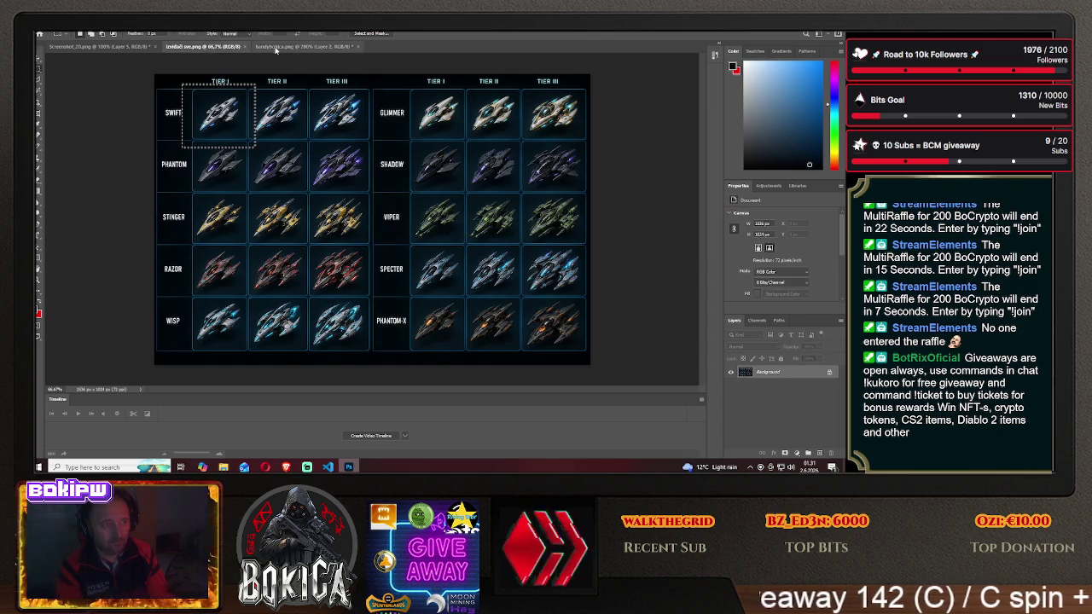
{"action": "left_click", "coordinate": [275, 46]}
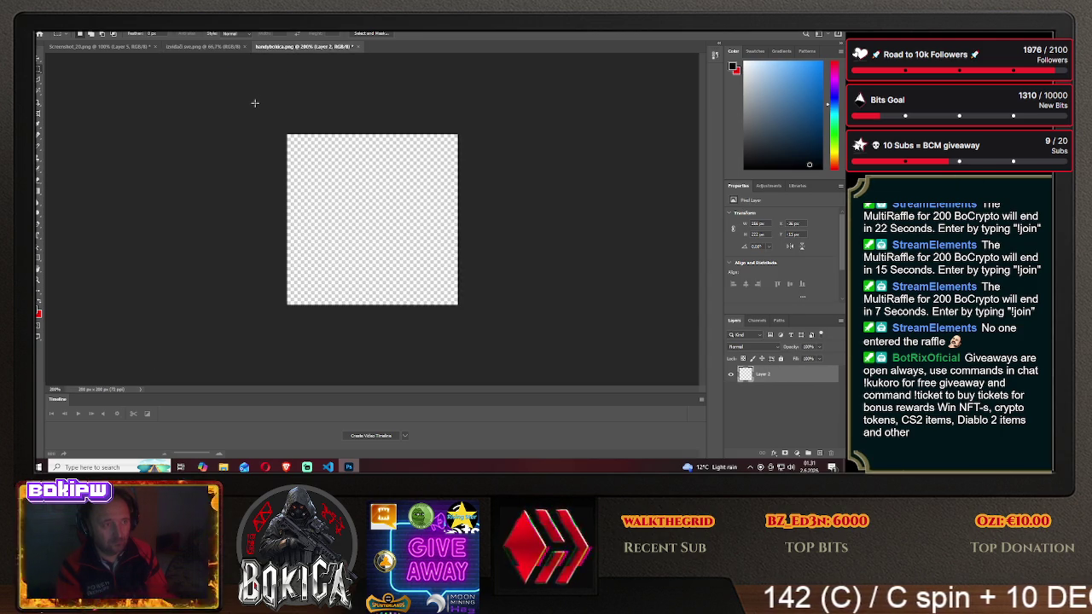
{"action": "left_click", "coordinate": [75, 26]}
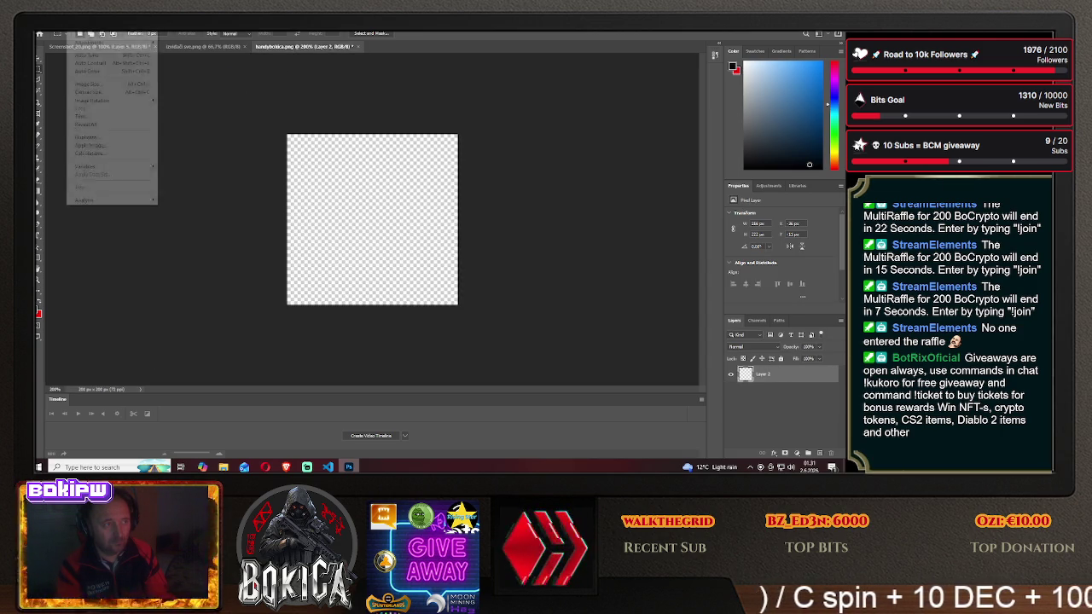
{"action": "left_click", "coordinate": [98, 85]}
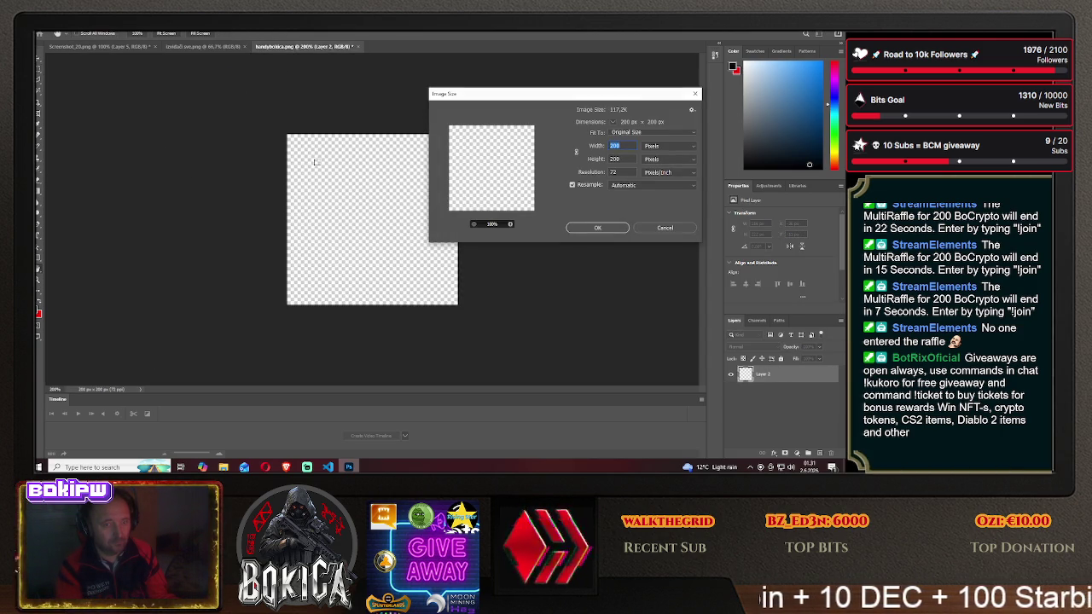
{"action": "left_click", "coordinate": [597, 227]}
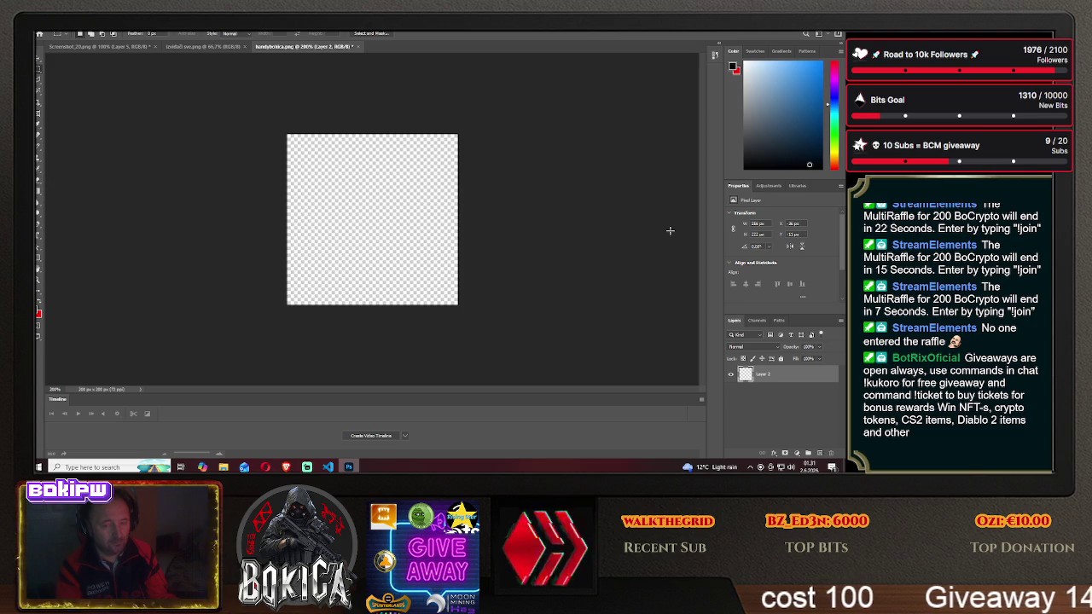
- Save a copy of the blank canvas as PNG '200 200' on the Desktop, then close handybokica
{"action": "left_click", "coordinate": [48, 27]}
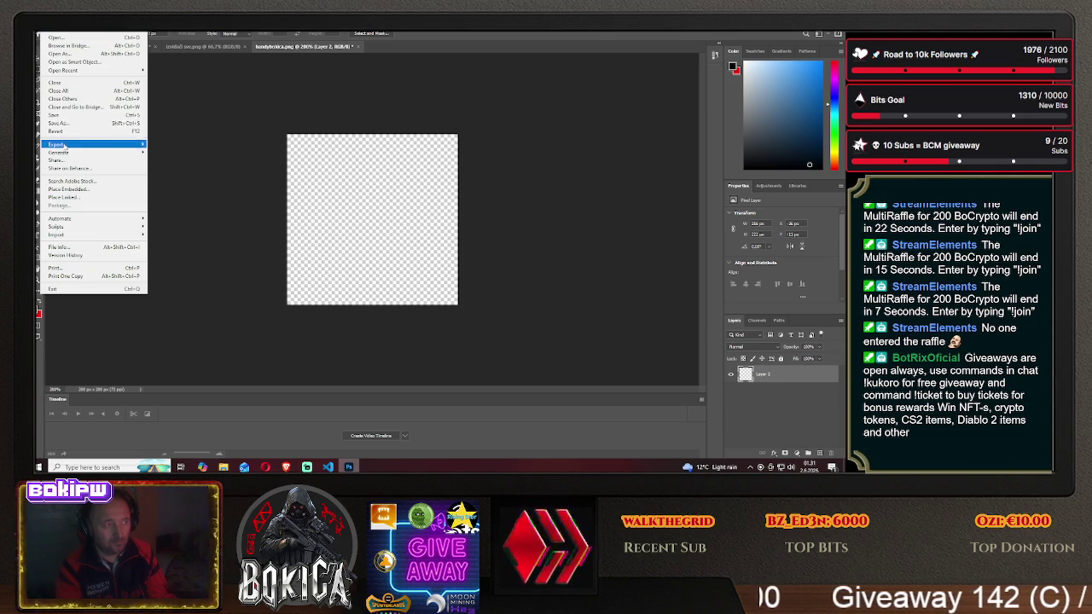
{"action": "left_click", "coordinate": [60, 123]}
{"action": "left_click", "coordinate": [499, 311]}
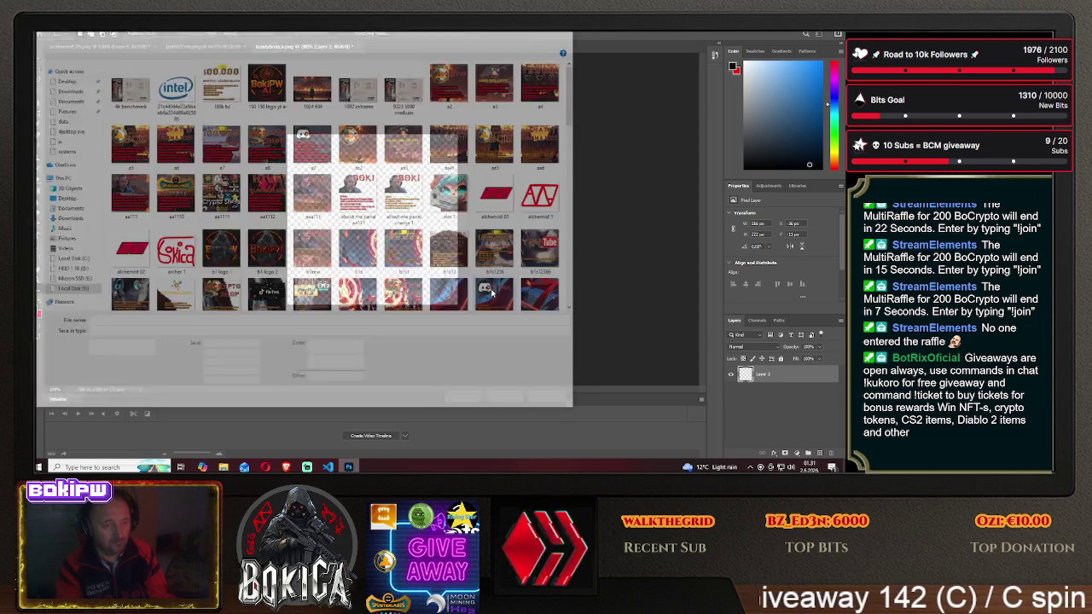
{"action": "left_click", "coordinate": [75, 290]}
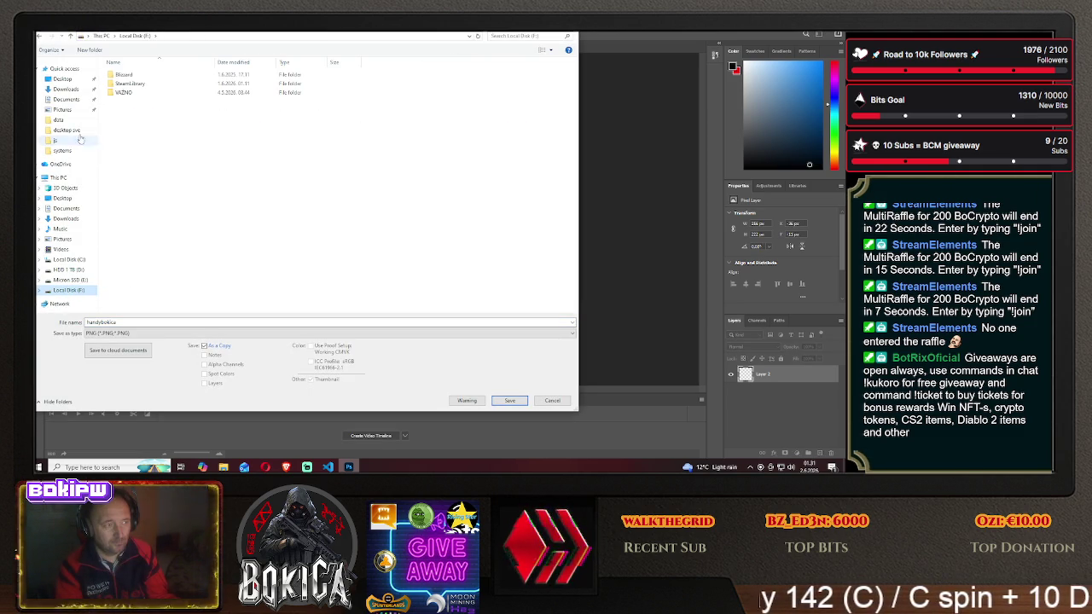
{"action": "left_click", "coordinate": [63, 79]}
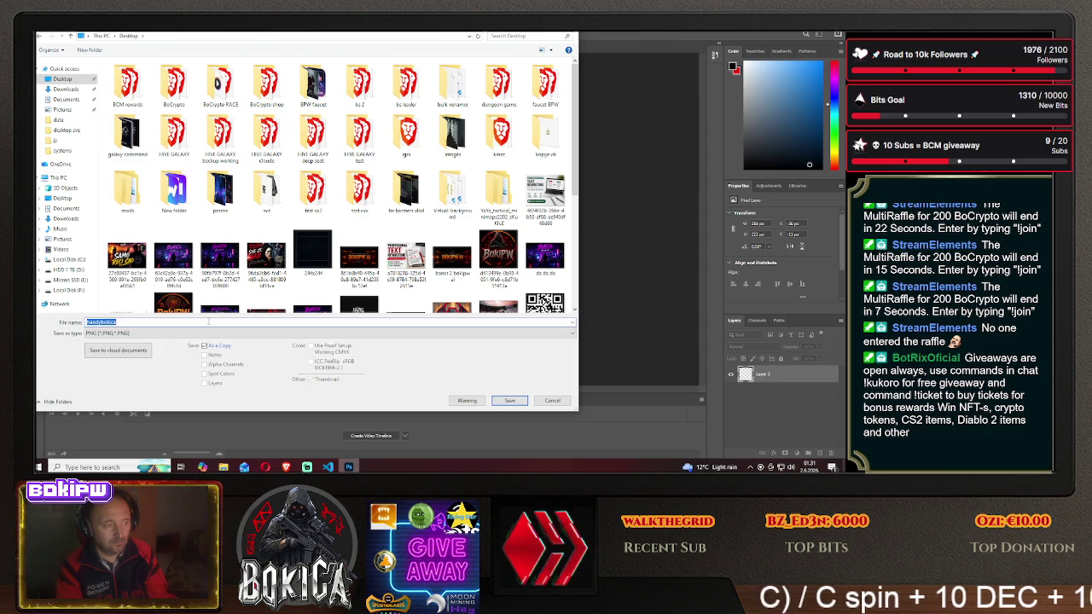
{"action": "type", "text": "200 200"}
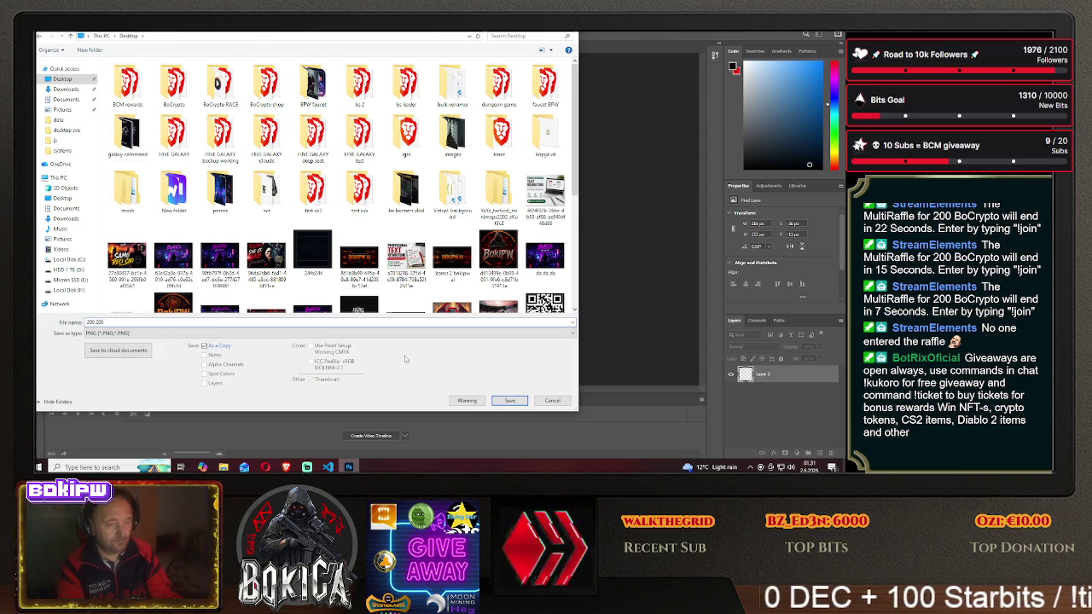
{"action": "left_click", "coordinate": [510, 401]}
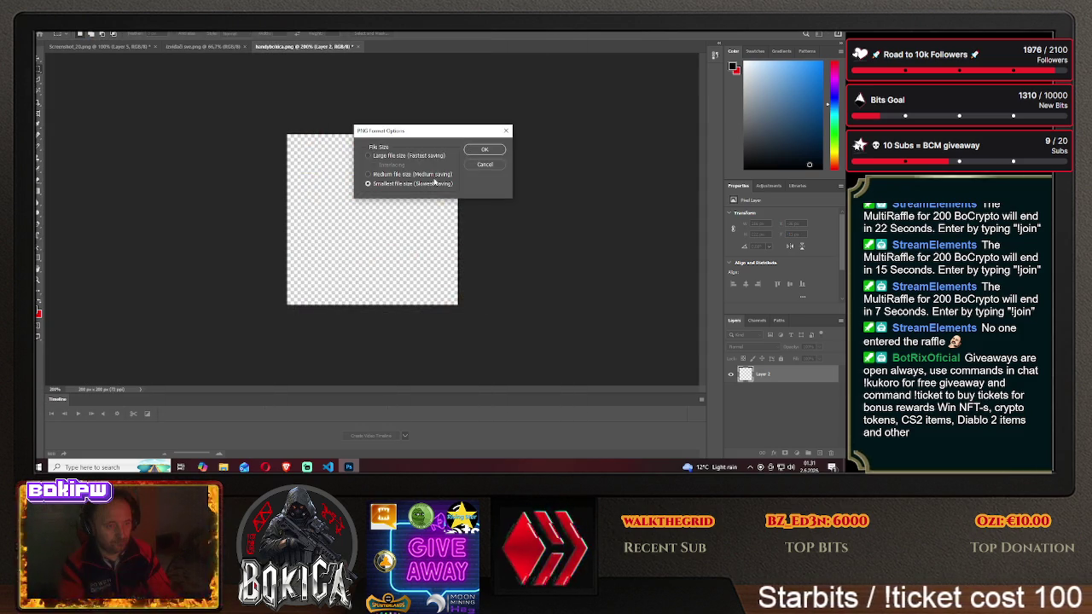
{"action": "left_click", "coordinate": [485, 151]}
{"action": "left_click", "coordinate": [356, 47]}
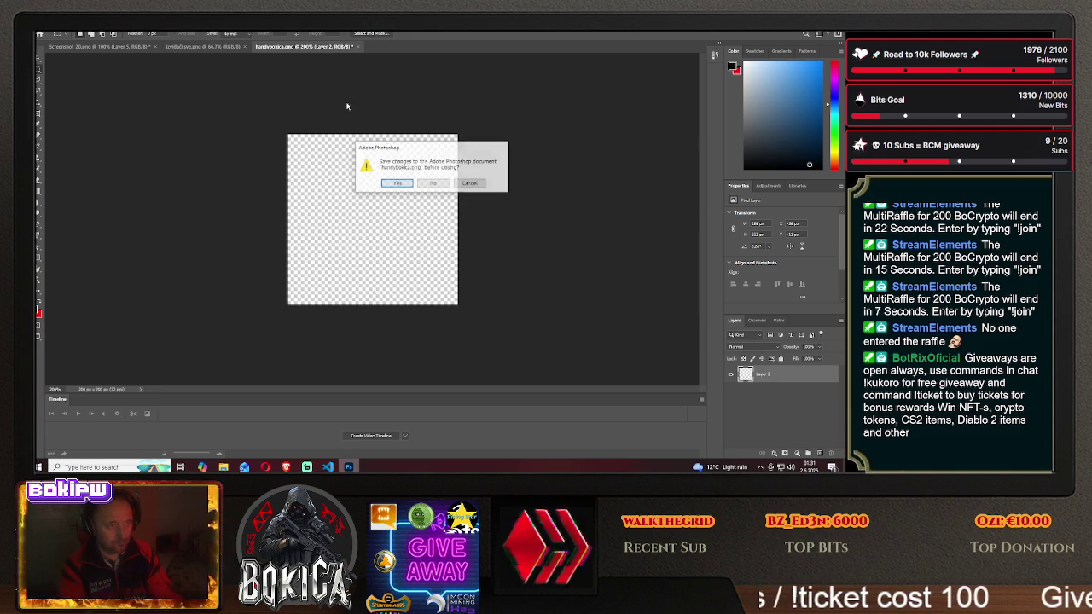
- Discard handybokica's unsaved changes and open 200 200.png
{"action": "left_click", "coordinate": [446, 182]}
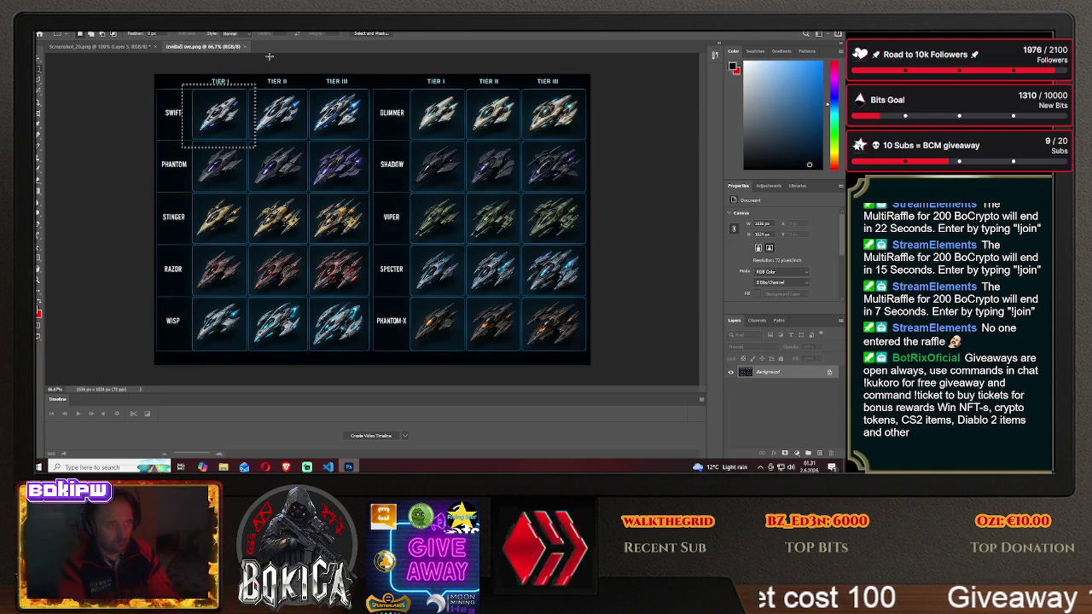
{"action": "left_click", "coordinate": [42, 32]}
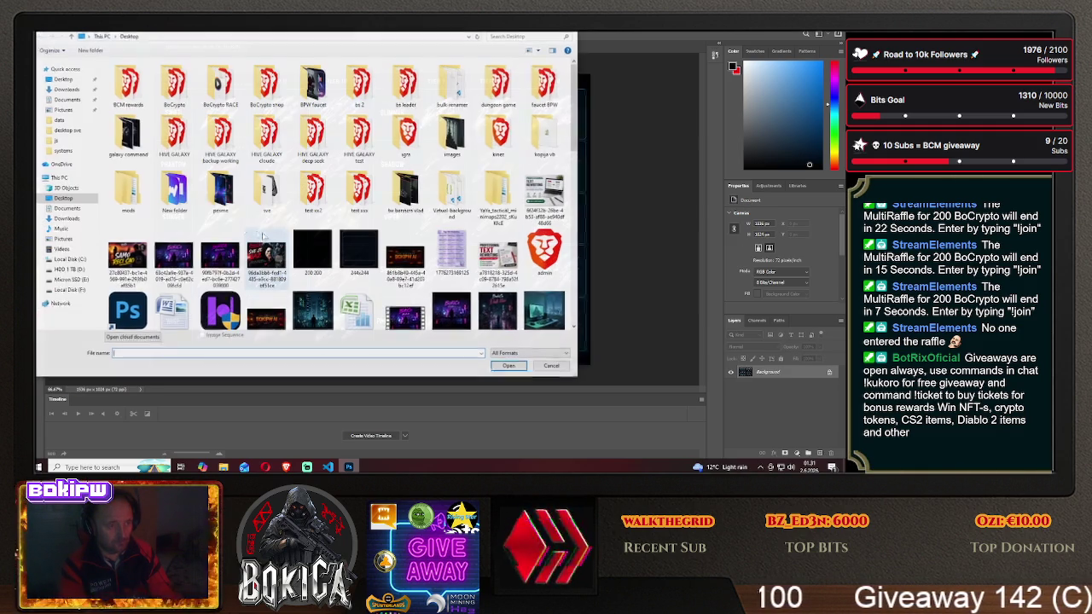
{"action": "left_click_drag", "start_coordinate": [572, 137], "coordinate": [572, 184]}
{"action": "left_click", "coordinate": [316, 115]}
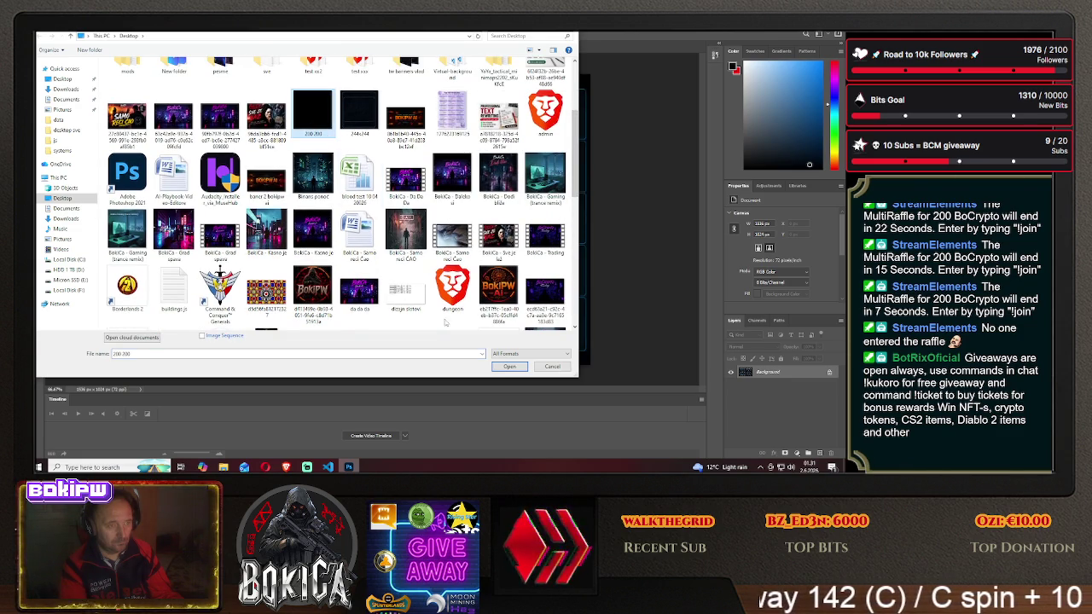
{"action": "left_click", "coordinate": [508, 366]}
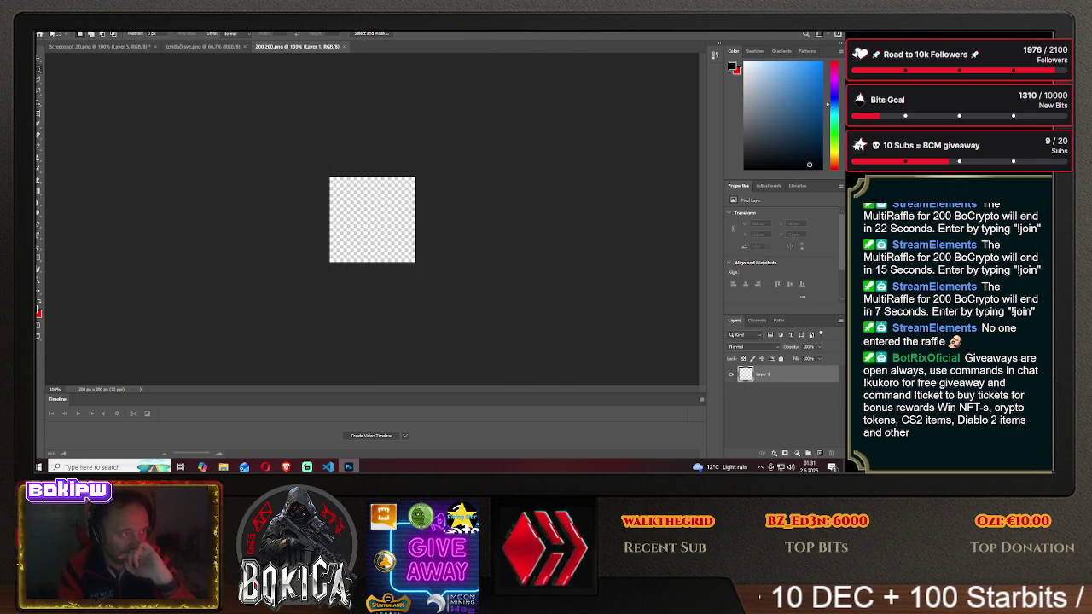
- Open the 244x244 image from the Desktop as well
{"action": "left_click", "coordinate": [45, 28]}
{"action": "left_click", "coordinate": [82, 92]}
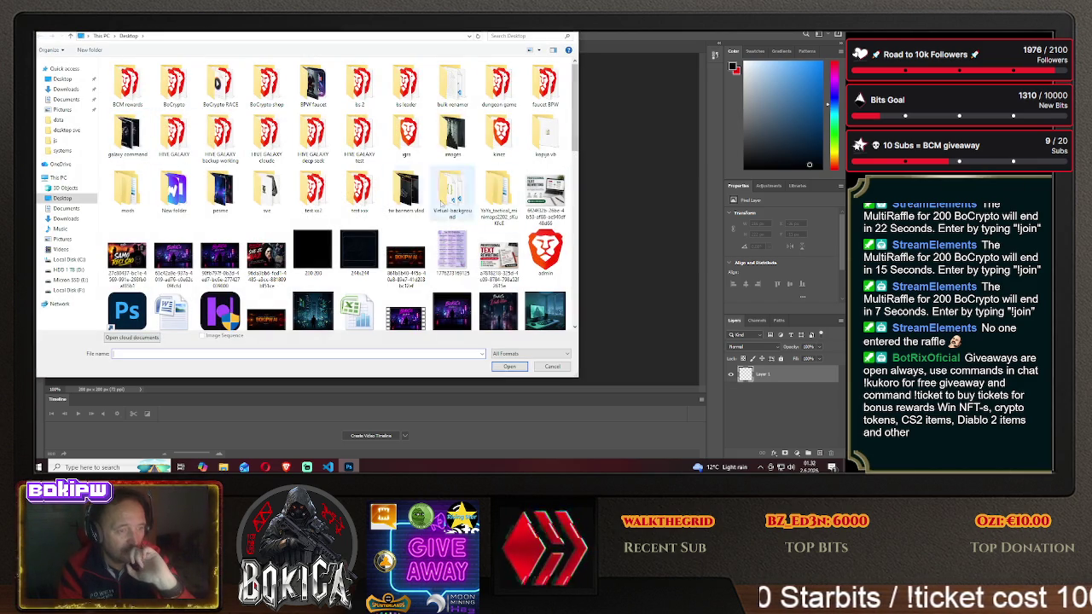
{"action": "left_click", "coordinate": [359, 252]}
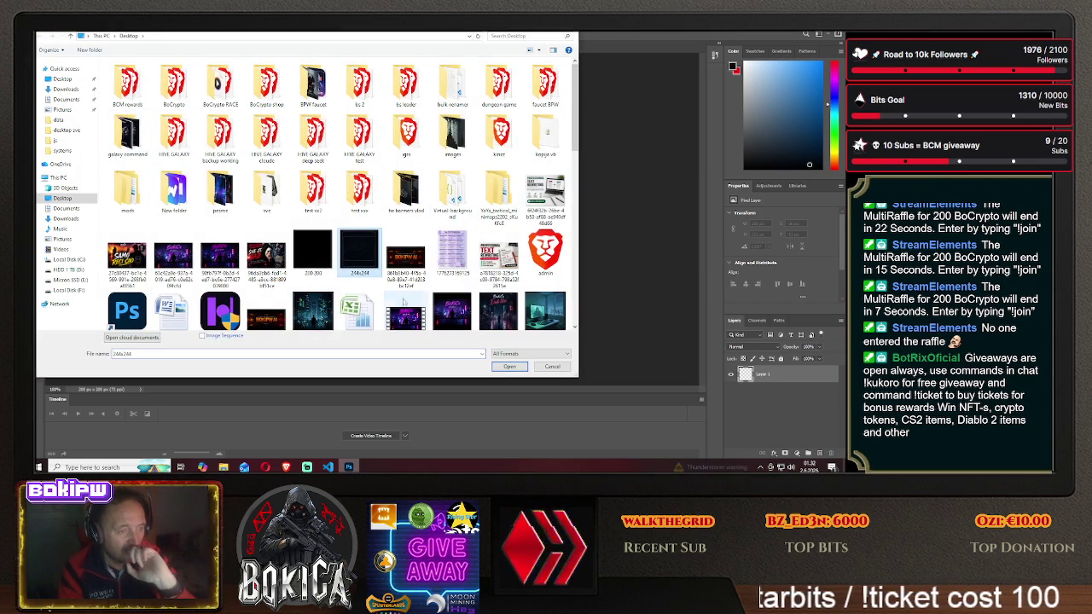
{"action": "left_click", "coordinate": [509, 367]}
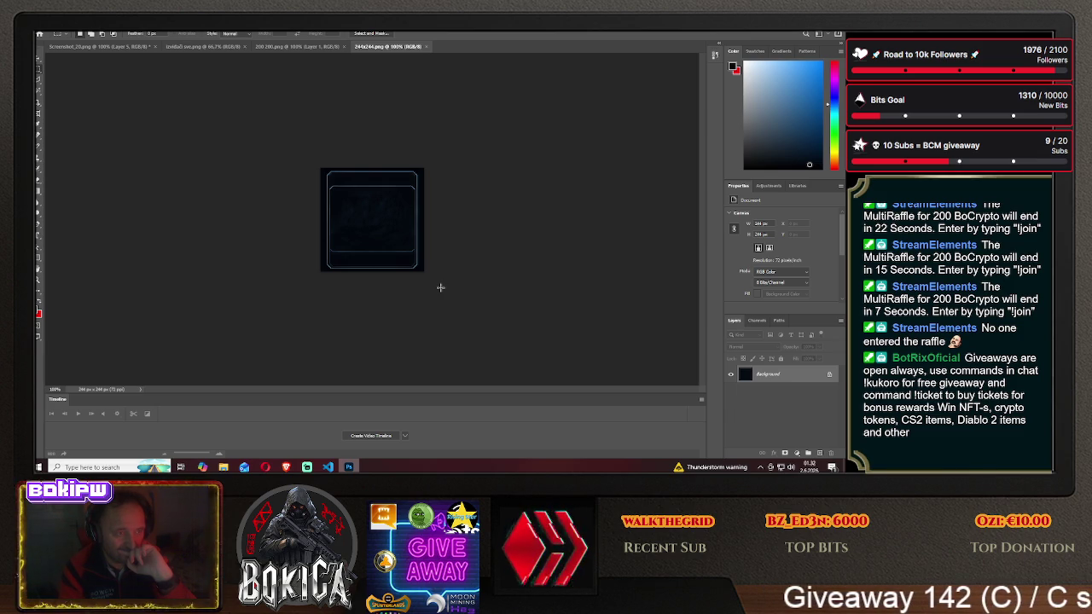
- Unlock the 244x244 Background layer and drag the dark frame into 200 200, centred as Layer 2
{"action": "left_click", "coordinate": [826, 374]}
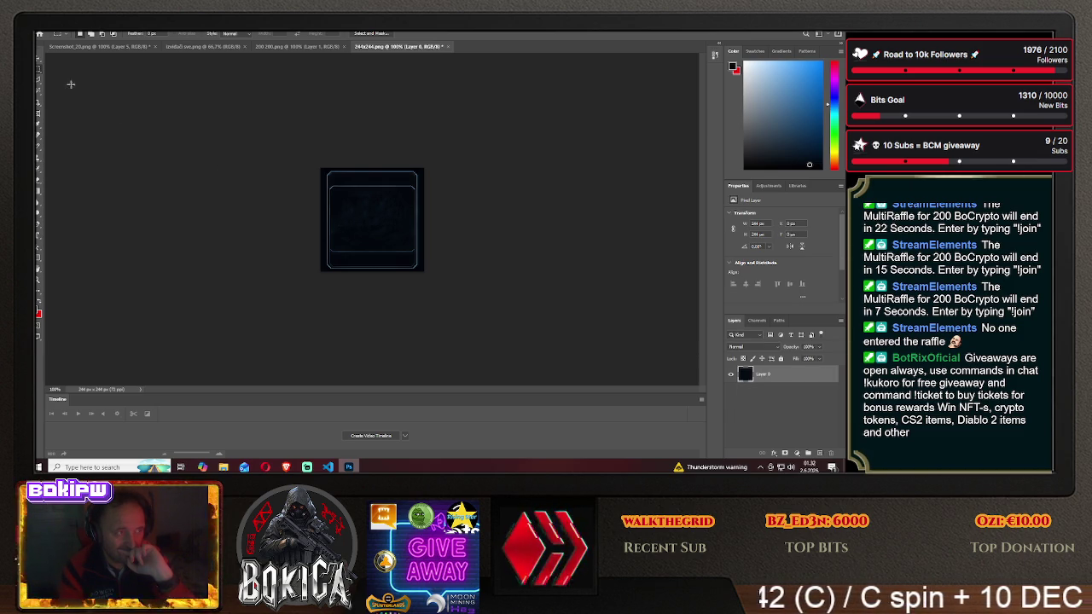
{"action": "left_click", "coordinate": [39, 58]}
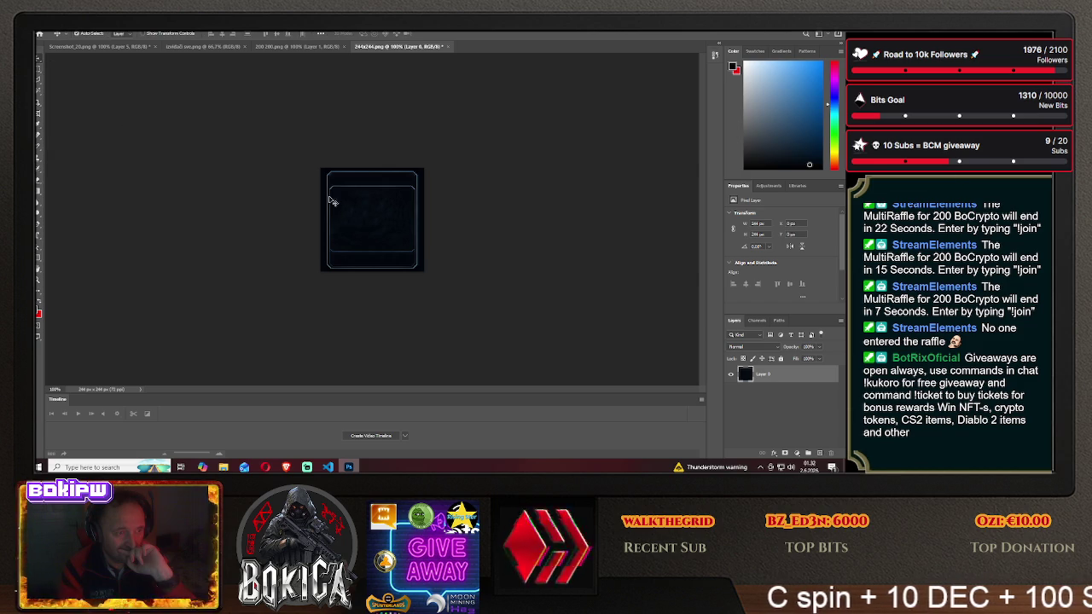
{"action": "mouse_move", "coordinate": [361, 199]}
{"action": "left_mouse_down"}
{"action": "mouse_move", "coordinate": [304, 50]}
{"action": "mouse_move", "coordinate": [579, 271]}
{"action": "mouse_move", "coordinate": [581, 316]}
{"action": "left_mouse_up"}
{"action": "mouse_move", "coordinate": [382, 246]}
{"action": "left_mouse_down"}
{"action": "mouse_move", "coordinate": [367, 229]}
{"action": "mouse_move", "coordinate": [383, 214]}
{"action": "mouse_move", "coordinate": [338, 208]}
{"action": "mouse_move", "coordinate": [357, 212]}
{"action": "left_mouse_up"}
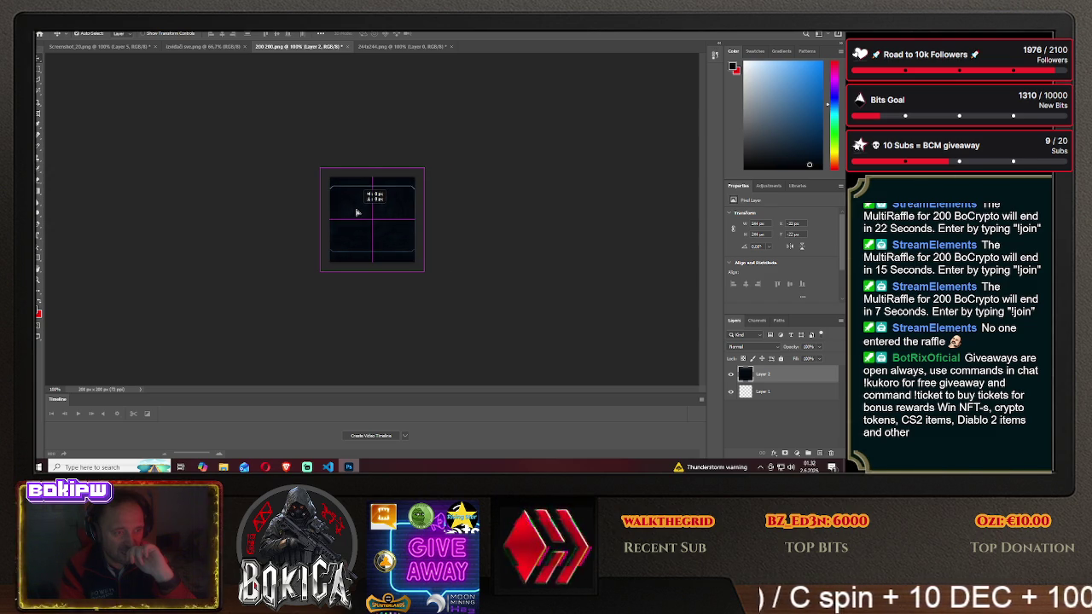
{"action": "left_click_drag", "start_coordinate": [357, 213], "coordinate": [358, 212]}
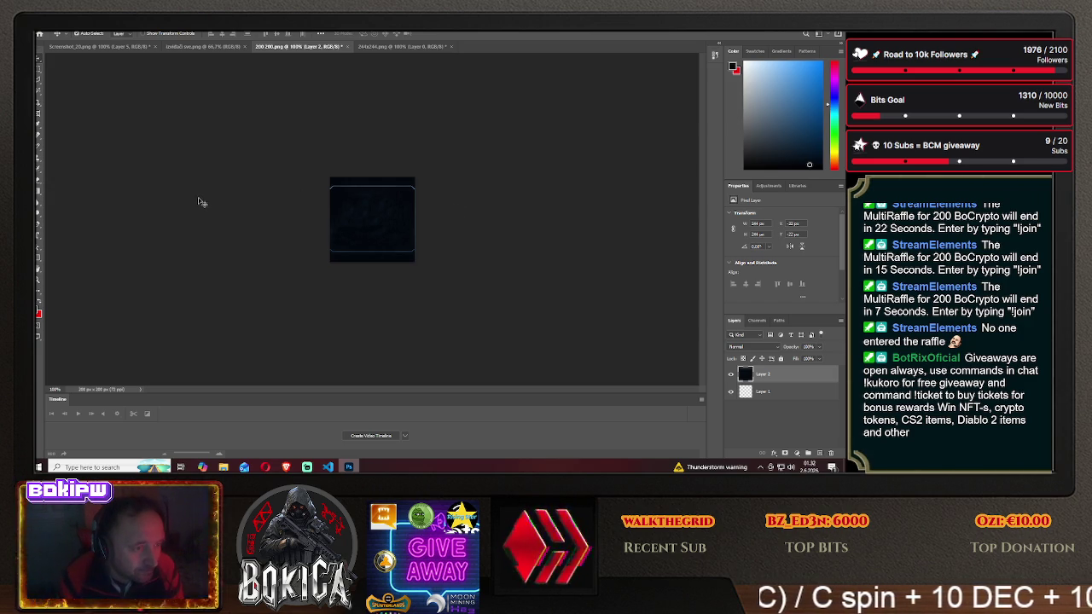
{"action": "left_click", "coordinate": [37, 69]}
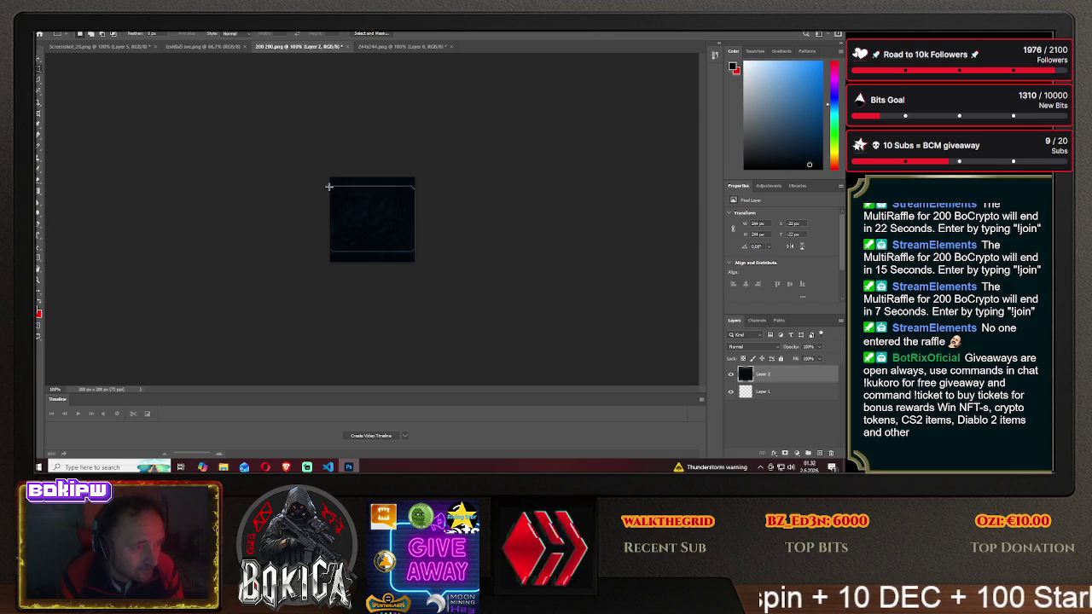
- Erase Layer 2's dark frame with two marquee-and-Delete passes, then deselect
{"action": "left_click_drag", "start_coordinate": [328, 186], "coordinate": [422, 248]}
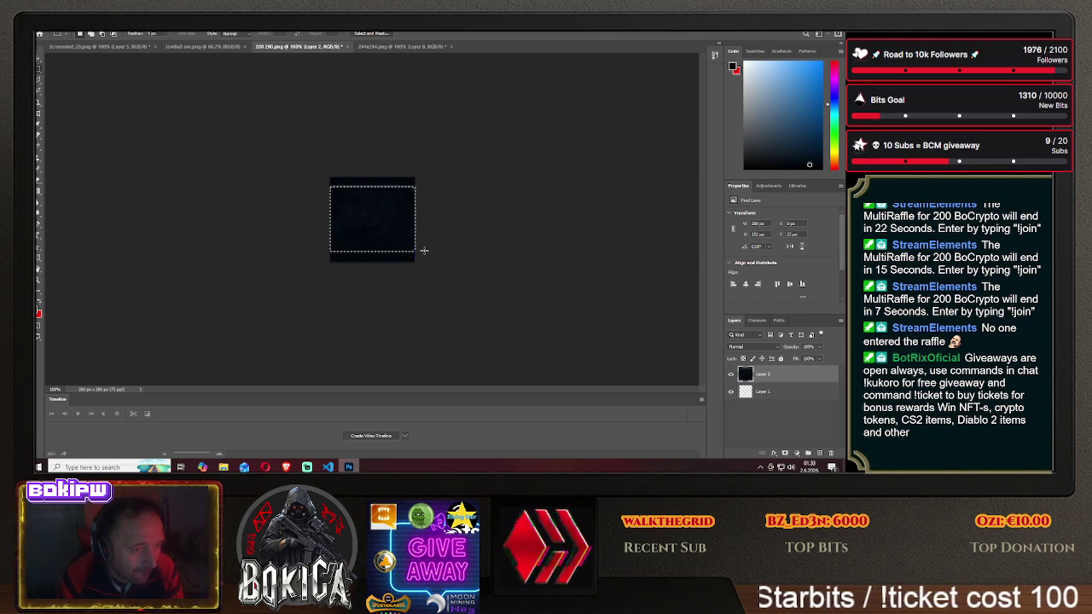
{"action": "key", "text": "Delete"}
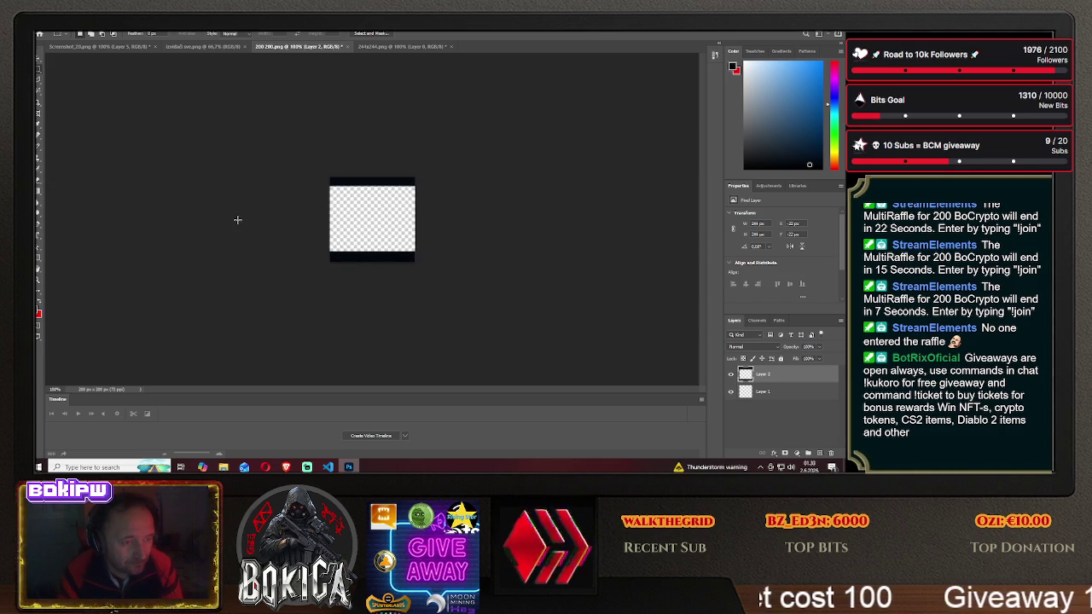
{"action": "left_click_drag", "start_coordinate": [270, 141], "coordinate": [528, 335]}
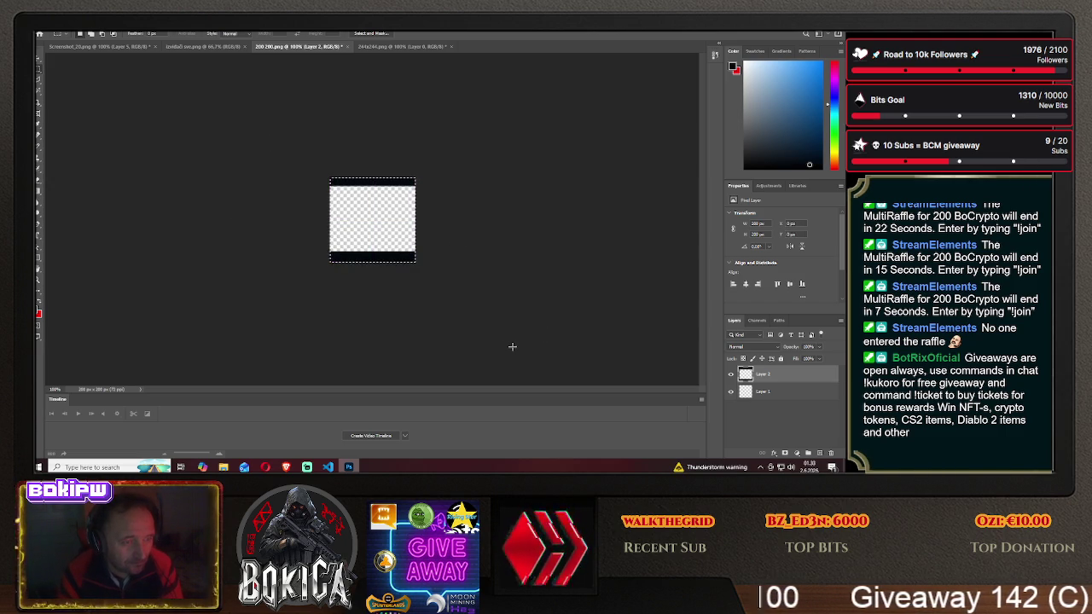
{"action": "key", "text": "Delete"}
{"action": "key", "text": "ctrl+d"}
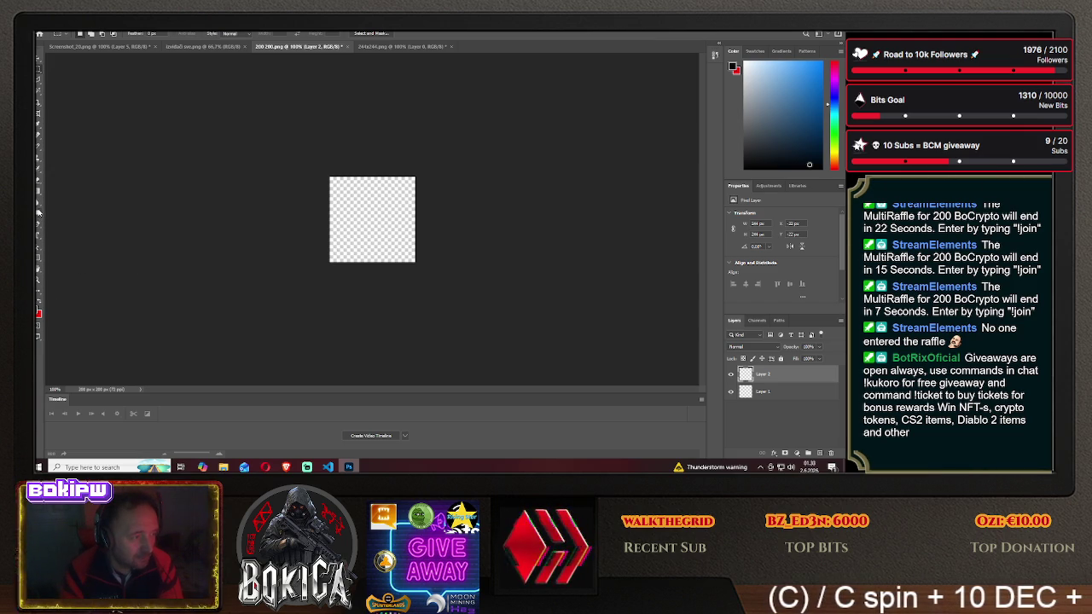
{"action": "left_click", "coordinate": [37, 262]}
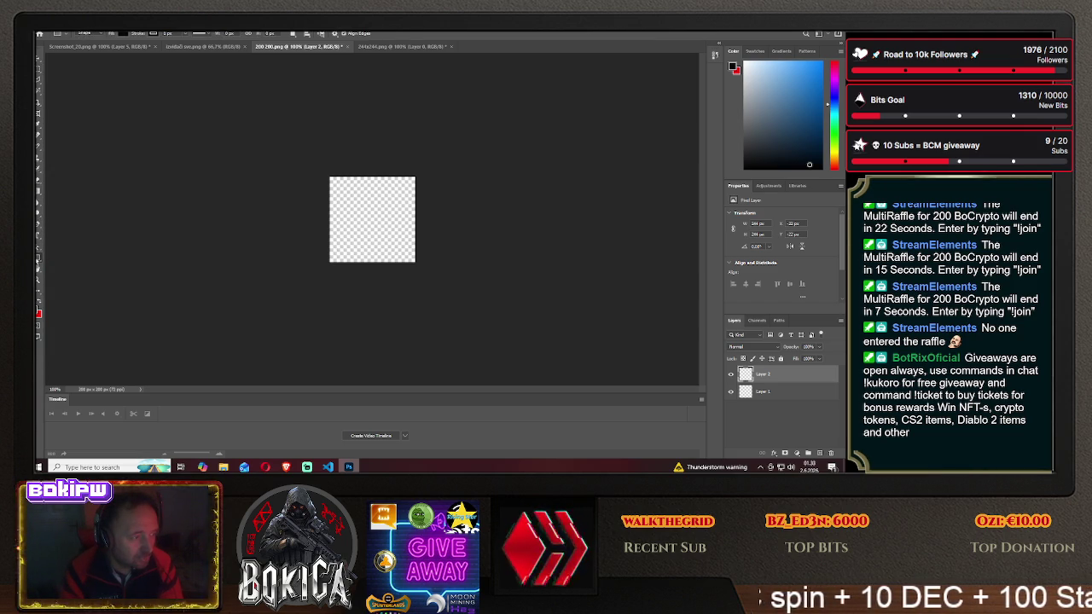
- Draw a dark rectangle over the canvas, cancelling the exact-size settings
{"action": "left_click_drag", "start_coordinate": [288, 141], "coordinate": [468, 306]}
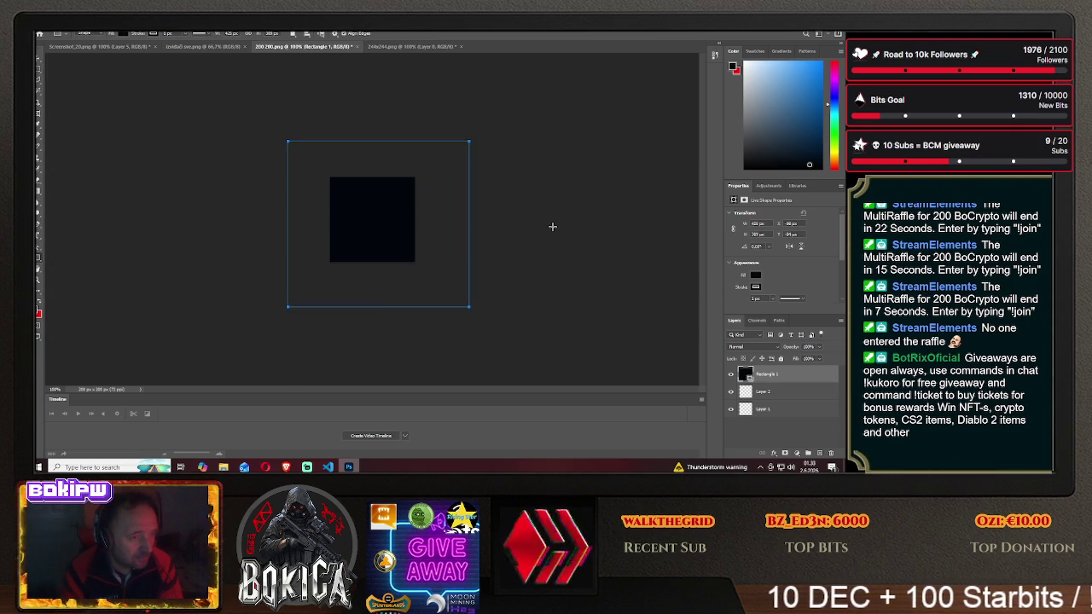
{"action": "left_click", "coordinate": [190, 184]}
{"action": "left_click", "coordinate": [458, 182]}
{"action": "left_click", "coordinate": [39, 94]}
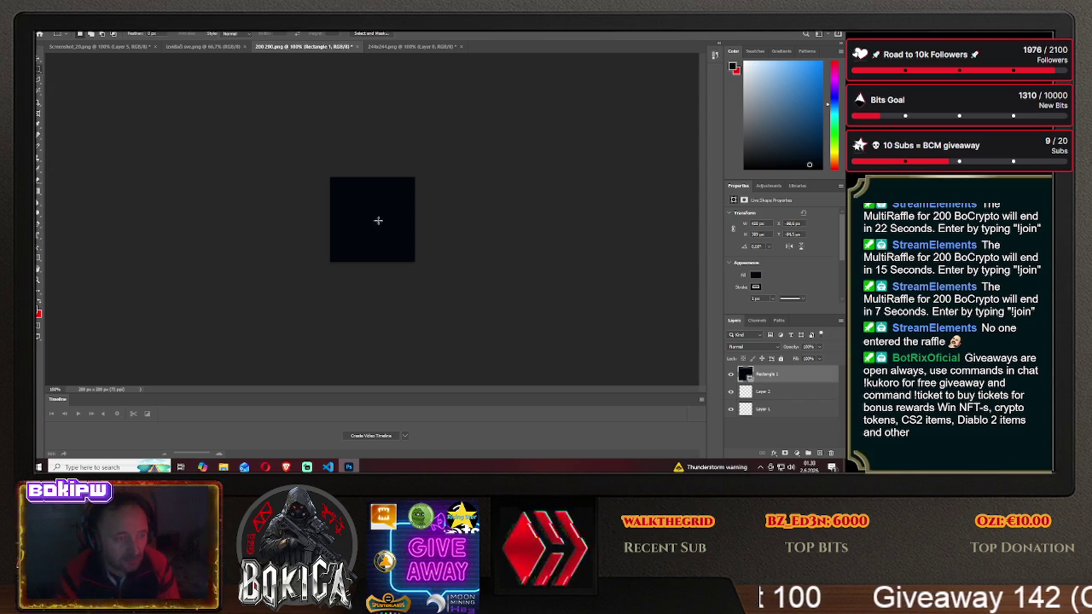
- Set the rectangle to 200 × 200 px and move it to cover the whole canvas
{"action": "left_click", "coordinate": [39, 247]}
{"action": "left_click", "coordinate": [354, 216]}
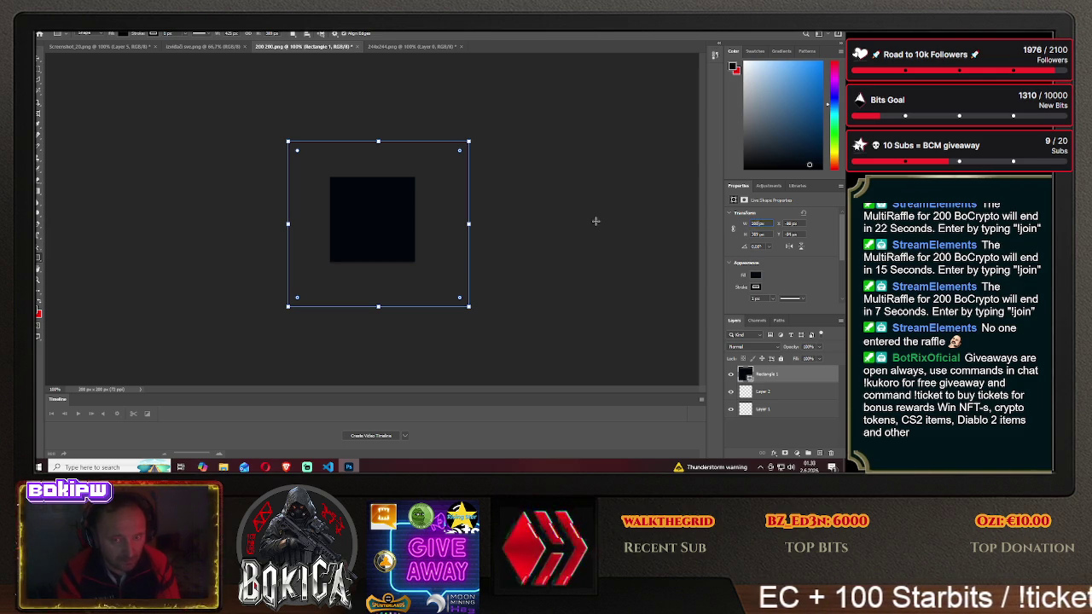
{"action": "key", "text": "Tab"}
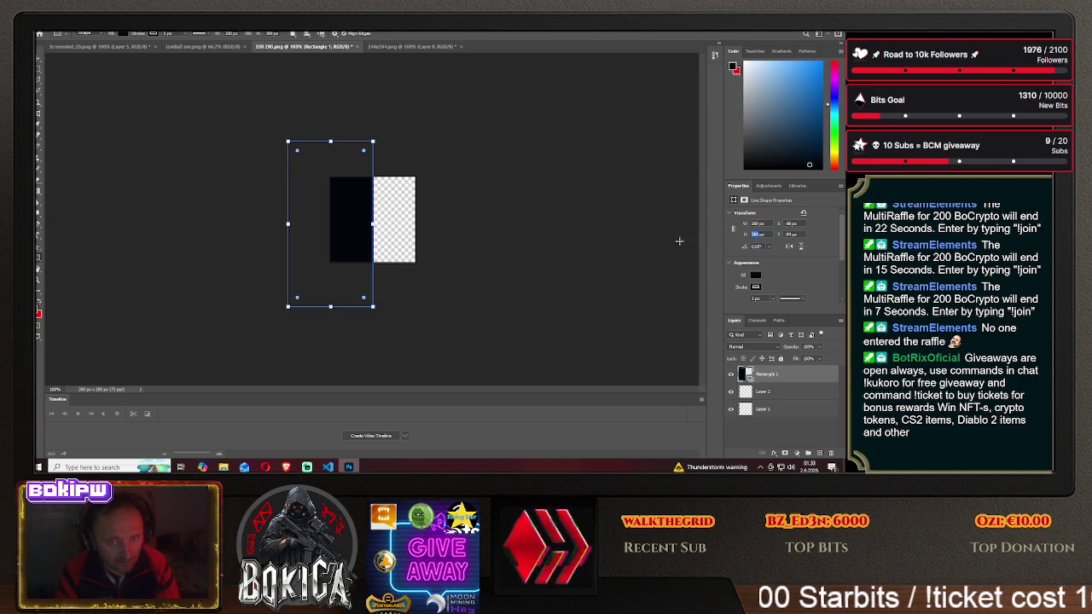
{"action": "type", "text": "200"}
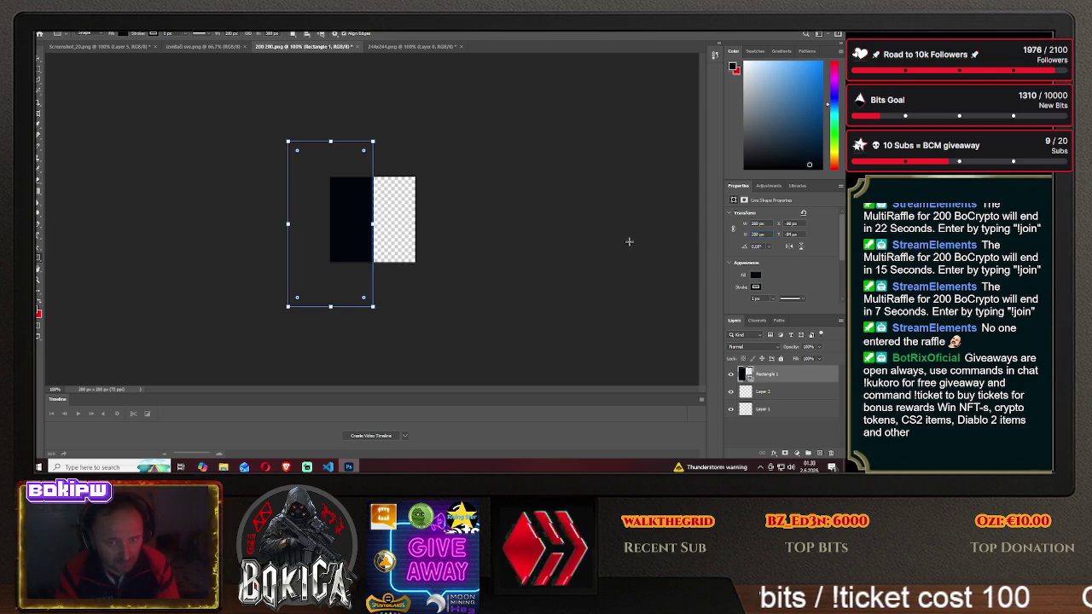
{"action": "key", "text": "Return"}
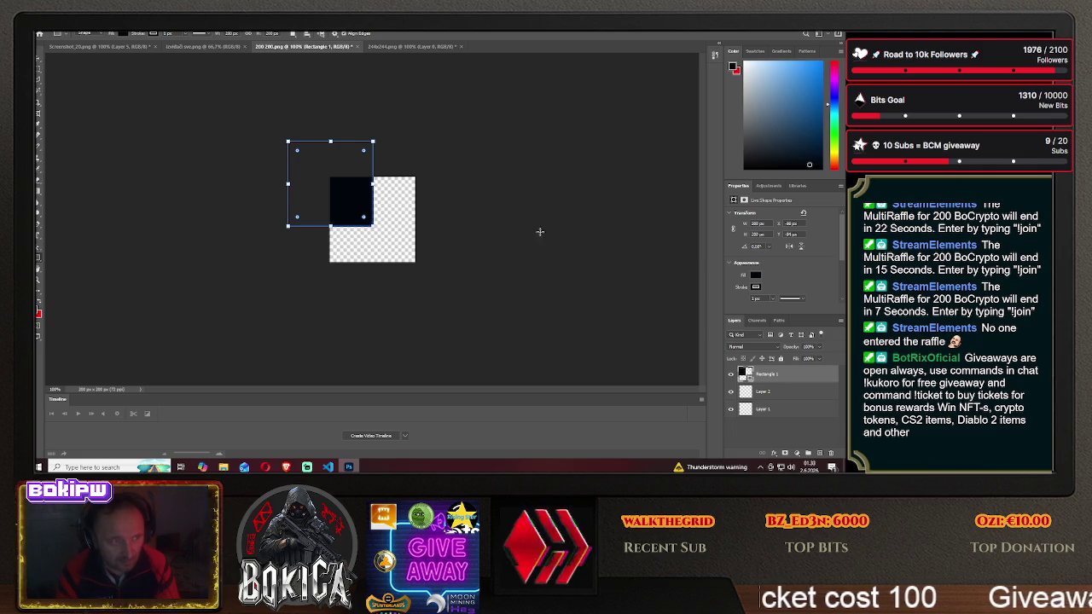
{"action": "key", "text": "v"}
{"action": "left_click_drag", "start_coordinate": [344, 196], "coordinate": [383, 231]}
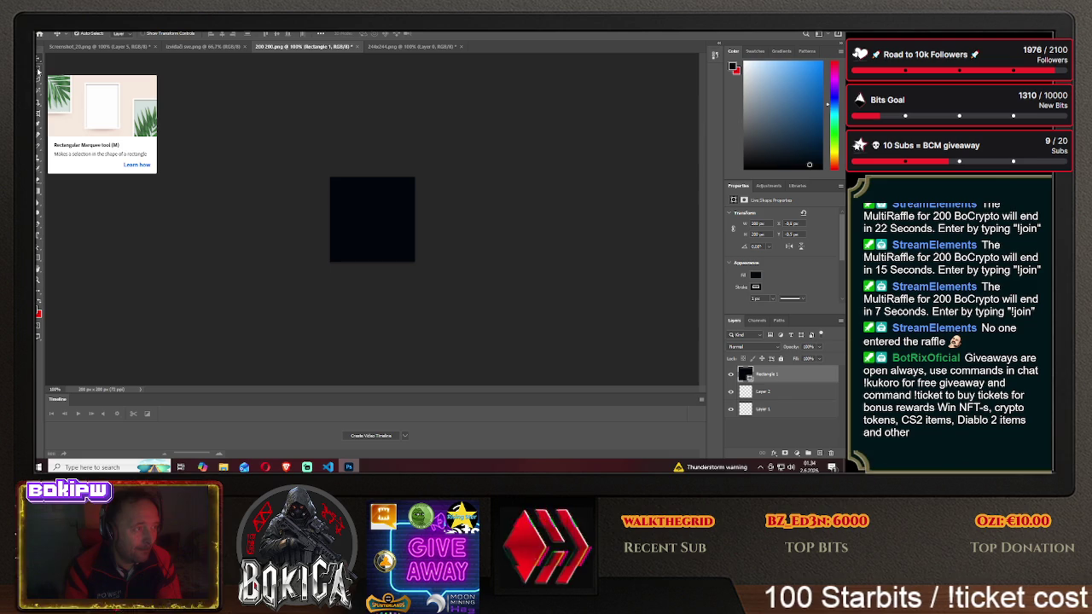
- Close the 244x244.png document, answering the save prompt
{"action": "left_click", "coordinate": [38, 72]}
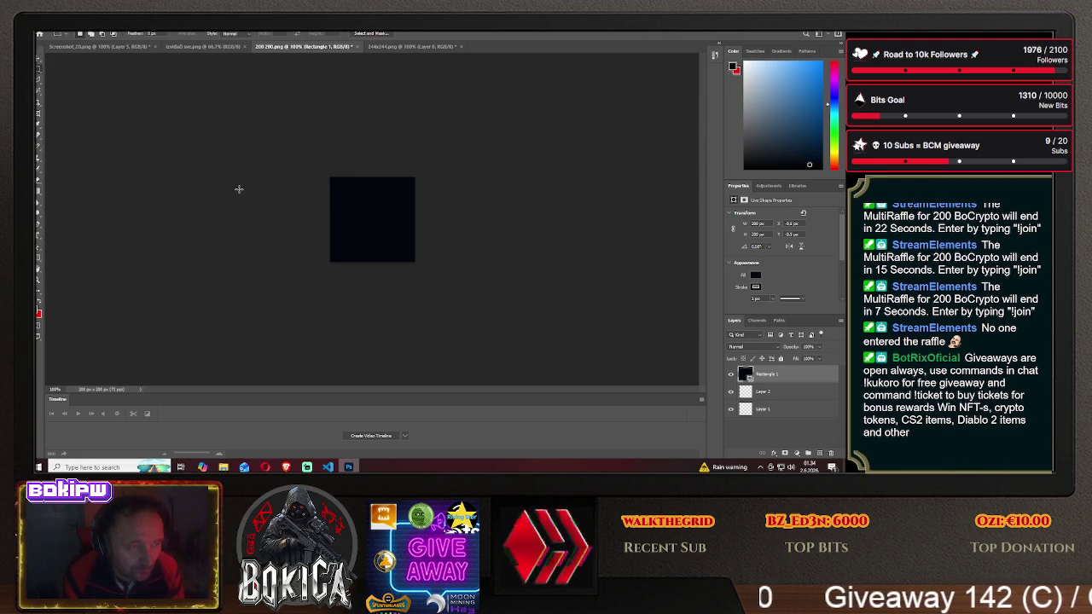
{"action": "left_click", "coordinate": [370, 46]}
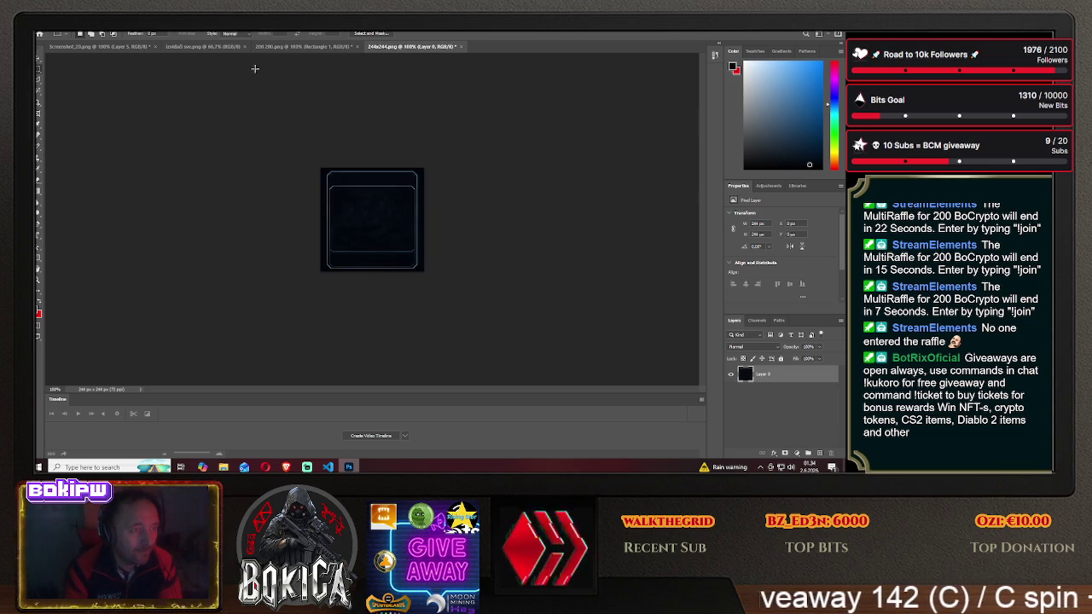
{"action": "left_click", "coordinate": [461, 47]}
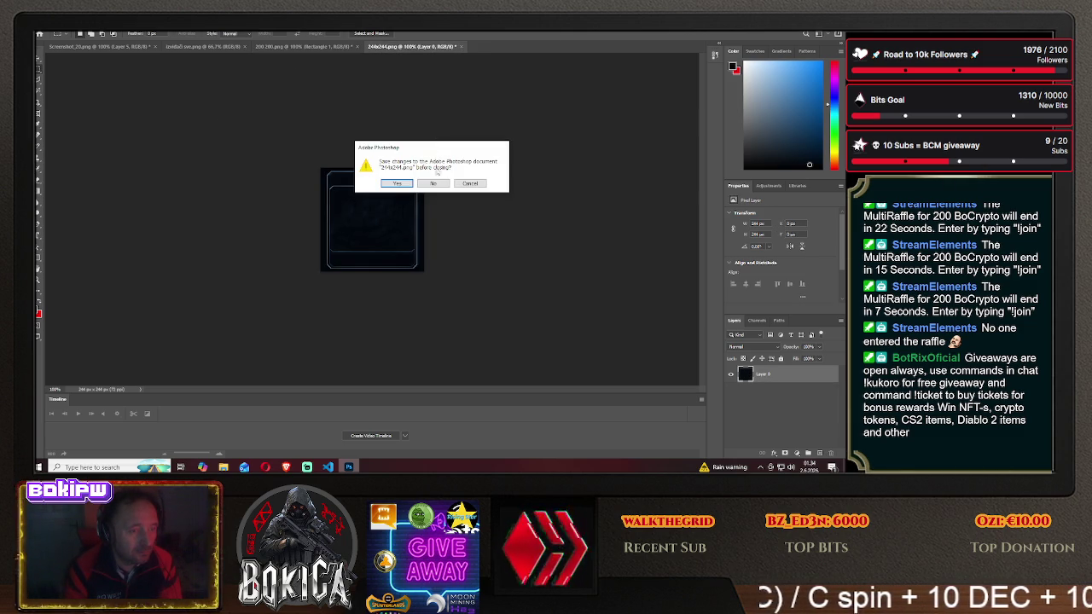
{"action": "left_click", "coordinate": [431, 180]}
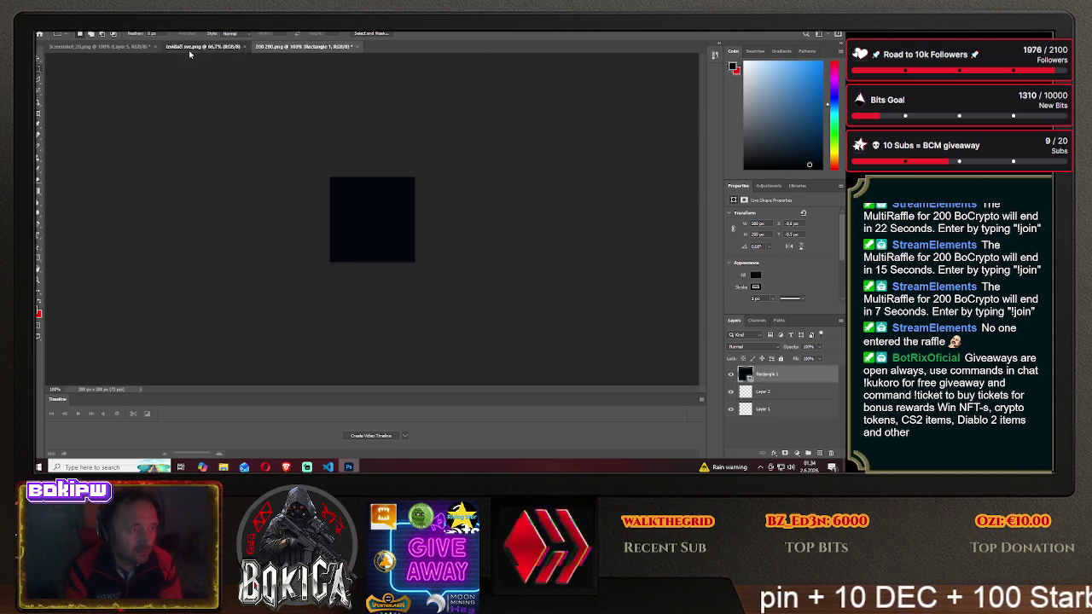
- Drag the selected ship from the ship grid into 200 200.png, with Rectangle 1 above it
{"action": "left_click", "coordinate": [192, 47]}
{"action": "key", "text": "v"}
{"action": "left_click_drag", "start_coordinate": [224, 108], "coordinate": [295, 49]}
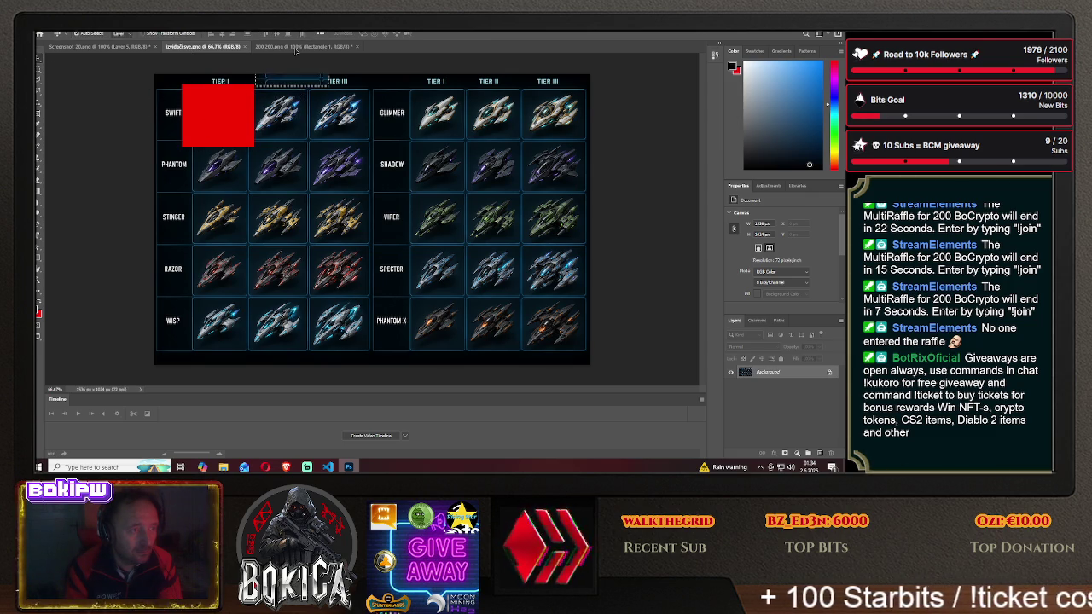
{"action": "left_click_drag", "start_coordinate": [369, 222], "coordinate": [375, 215]}
{"action": "left_click_drag", "start_coordinate": [771, 393], "coordinate": [773, 376]}
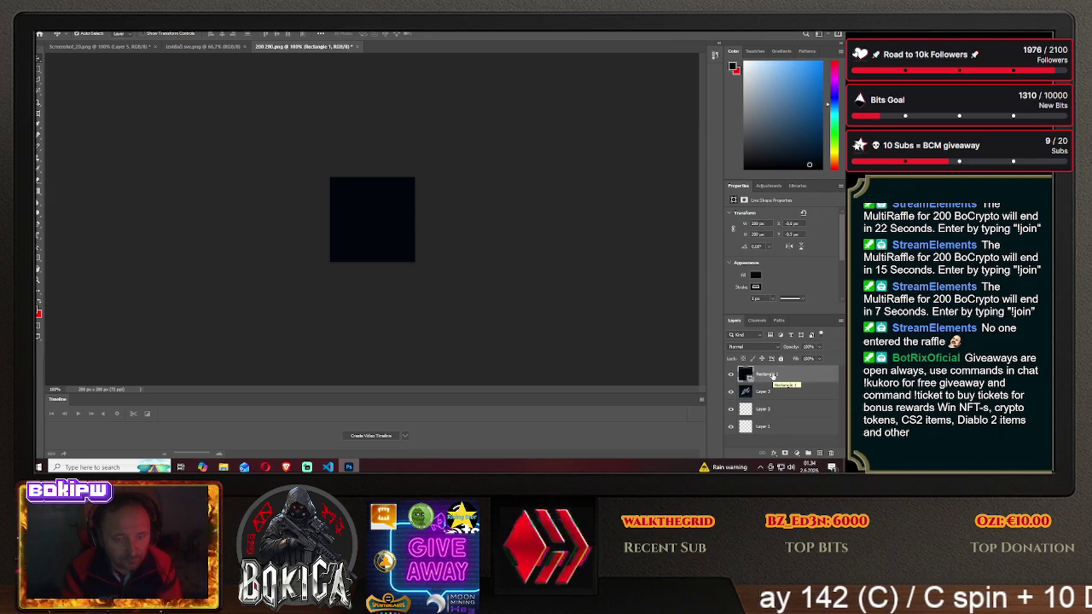
{"action": "left_click", "coordinate": [40, 73]}
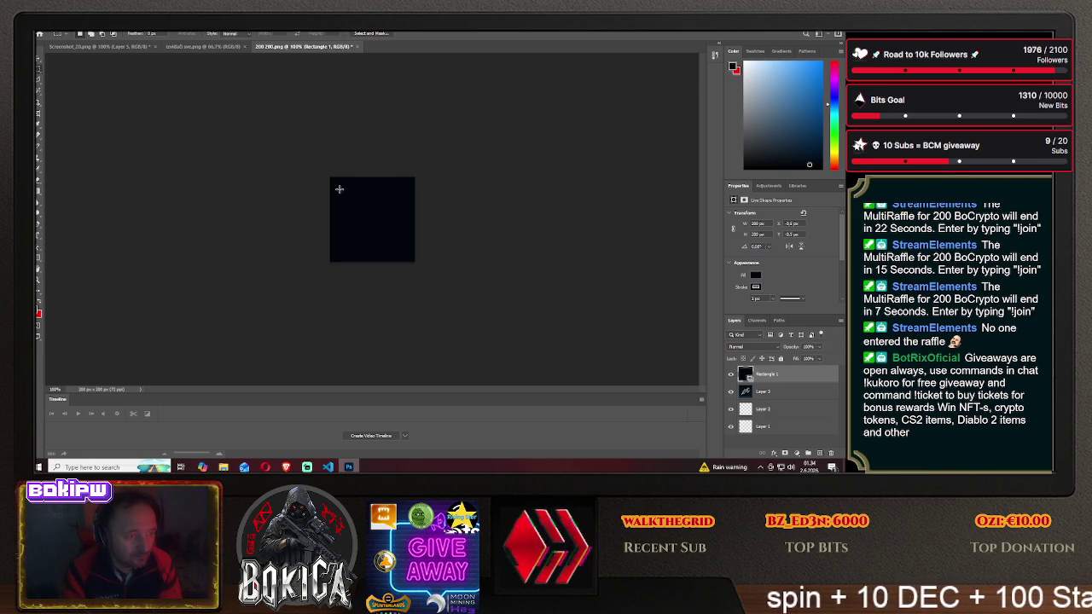
- Select a small area inside the dark square and nudge the content with Move
{"action": "left_click_drag", "start_coordinate": [388, 229], "coordinate": [407, 250]}
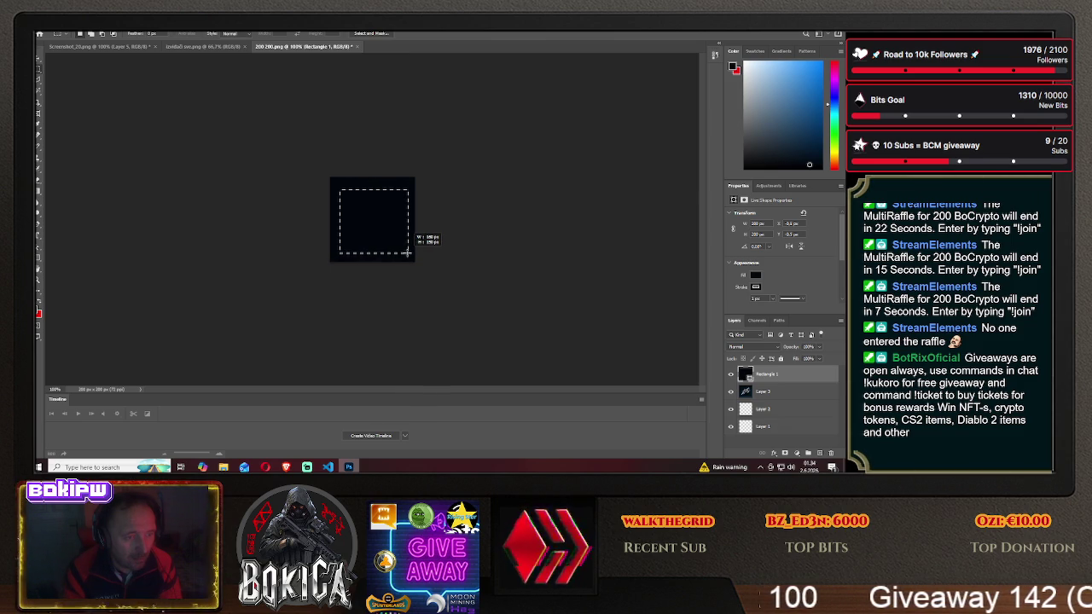
{"action": "left_click_drag", "start_coordinate": [407, 252], "coordinate": [404, 252]}
{"action": "left_click", "coordinate": [38, 58]}
{"action": "left_click_drag", "start_coordinate": [366, 217], "coordinate": [367, 214]}
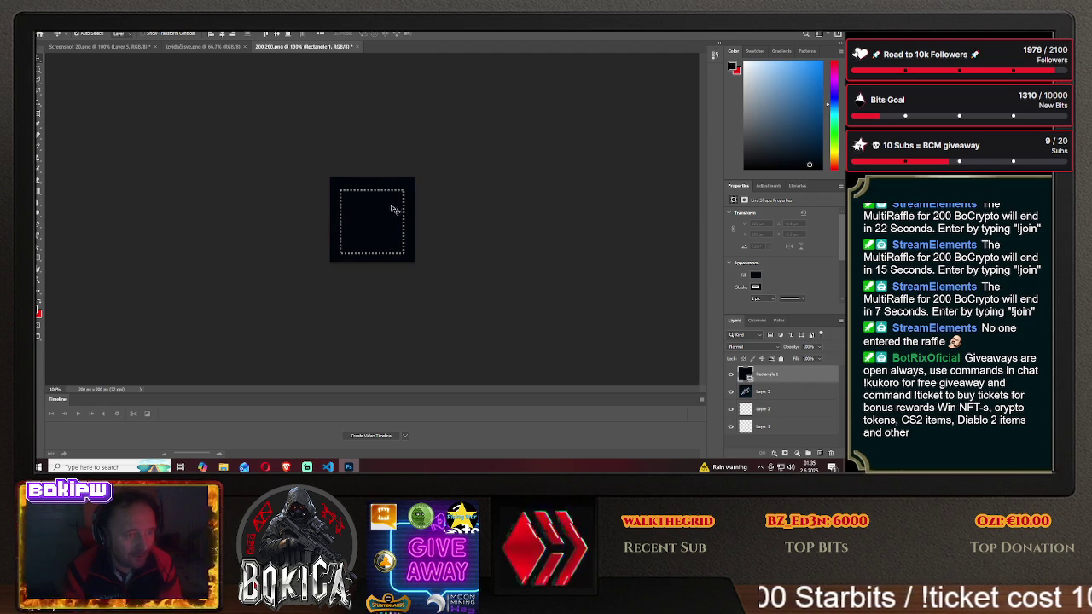
{"action": "left_click", "coordinate": [39, 68]}
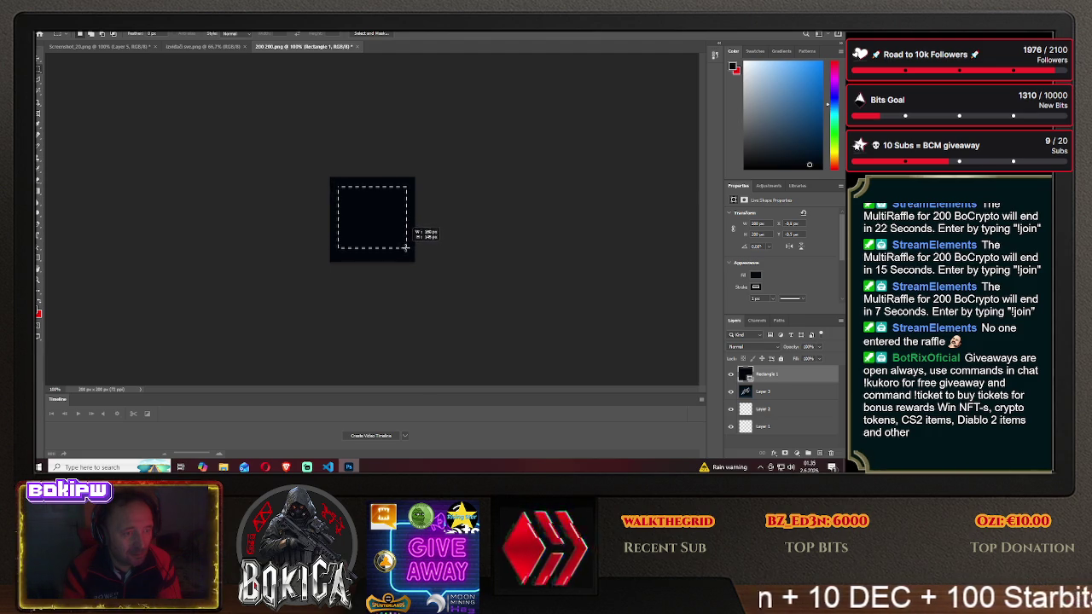
- Draw an inset selection, deselect with Ctrl+D, and move Layer 3 above the rectangle
{"action": "left_click_drag", "start_coordinate": [398, 244], "coordinate": [407, 251]}
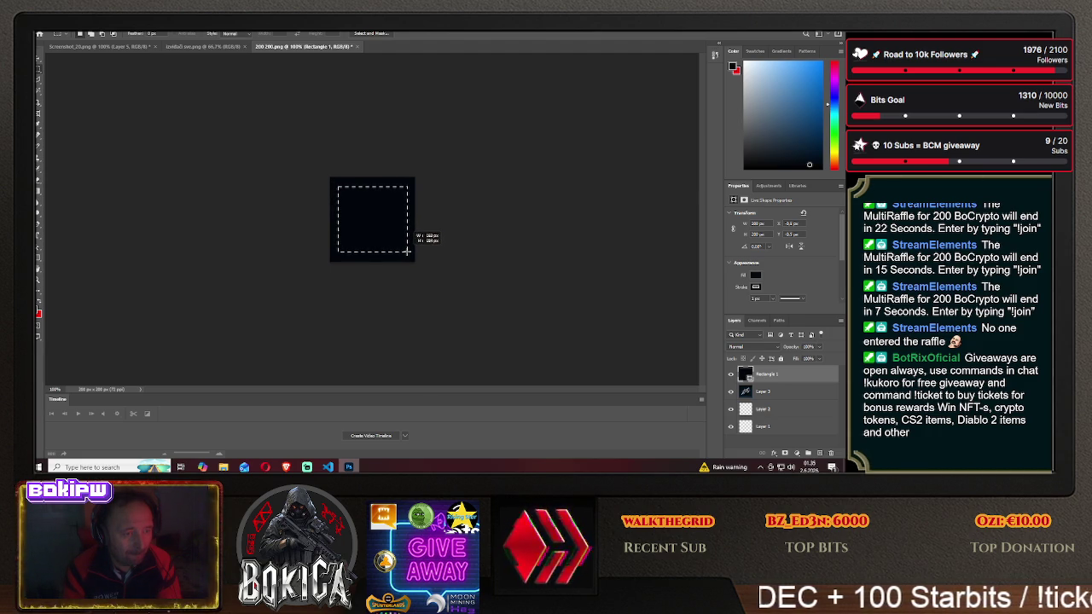
{"action": "left_click_drag", "start_coordinate": [409, 251], "coordinate": [407, 251]}
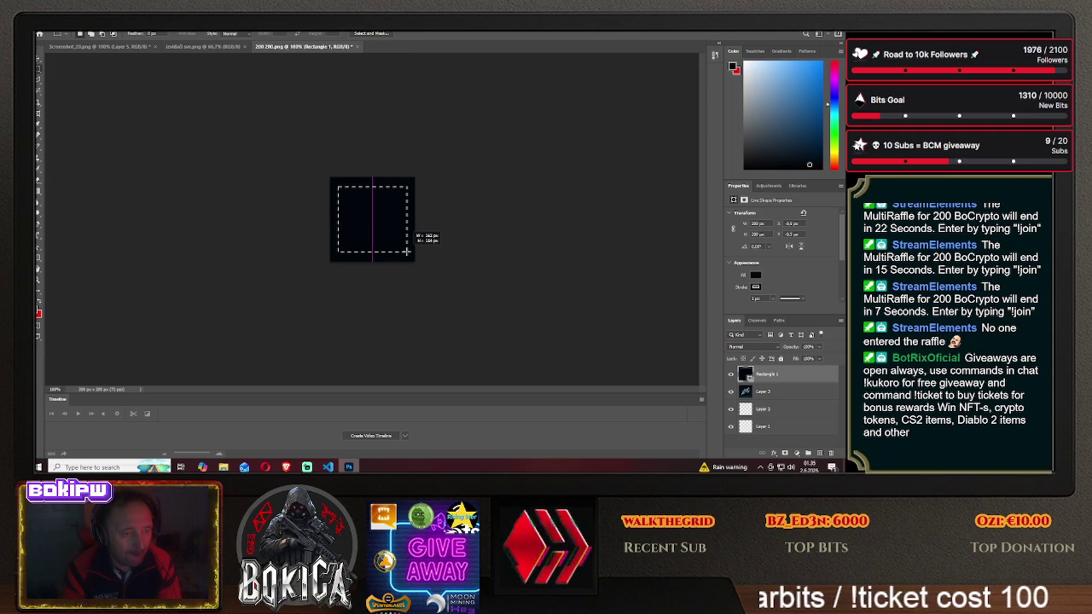
{"action": "left_click_drag", "start_coordinate": [406, 250], "coordinate": [406, 251]}
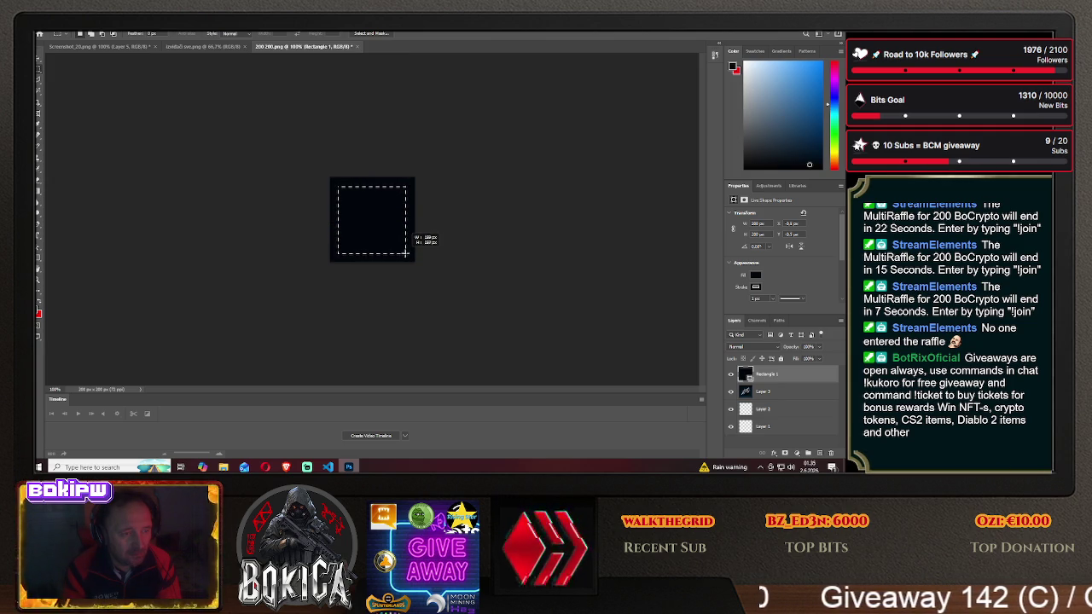
{"action": "left_click_drag", "start_coordinate": [405, 252], "coordinate": [406, 253]}
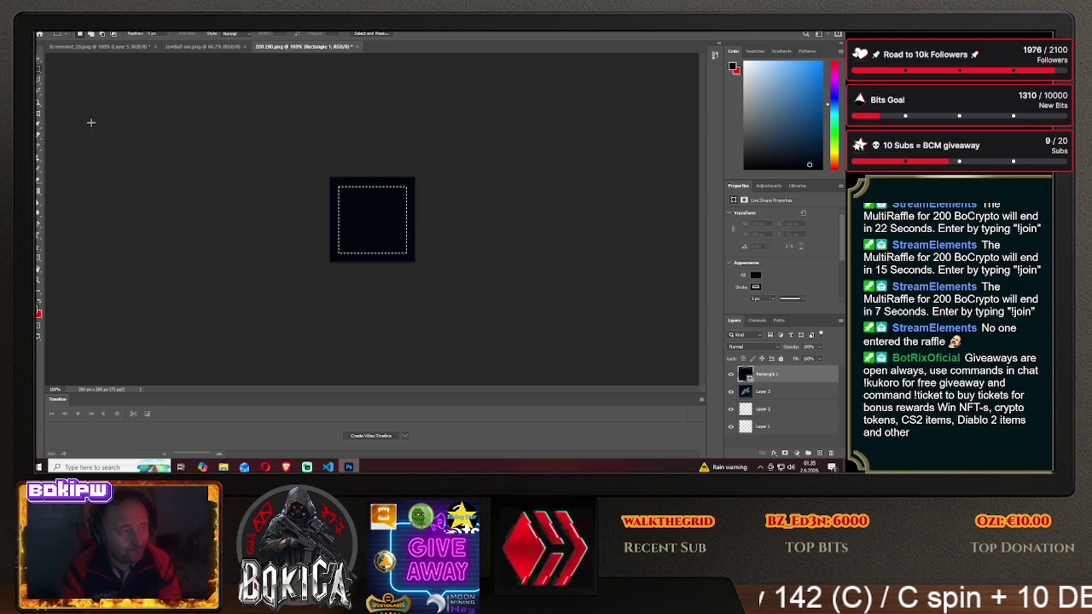
{"action": "key", "text": "ctrl+d"}
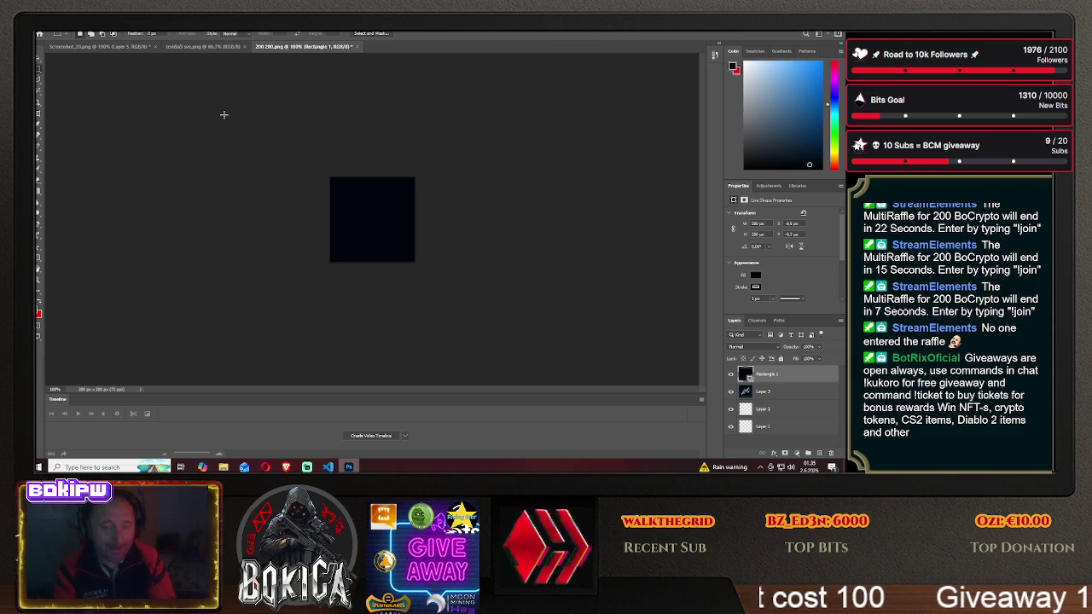
{"action": "left_click_drag", "start_coordinate": [765, 392], "coordinate": [770, 376]}
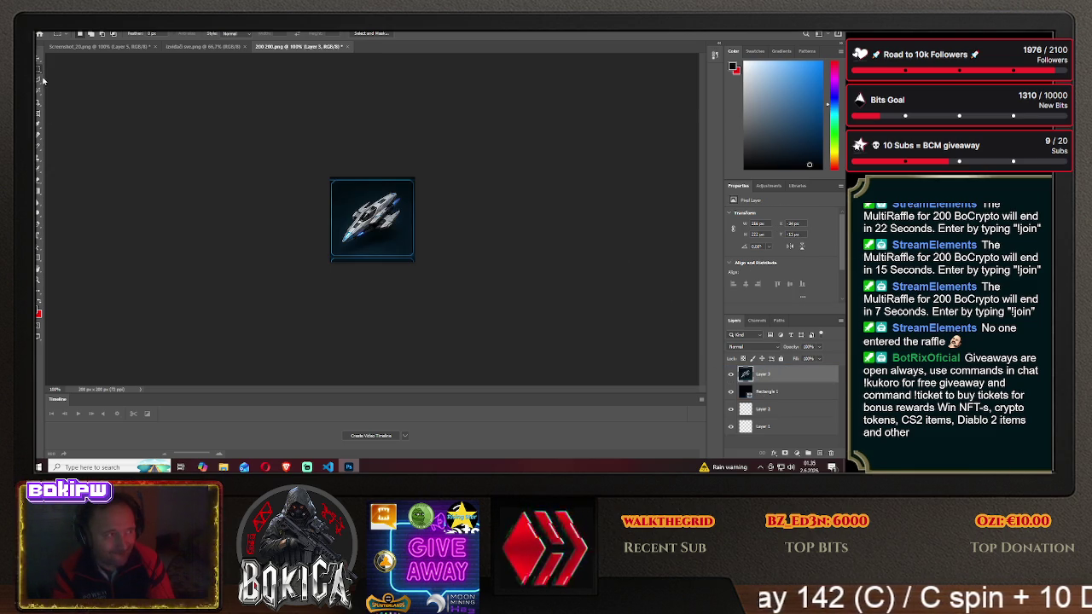
{"action": "left_click_drag", "start_coordinate": [333, 184], "coordinate": [409, 253]}
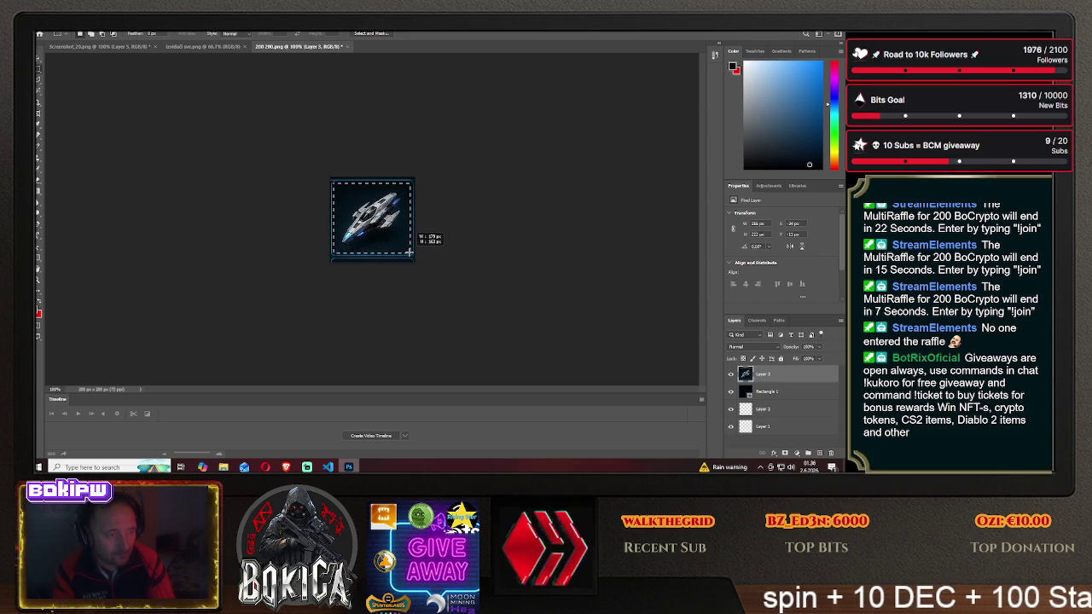
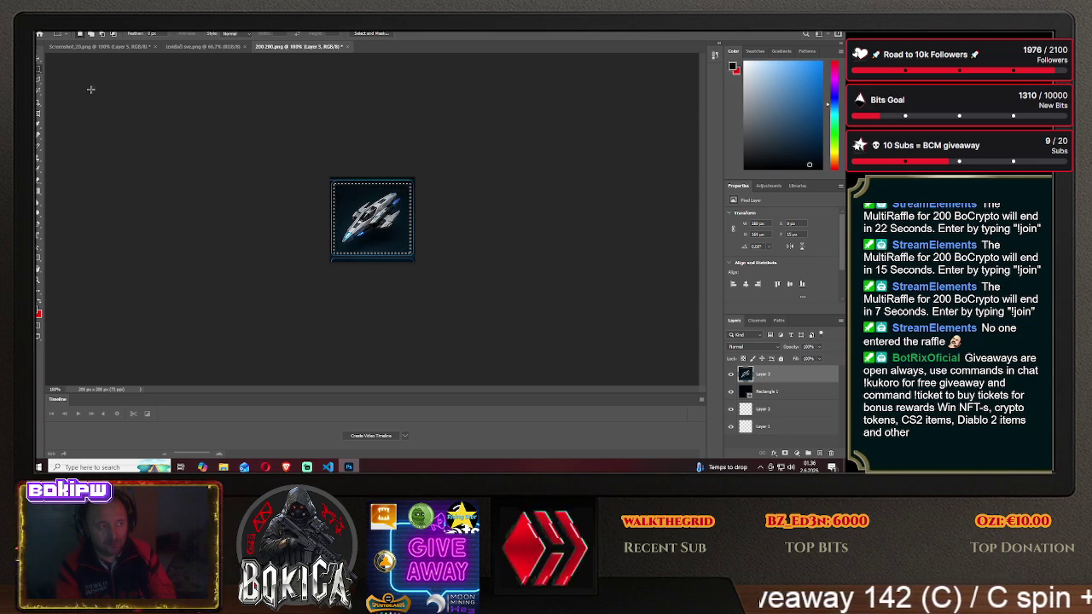
- Move Rectangle 1 above the spaceship layer and try deleting a strip at the square's top, dismissing the error
{"action": "key", "text": "ctrl+d"}
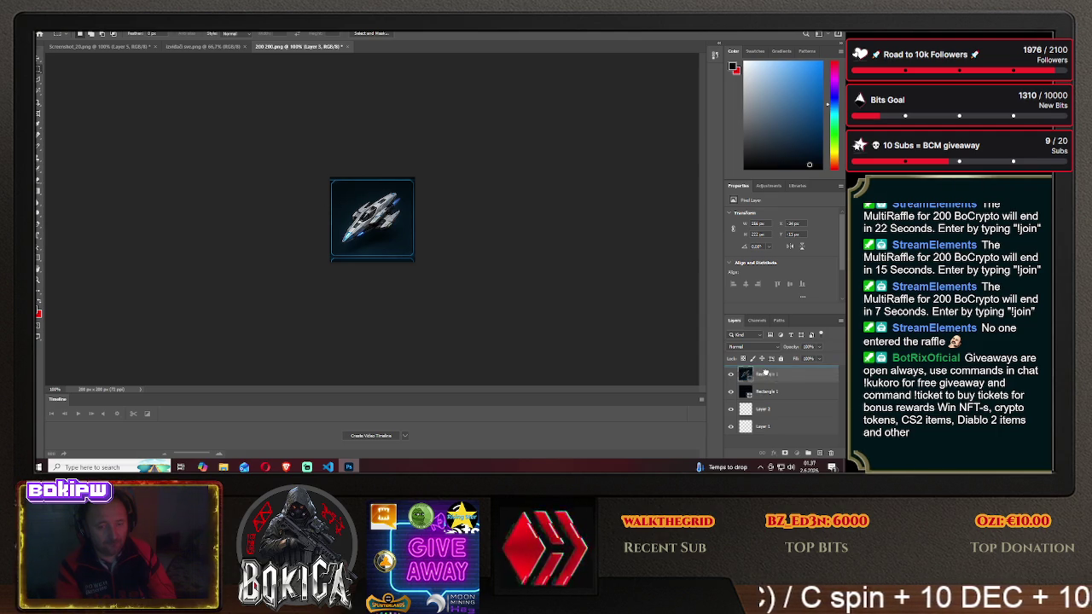
{"action": "left_click_drag", "start_coordinate": [765, 392], "coordinate": [765, 373]}
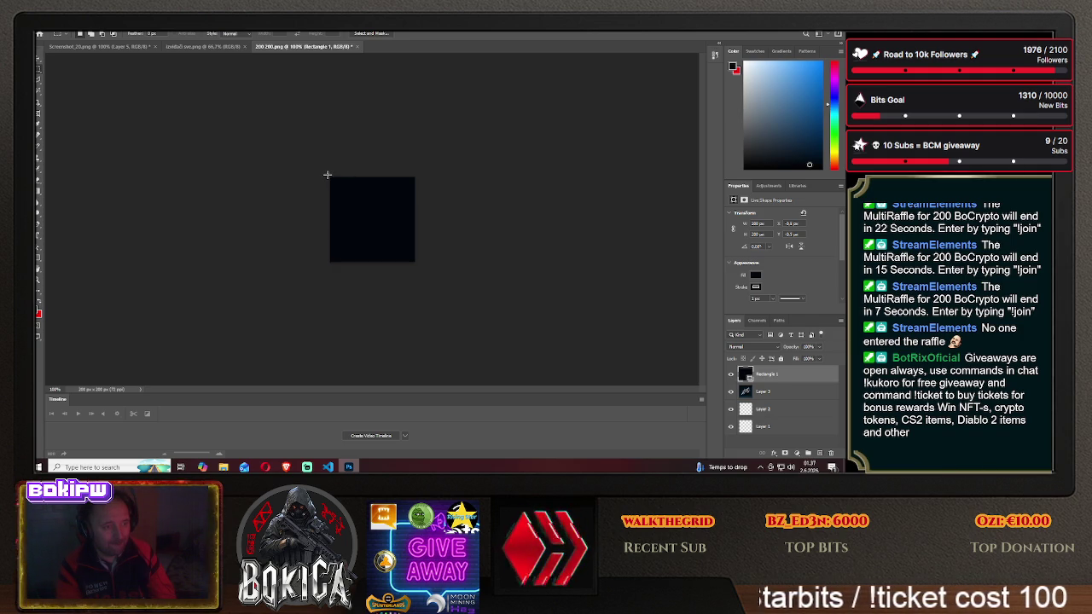
{"action": "left_click_drag", "start_coordinate": [330, 176], "coordinate": [419, 183]}
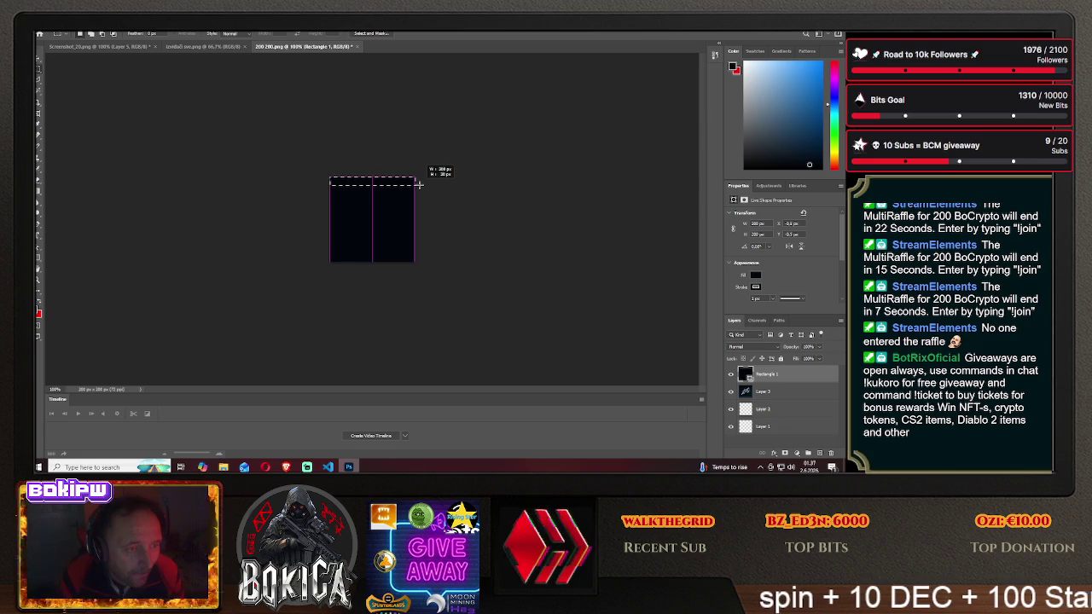
{"action": "left_click_drag", "start_coordinate": [419, 184], "coordinate": [419, 184]}
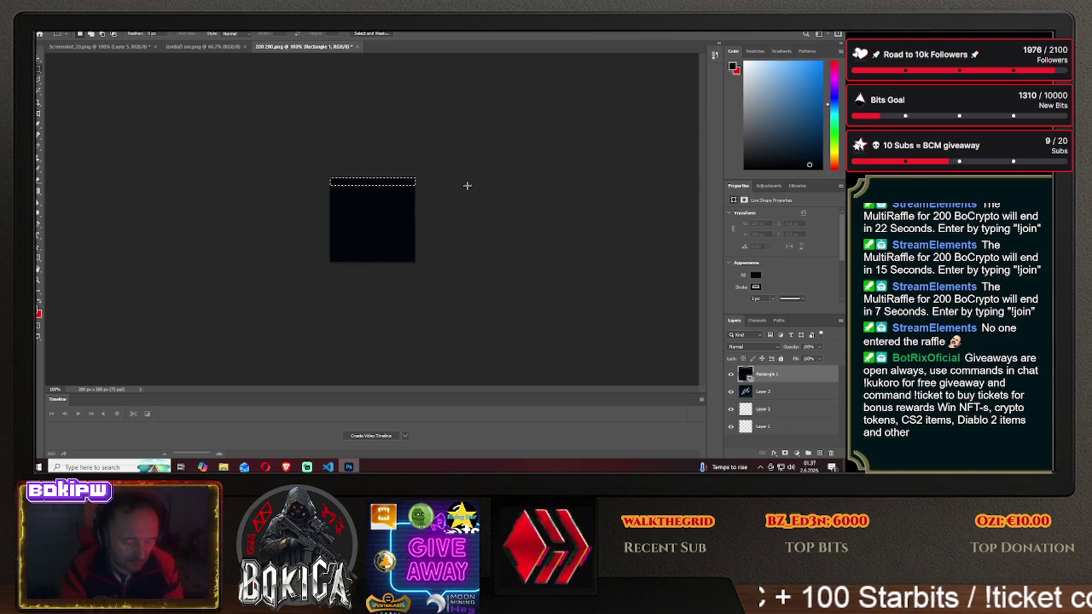
{"action": "key", "text": "Delete"}
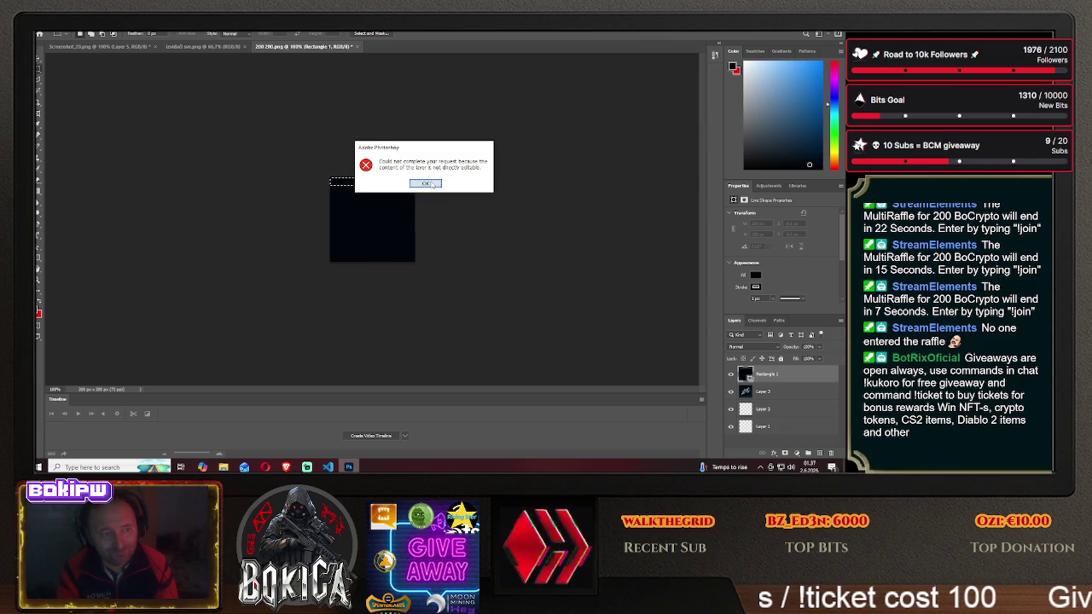
{"action": "left_click", "coordinate": [429, 183]}
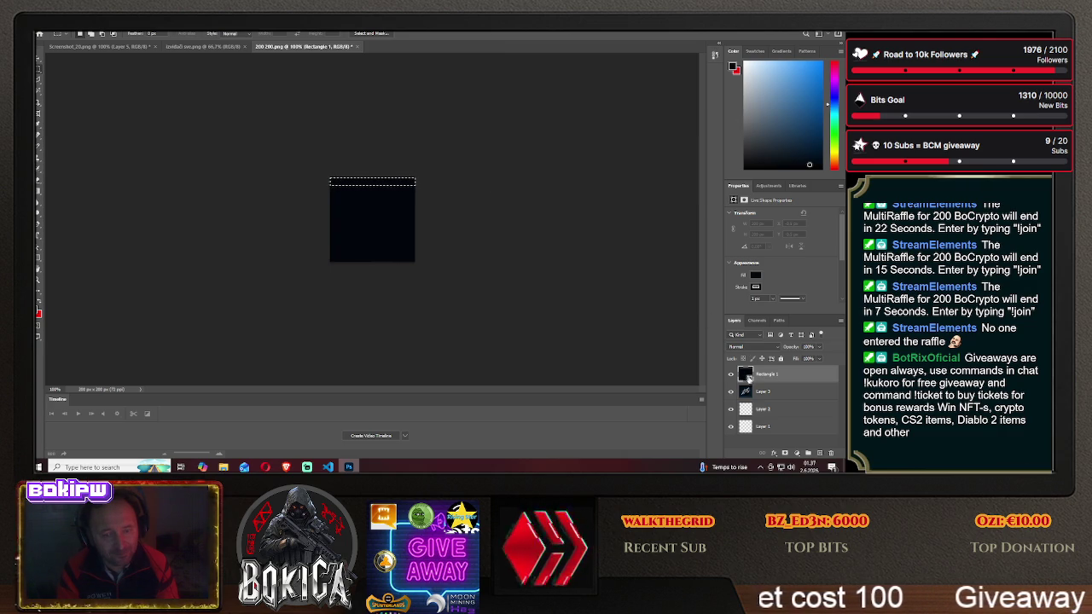
- Stack Layer 2 above the rectangle layer and hide the spaceship layer
{"action": "double_click", "coordinate": [762, 376]}
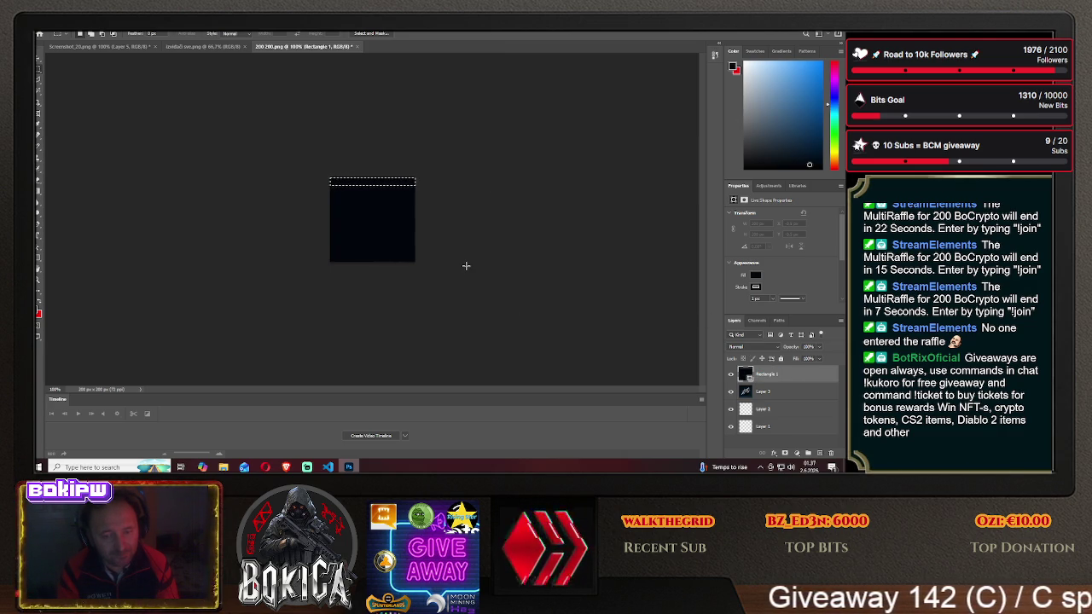
{"action": "key", "text": "ctrl+d"}
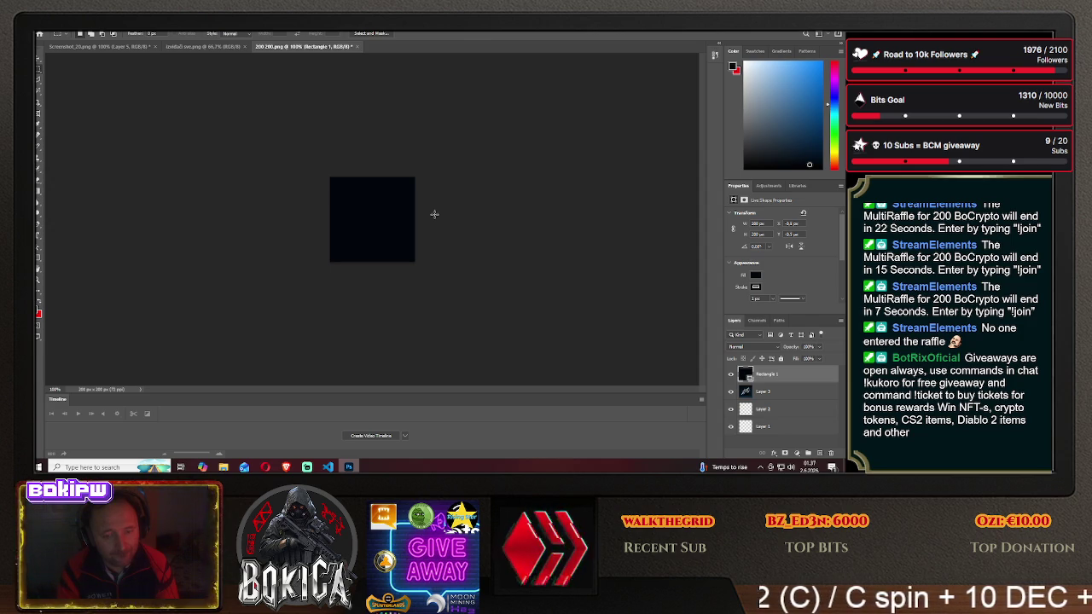
{"action": "left_click_drag", "start_coordinate": [763, 410], "coordinate": [776, 412]}
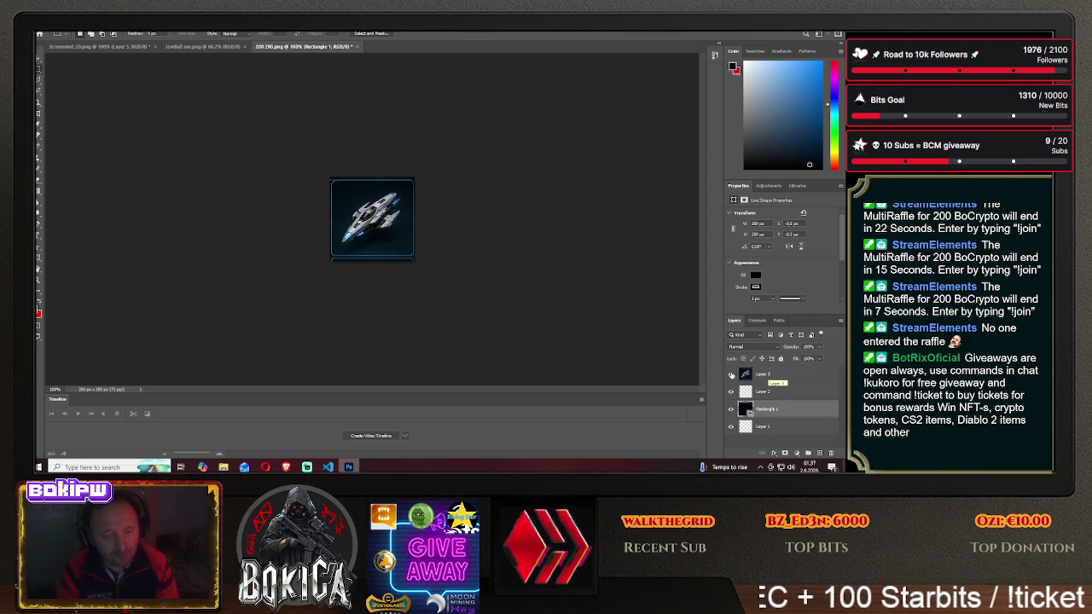
{"action": "left_click", "coordinate": [730, 374]}
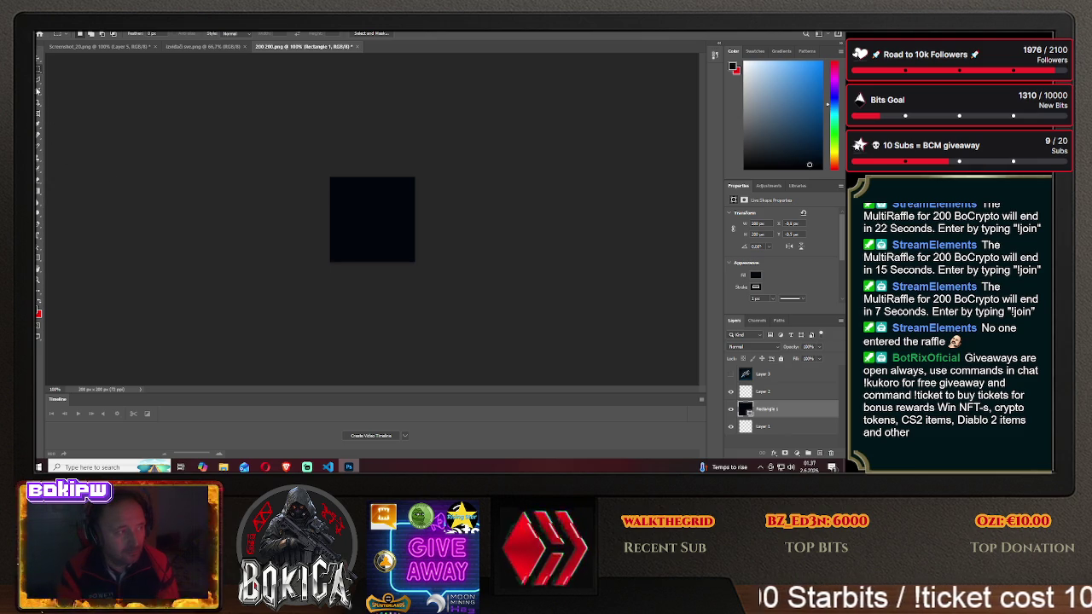
- Retry deleting a strip at the dark square's top, dismiss the warning, and select the spaceship layer
{"action": "left_click_drag", "start_coordinate": [330, 179], "coordinate": [421, 185]}
{"action": "key", "text": "Delete"}
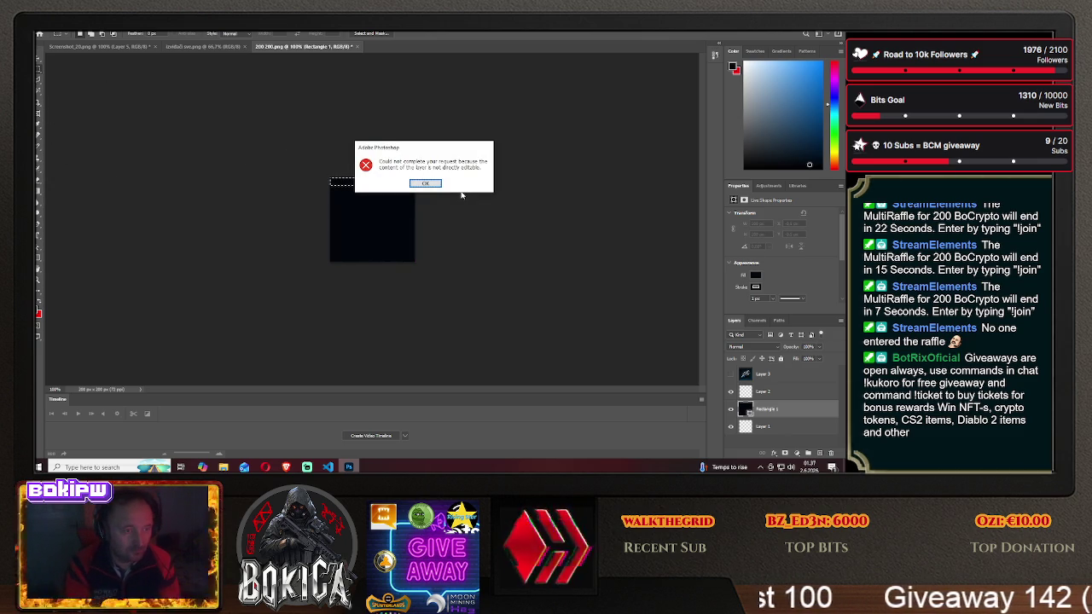
{"action": "left_click", "coordinate": [452, 194]}
{"action": "key", "text": "ctrl+d"}
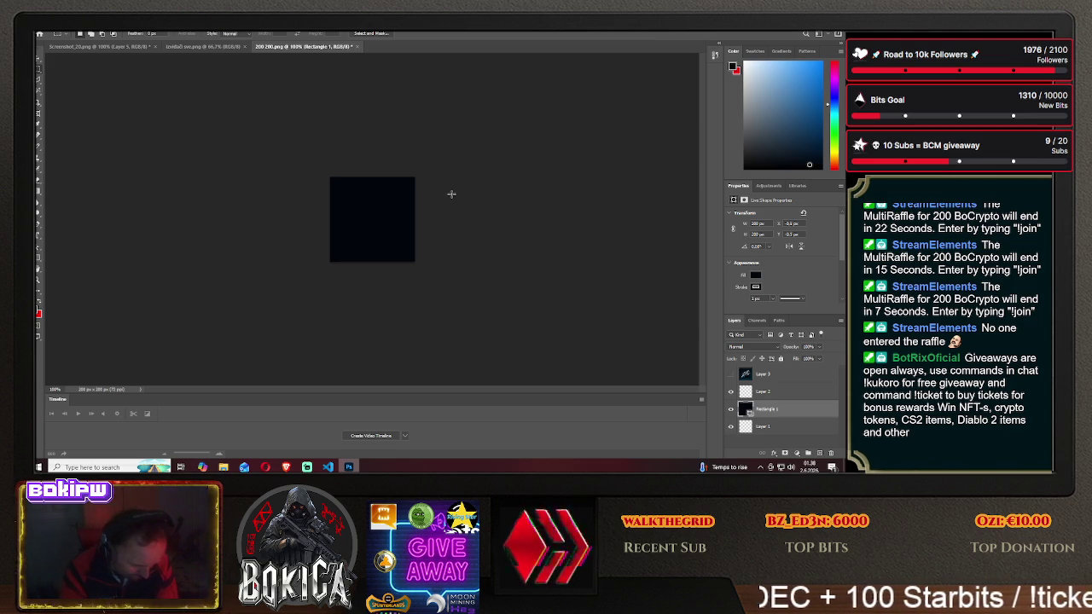
{"action": "left_click", "coordinate": [763, 375]}
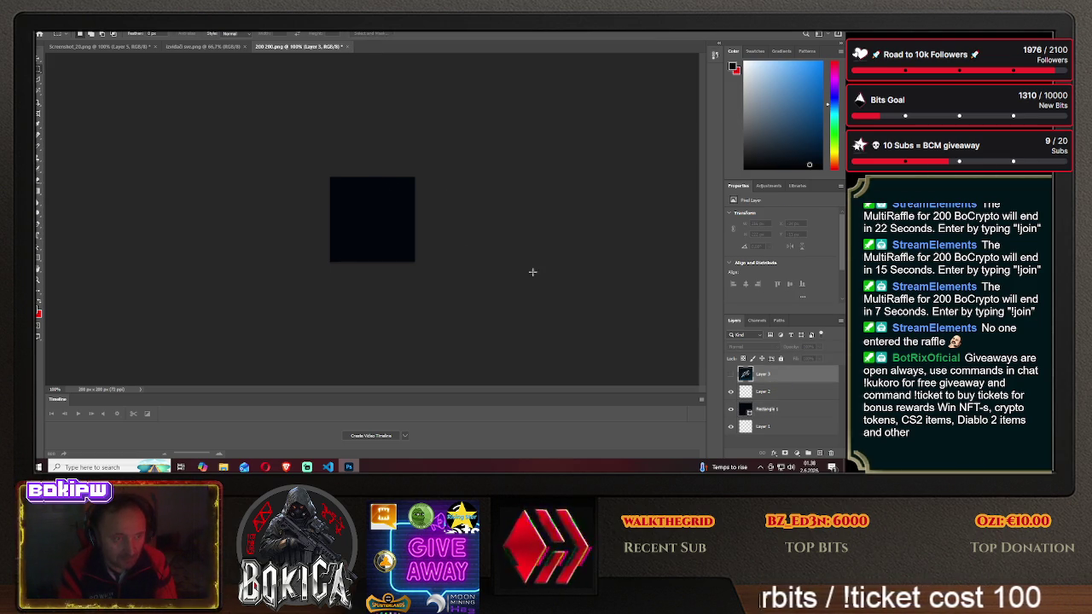
- Unhide Layer 3's spaceship, marquee over the ship, deselect, and switch to the ship tier sheet
{"action": "left_click", "coordinate": [730, 376]}
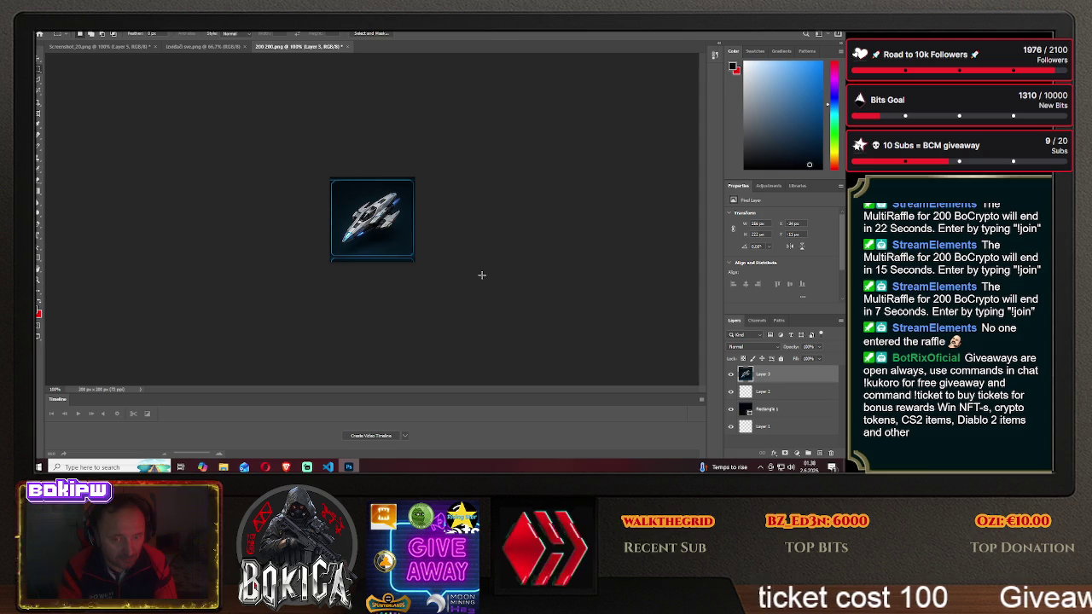
{"action": "left_click_drag", "start_coordinate": [332, 181], "coordinate": [353, 187]}
{"action": "left_click_drag", "start_coordinate": [416, 243], "coordinate": [413, 254]}
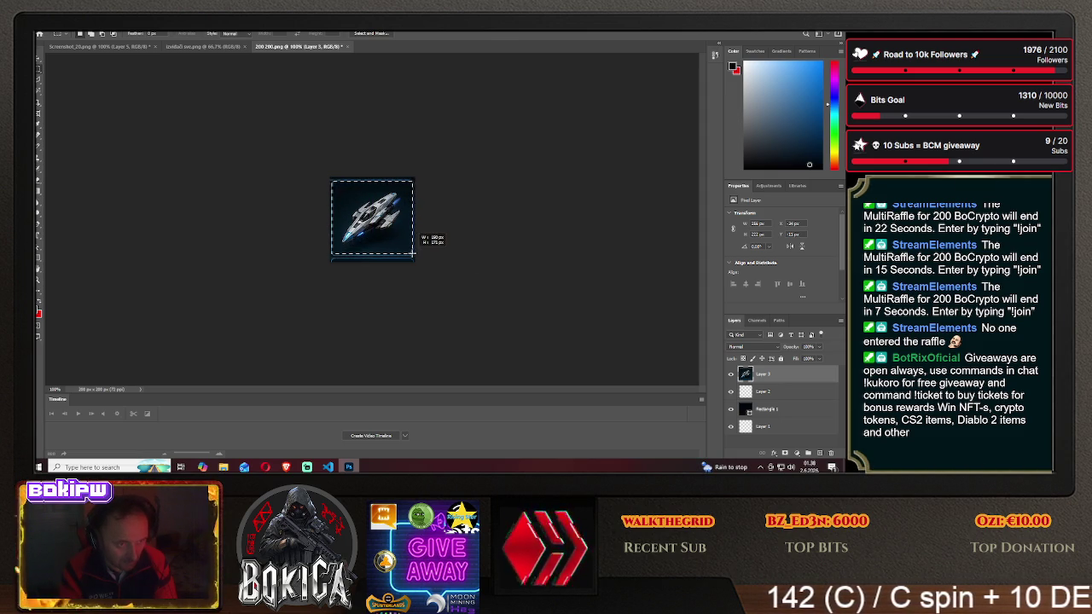
{"action": "left_click_drag", "start_coordinate": [413, 253], "coordinate": [413, 254]}
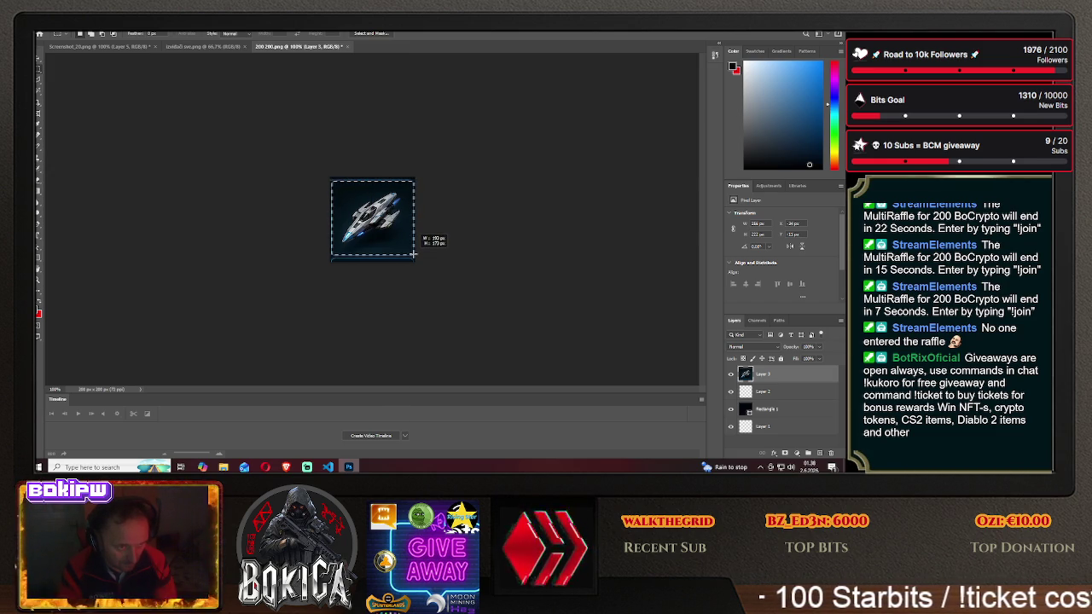
{"action": "left_click_drag", "start_coordinate": [413, 255], "coordinate": [412, 251]}
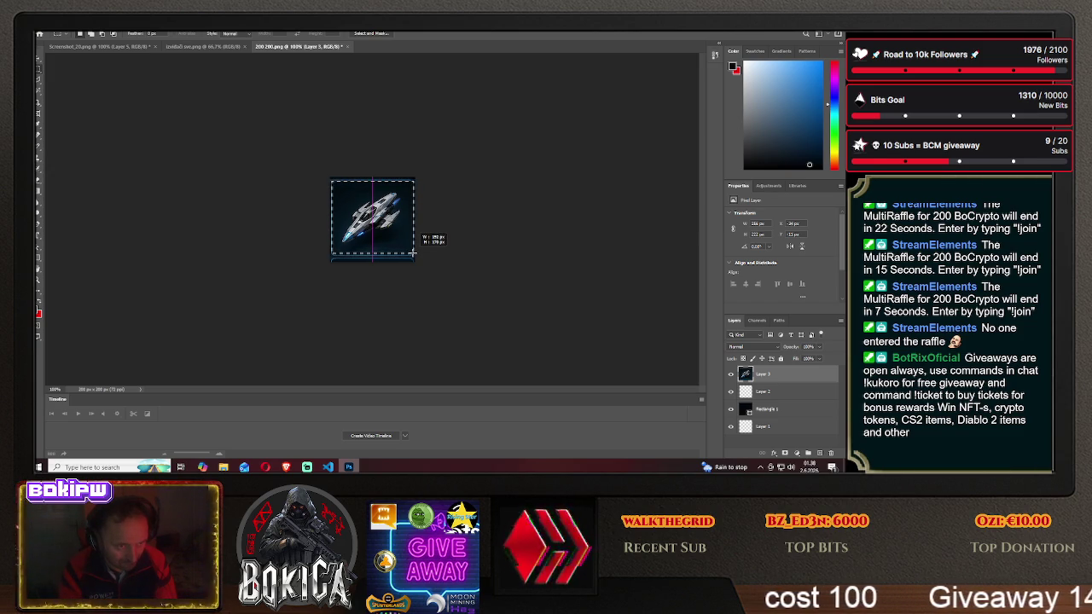
{"action": "left_click_drag", "start_coordinate": [412, 253], "coordinate": [416, 257]}
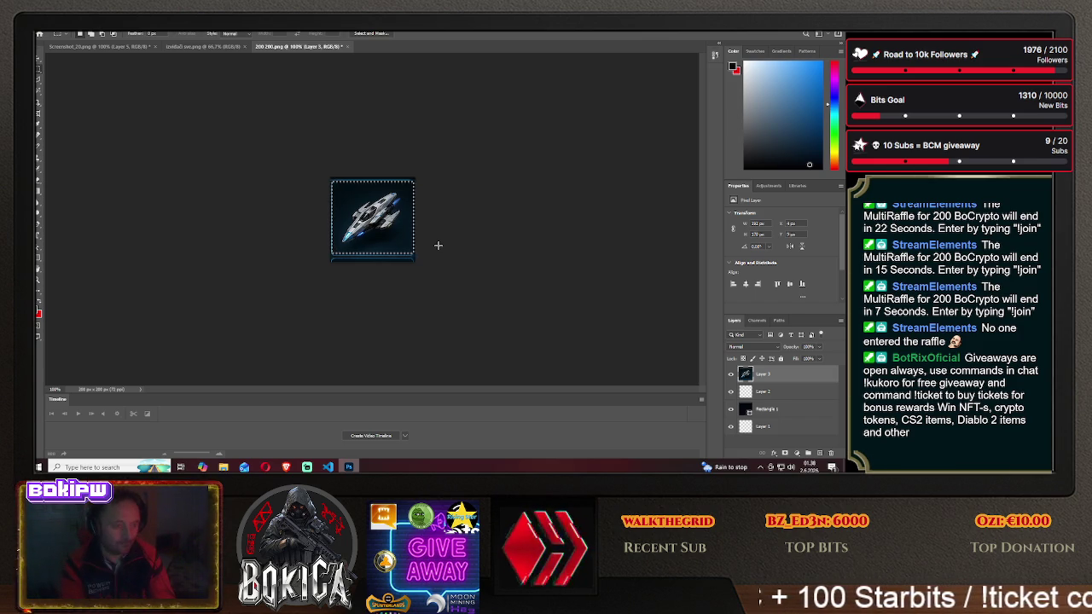
{"action": "key", "text": "ctrl+d"}
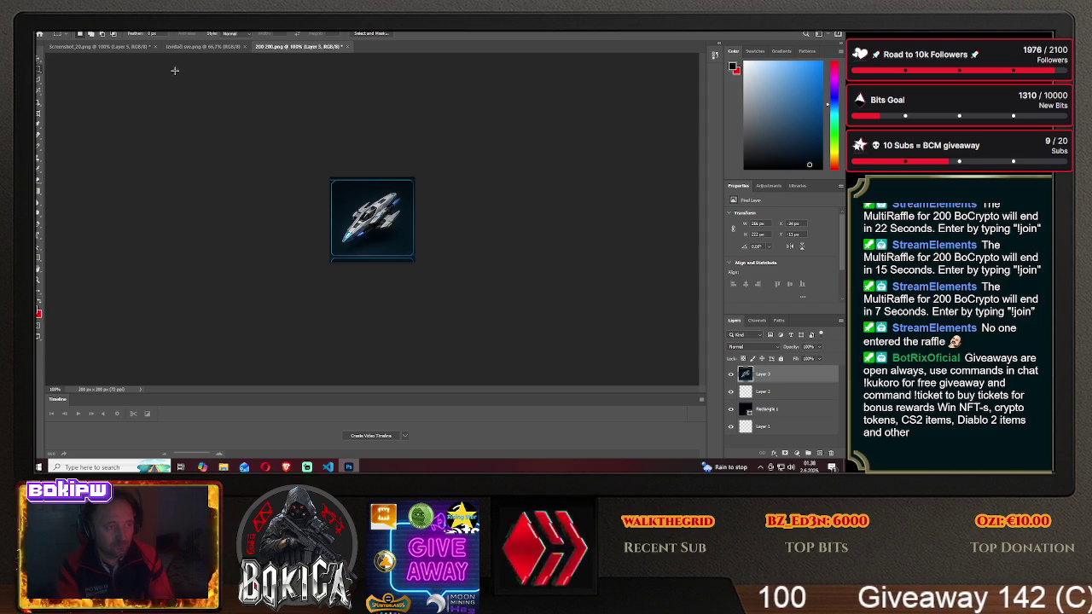
{"action": "left_click", "coordinate": [201, 47]}
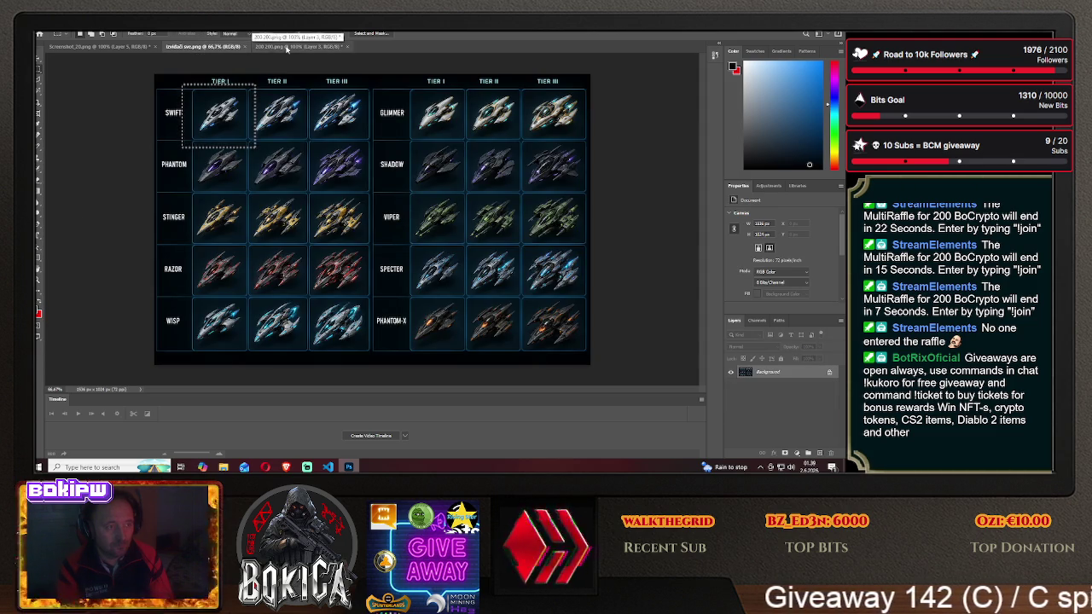
- Open Screenshot_24.png from the Desktop folder as a new document
{"action": "left_click", "coordinate": [290, 46]}
{"action": "left_click", "coordinate": [53, 37]}
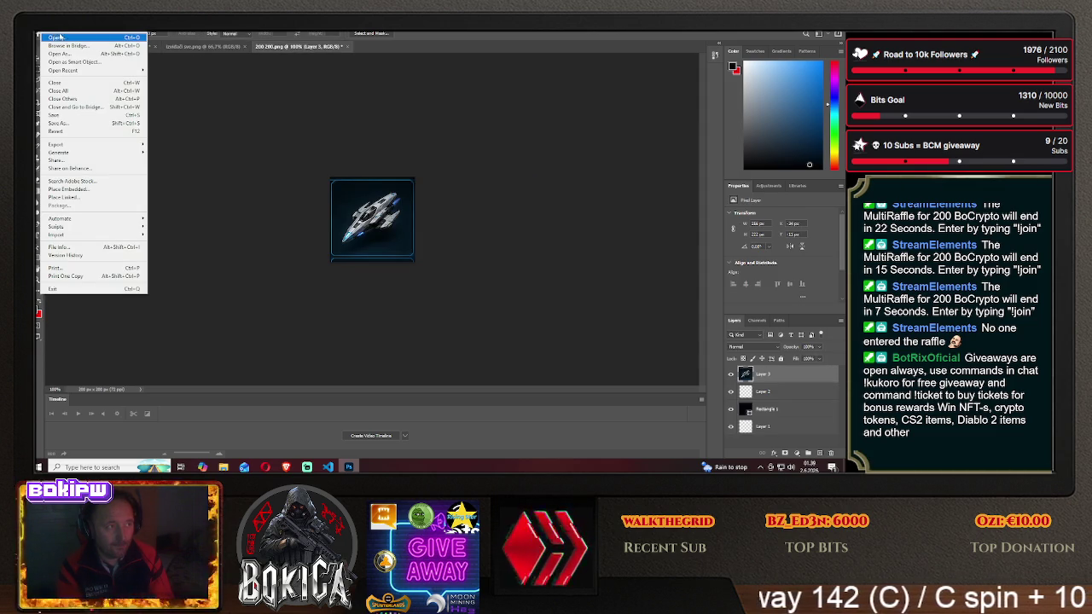
{"action": "left_click", "coordinate": [57, 38]}
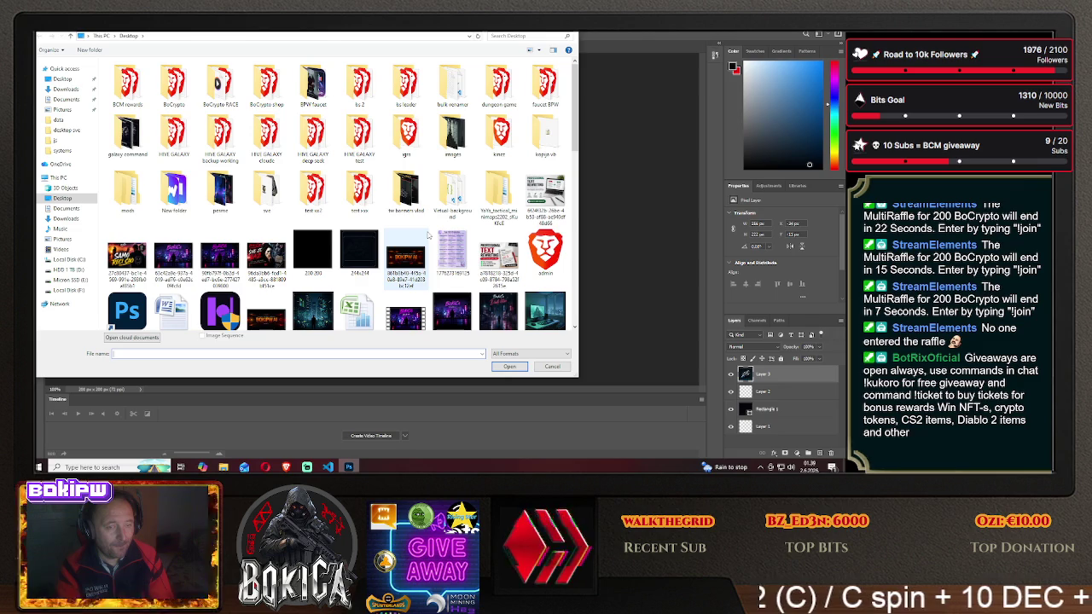
{"action": "mouse_move", "coordinate": [405, 256]}
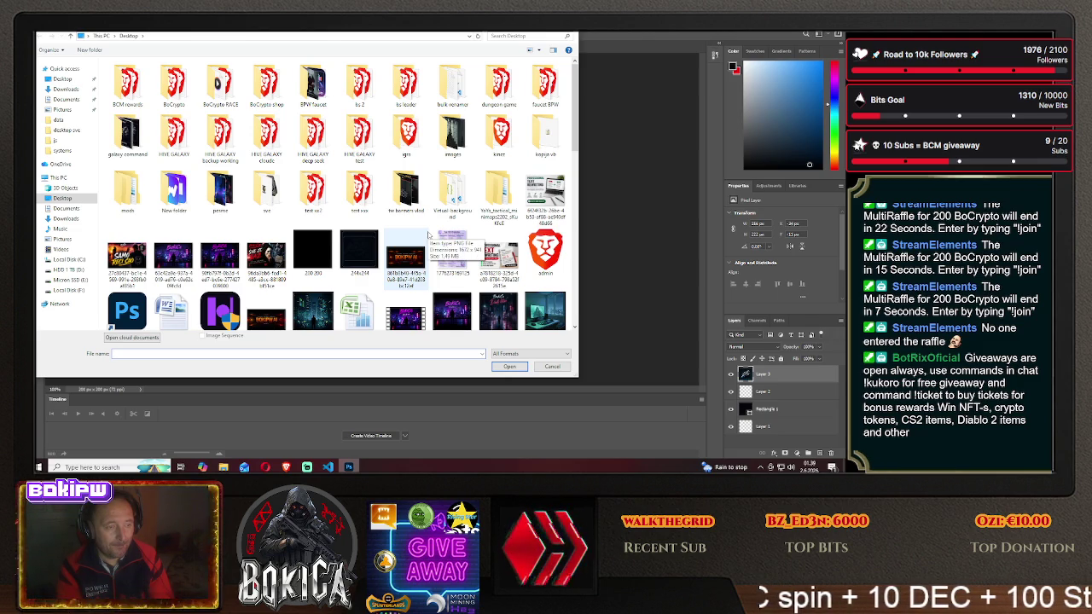
{"action": "left_click_drag", "start_coordinate": [577, 139], "coordinate": [594, 305]}
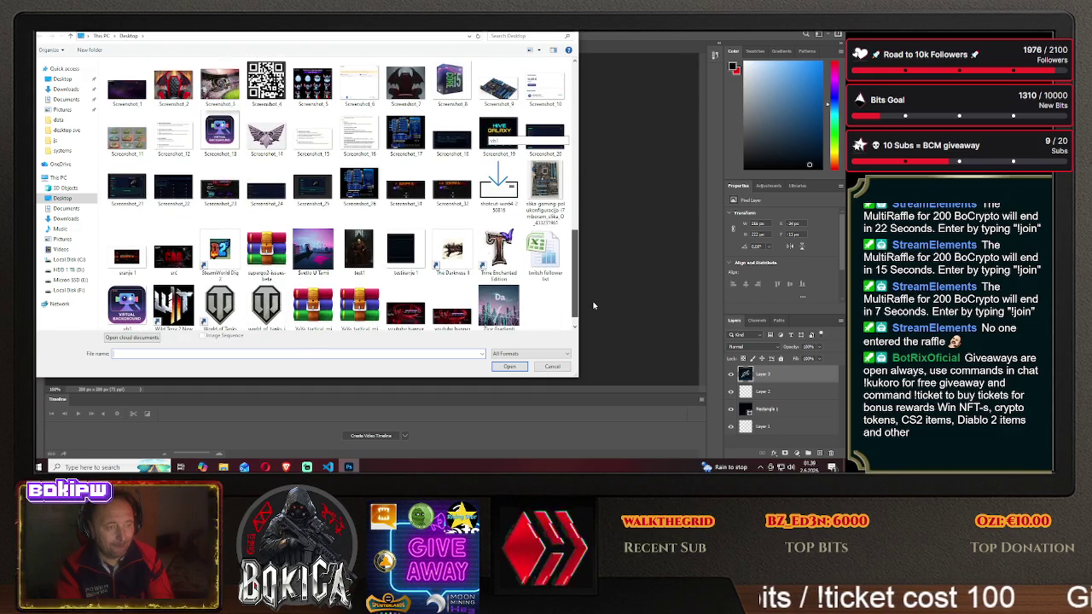
{"action": "left_click", "coordinate": [266, 186]}
{"action": "left_click", "coordinate": [509, 366]}
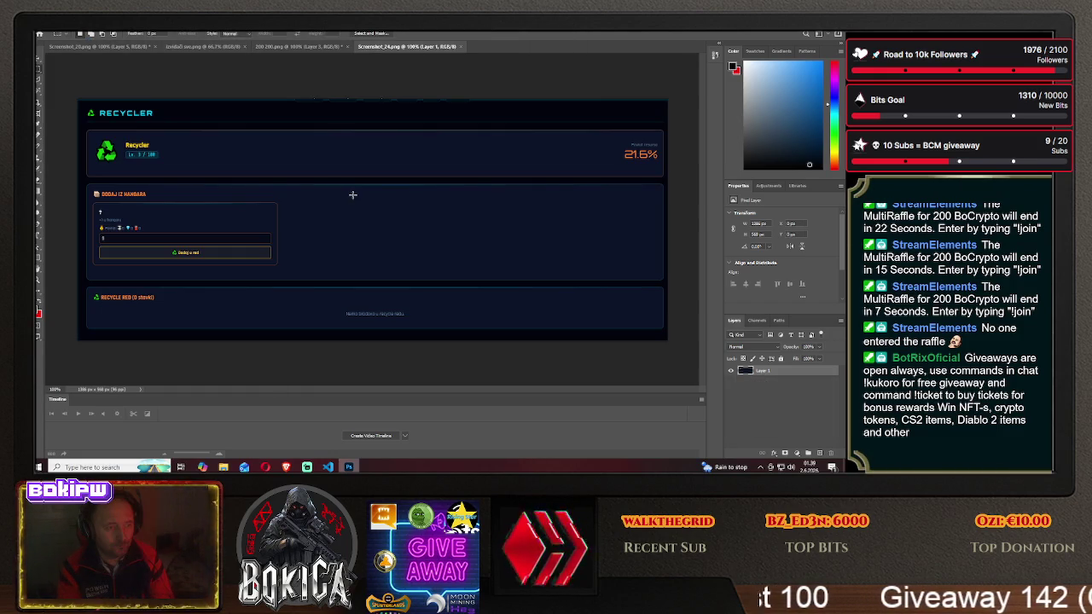
- Set the Recycler screenshot's Image Size to 180 px width and 180 px height
{"action": "left_click", "coordinate": [73, 26]}
{"action": "left_click", "coordinate": [111, 64]}
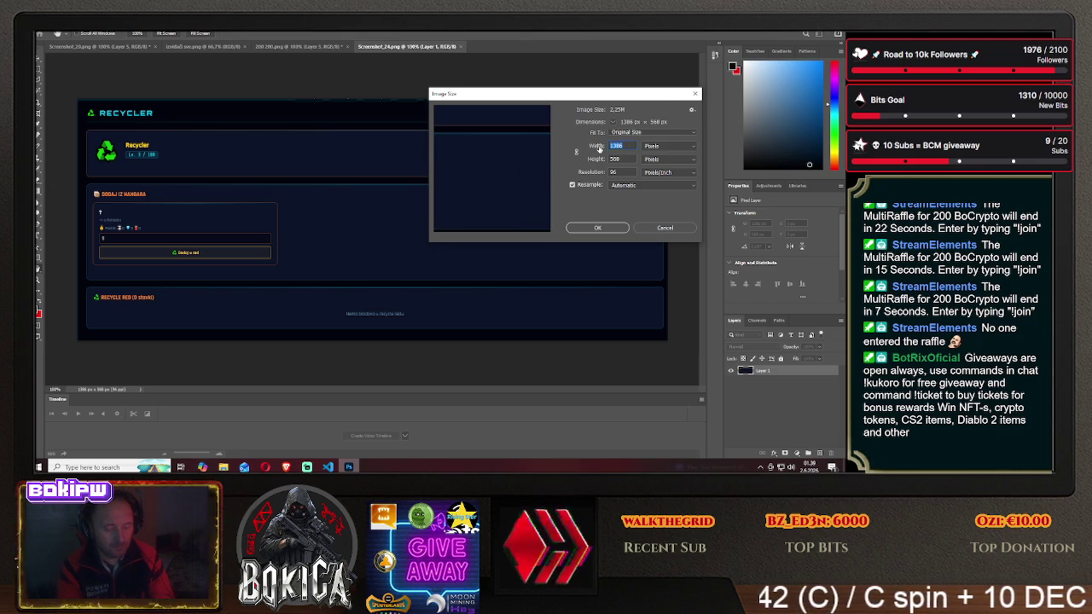
{"action": "type", "text": "180"}
{"action": "left_click_drag", "start_coordinate": [623, 158], "coordinate": [597, 159]}
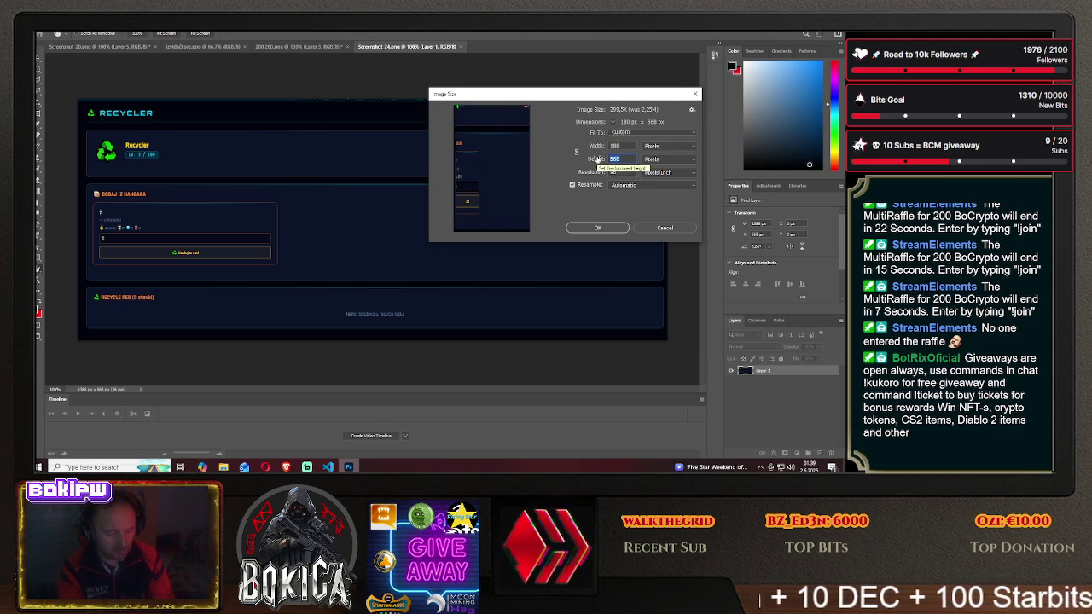
{"action": "type", "text": "180"}
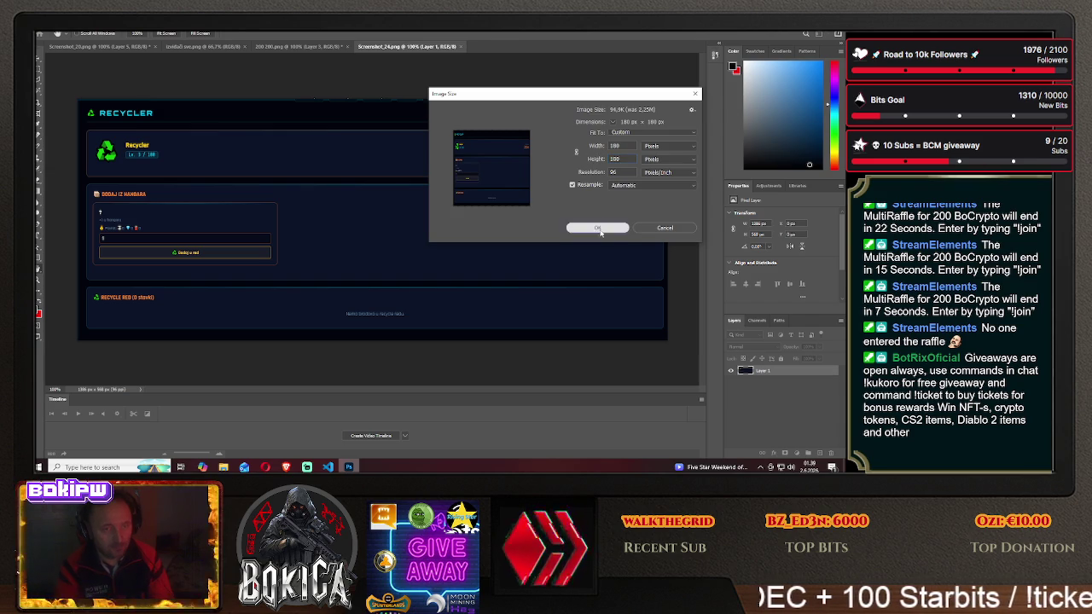
{"action": "left_click", "coordinate": [598, 228]}
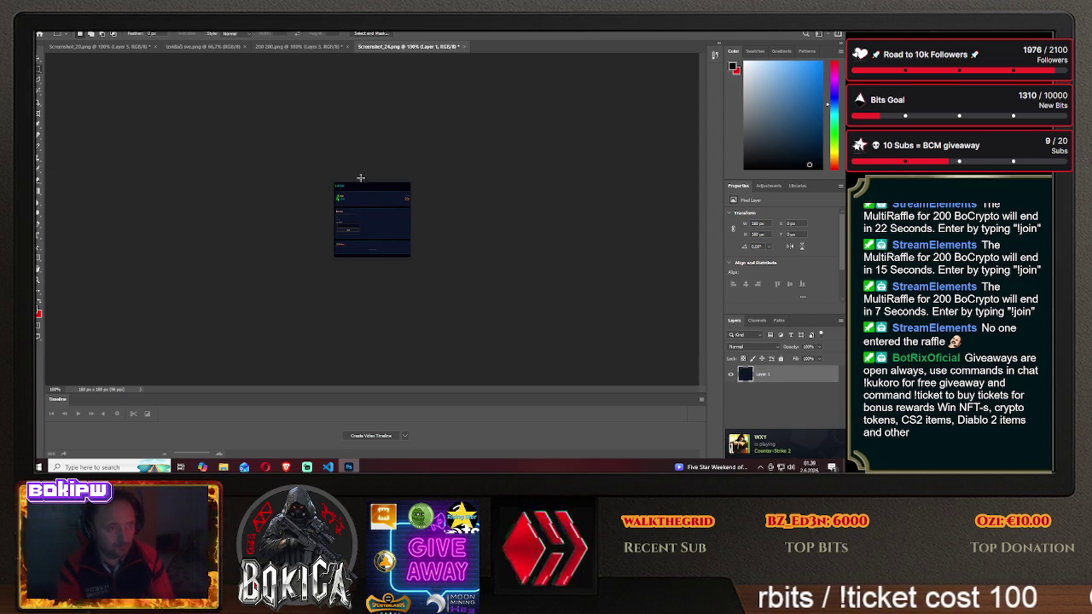
- Select the resized screenshot and drag it onto the 200 200.png tile as Layer 4
{"action": "left_click_drag", "start_coordinate": [301, 173], "coordinate": [431, 282]}
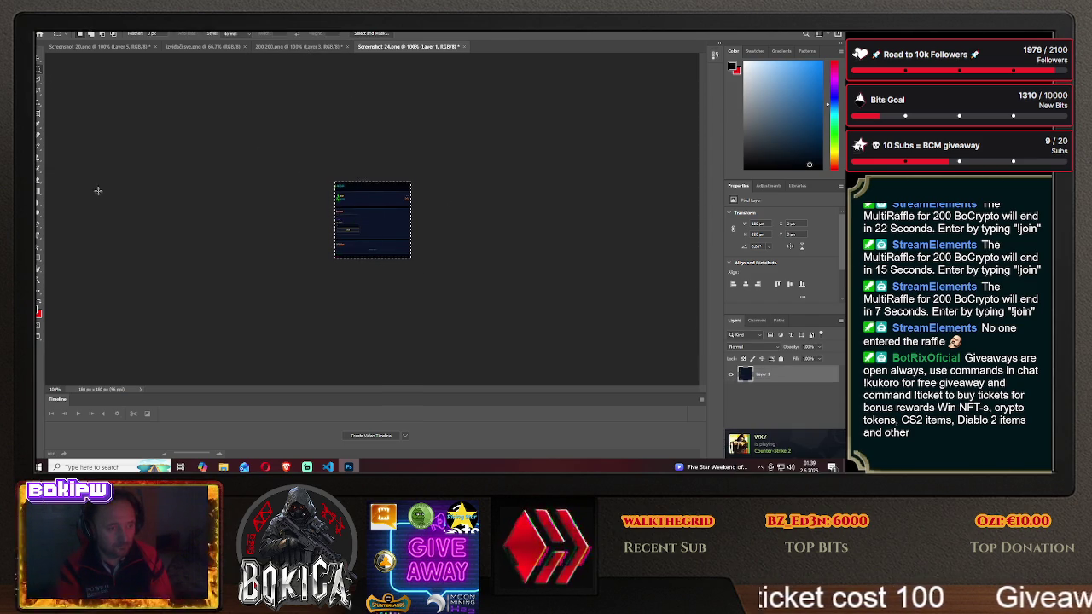
{"action": "left_click", "coordinate": [37, 60]}
{"action": "mouse_move", "coordinate": [384, 219]}
{"action": "left_mouse_down"}
{"action": "mouse_move", "coordinate": [288, 49]}
{"action": "mouse_move", "coordinate": [371, 218]}
{"action": "mouse_move", "coordinate": [418, 230]}
{"action": "left_mouse_up"}
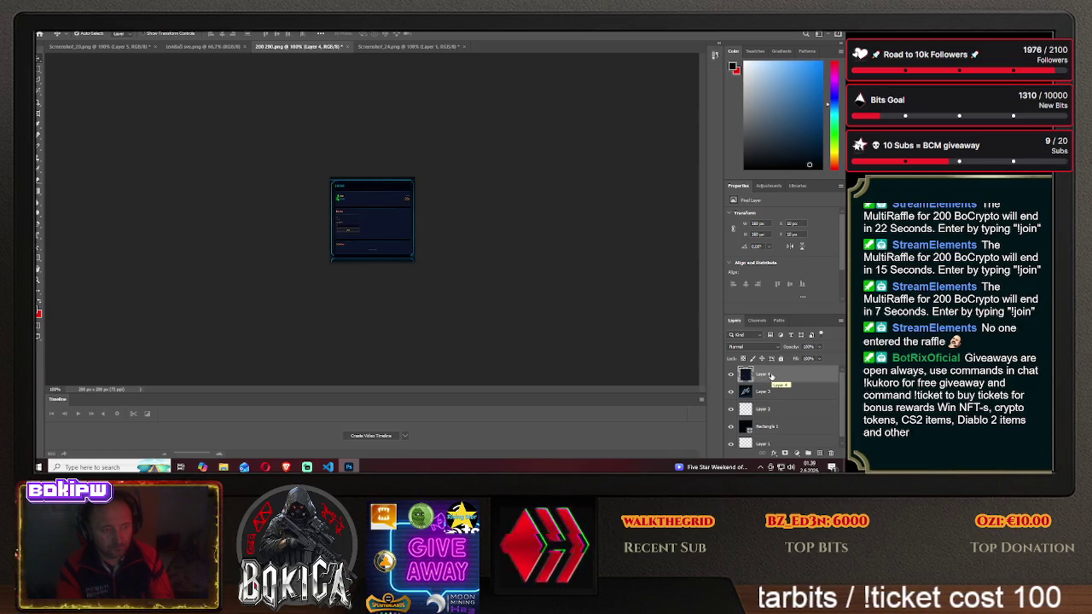
- Hide Layer 3 to remove the cyan glow, check Layer 4's visibility, and bring up its Layer Style
{"action": "left_click", "coordinate": [731, 394]}
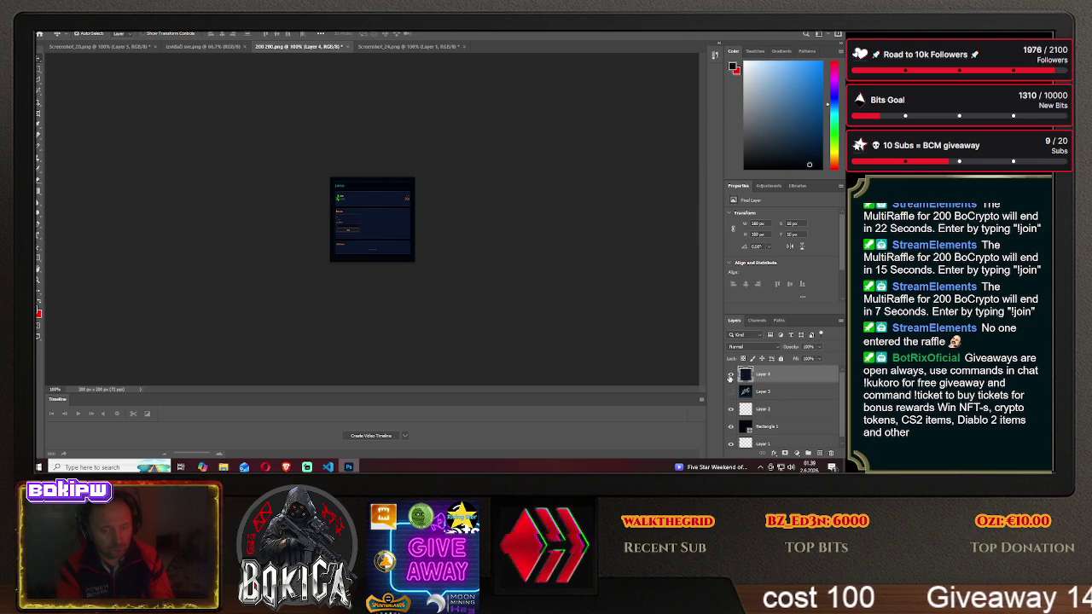
{"action": "left_click", "coordinate": [731, 375]}
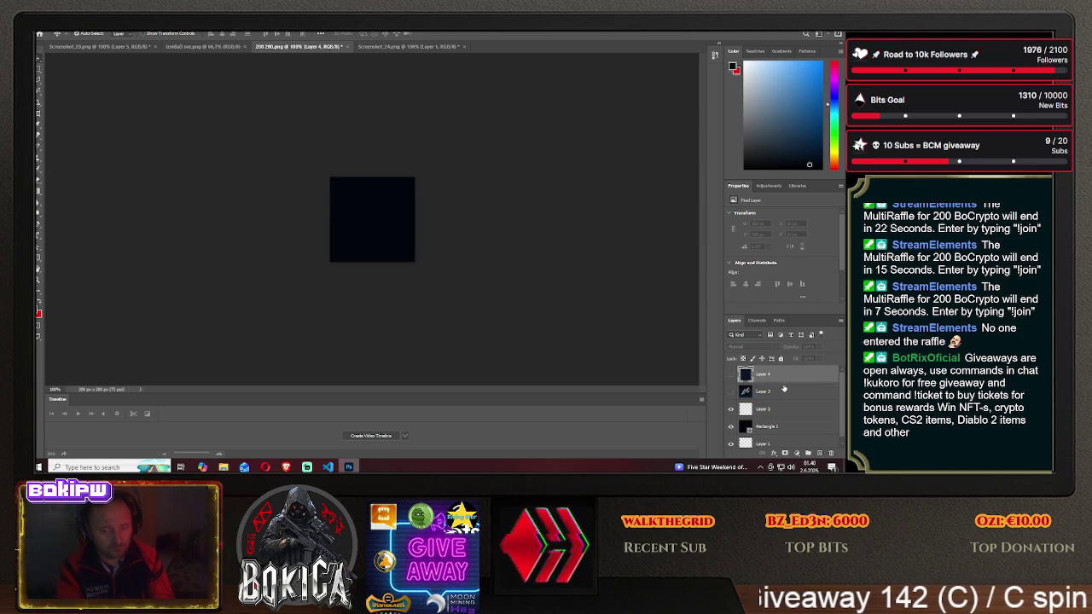
{"action": "left_click", "coordinate": [730, 375]}
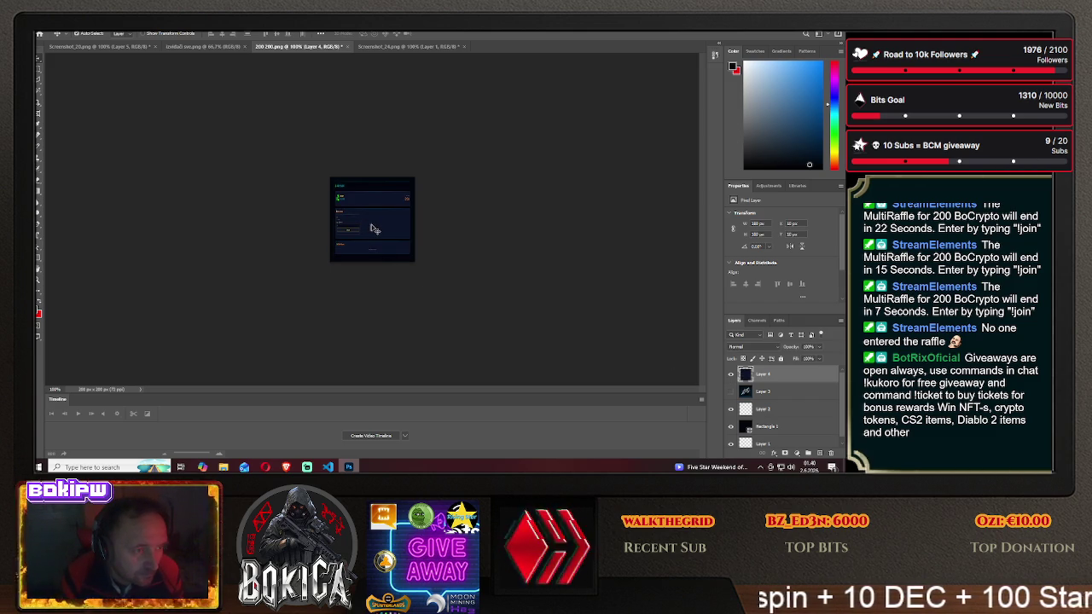
{"action": "right_click", "coordinate": [764, 373]}
{"action": "left_click", "coordinate": [747, 36]}
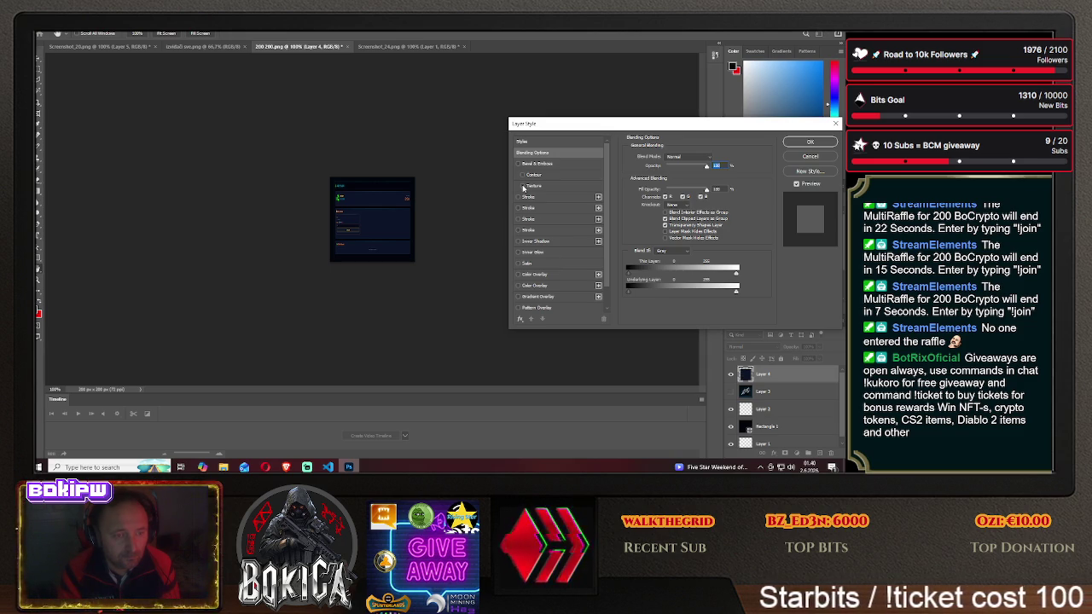
- Try purple, magenta and red-orange Stroke entries on Layer 4, comparing the tile
{"action": "left_click", "coordinate": [518, 197]}
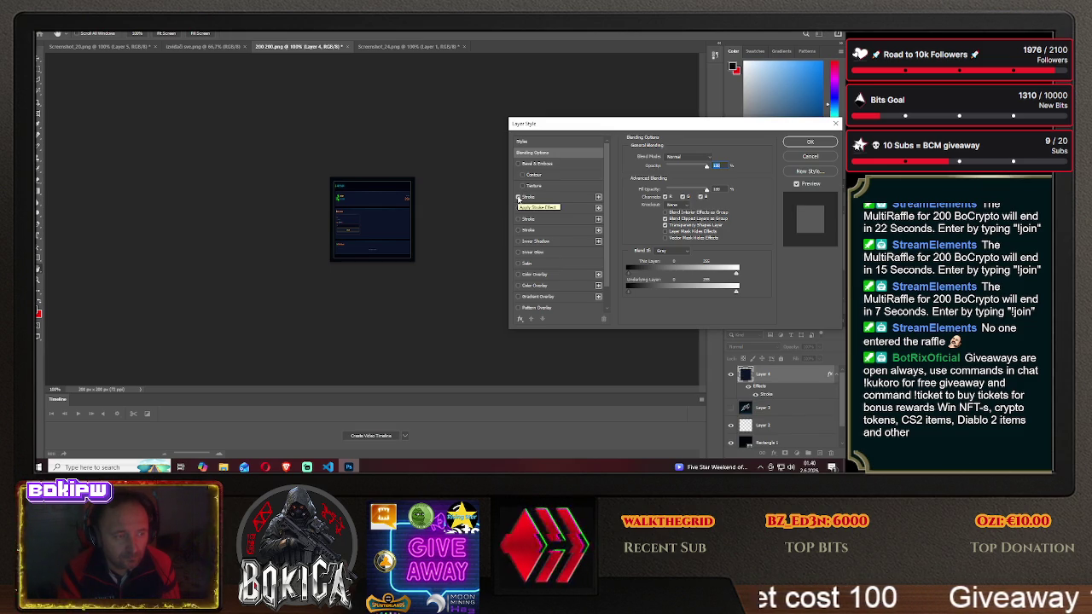
{"action": "left_click", "coordinate": [518, 208]}
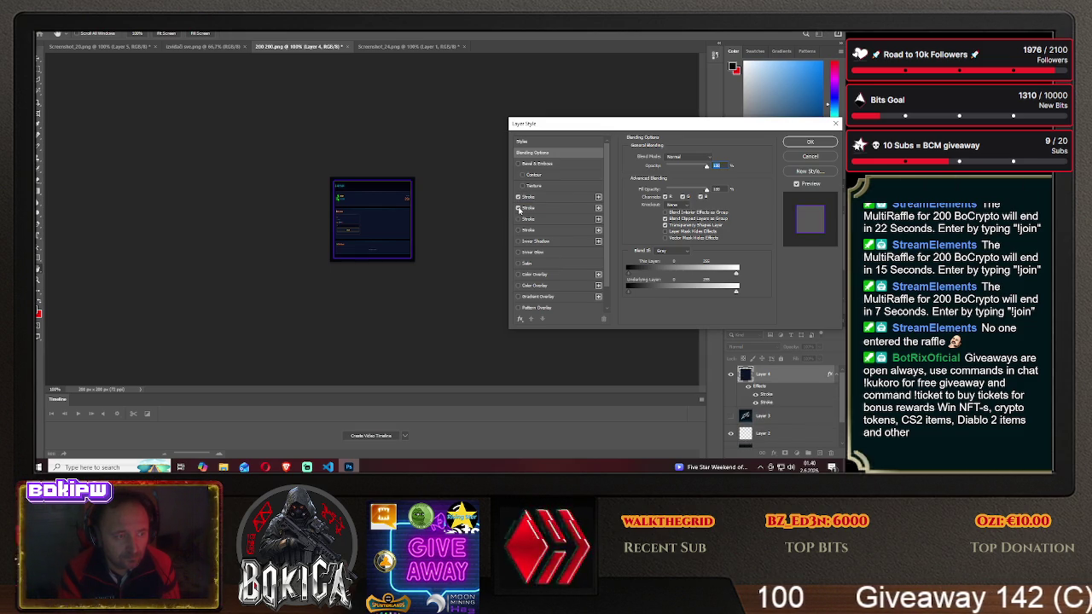
{"action": "left_click", "coordinate": [518, 209]}
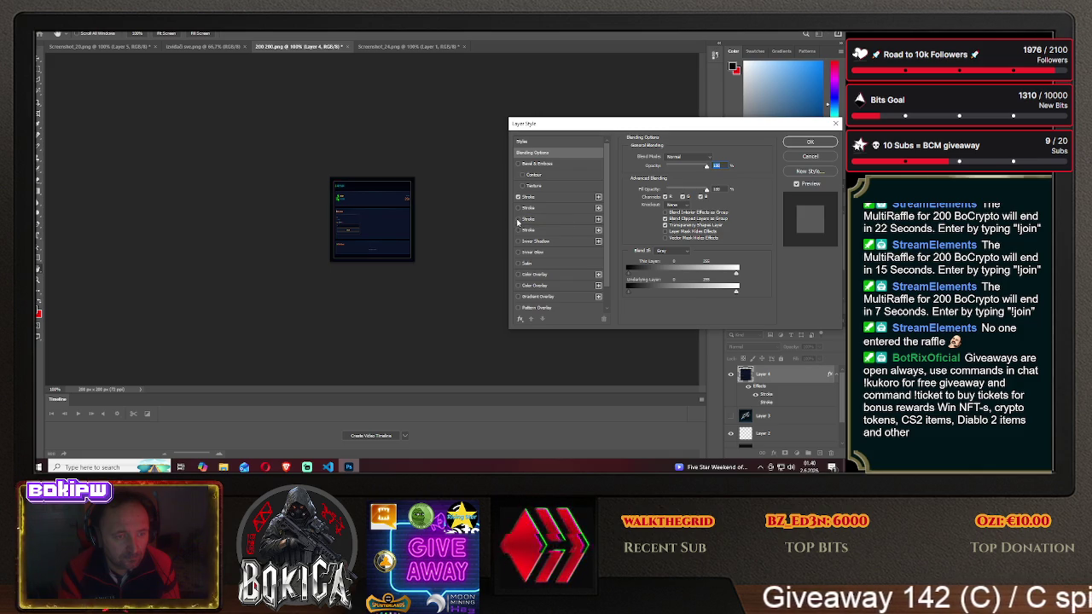
{"action": "left_click", "coordinate": [517, 220]}
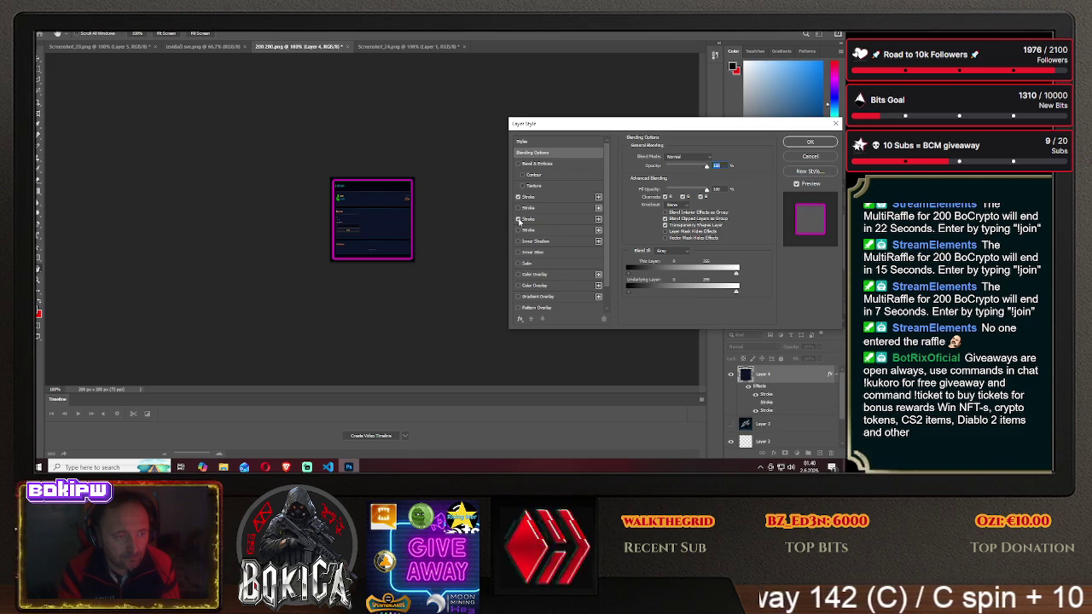
{"action": "left_click", "coordinate": [518, 219]}
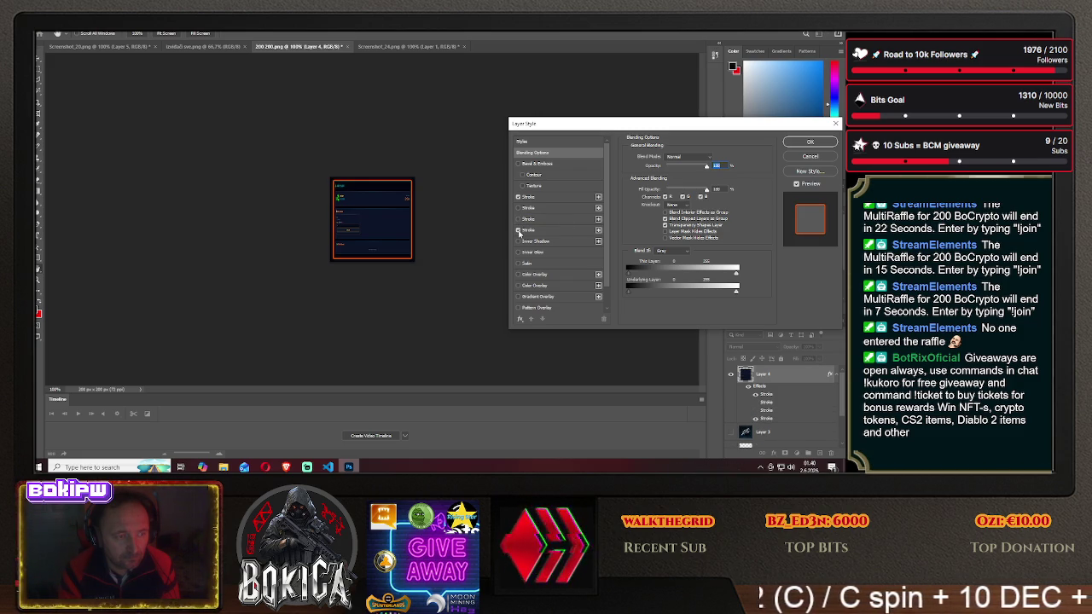
{"action": "left_click", "coordinate": [518, 230]}
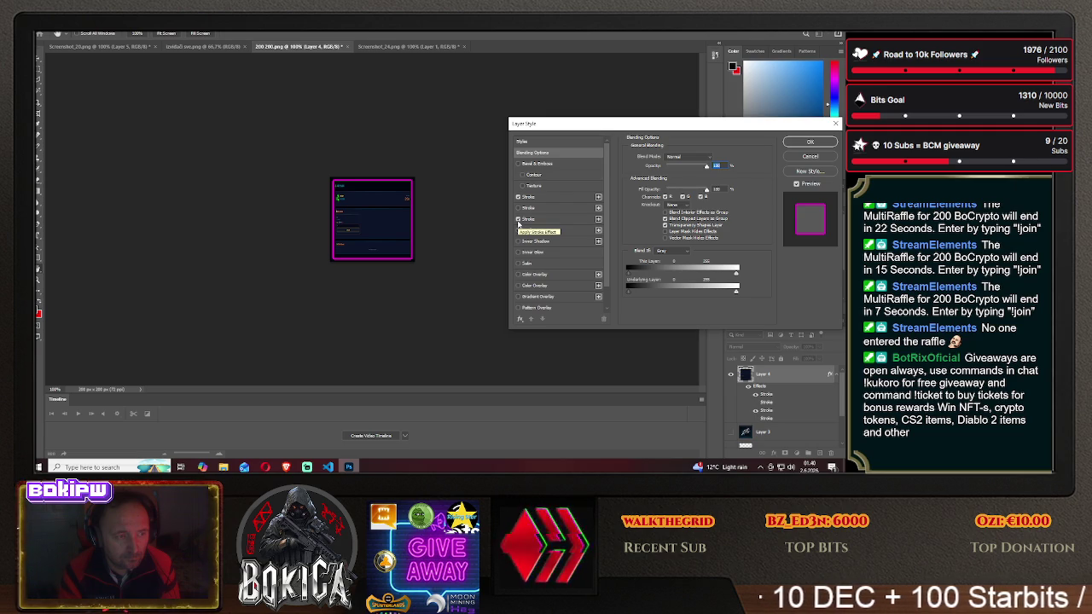
{"action": "left_click", "coordinate": [518, 223]}
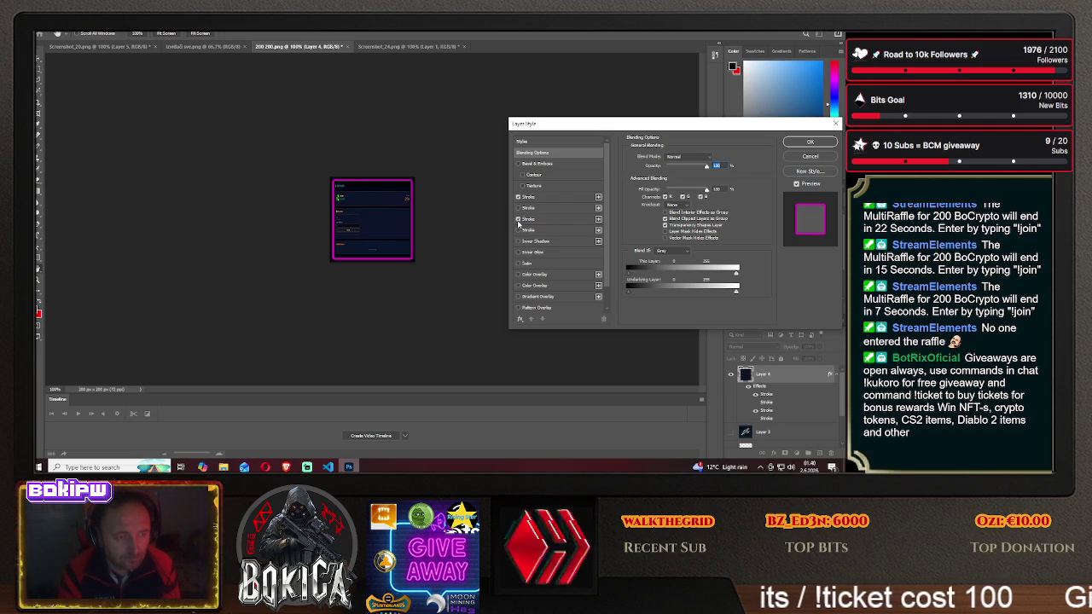
{"action": "left_click", "coordinate": [517, 219]}
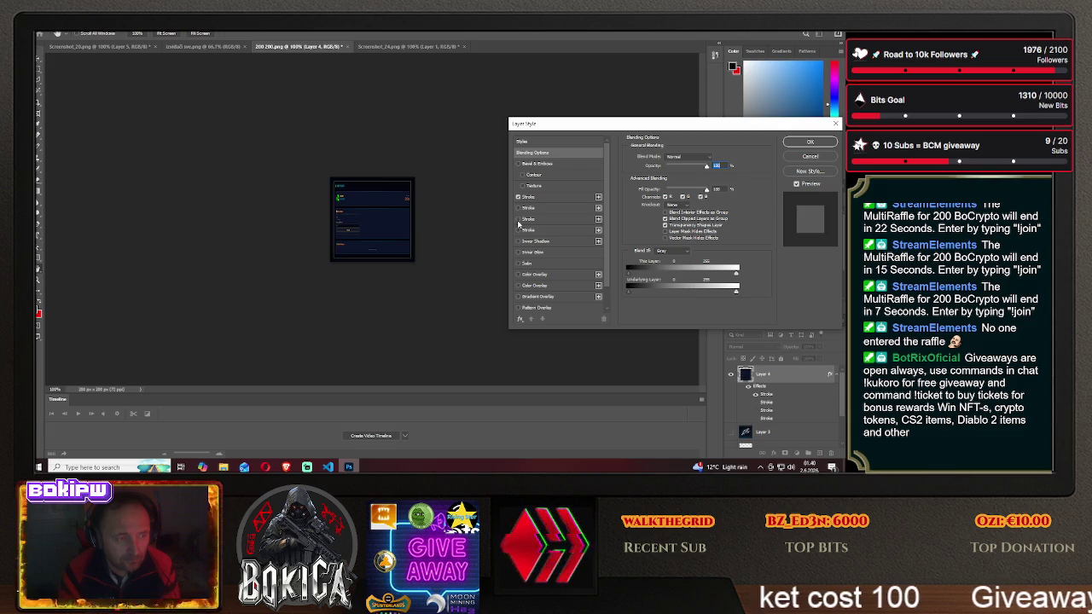
{"action": "left_click", "coordinate": [518, 219]}
{"action": "left_click", "coordinate": [518, 220]}
{"action": "left_click", "coordinate": [518, 220]}
{"action": "left_click", "coordinate": [518, 230]}
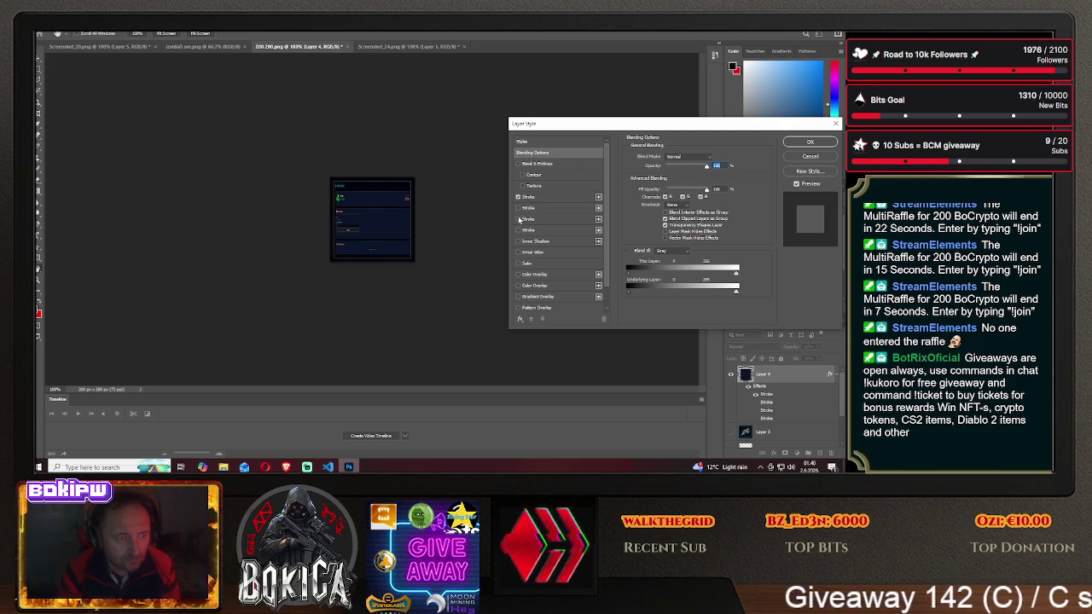
- Keep only the purple Stroke enabled and confirm the Layer Style
{"action": "left_click", "coordinate": [518, 197]}
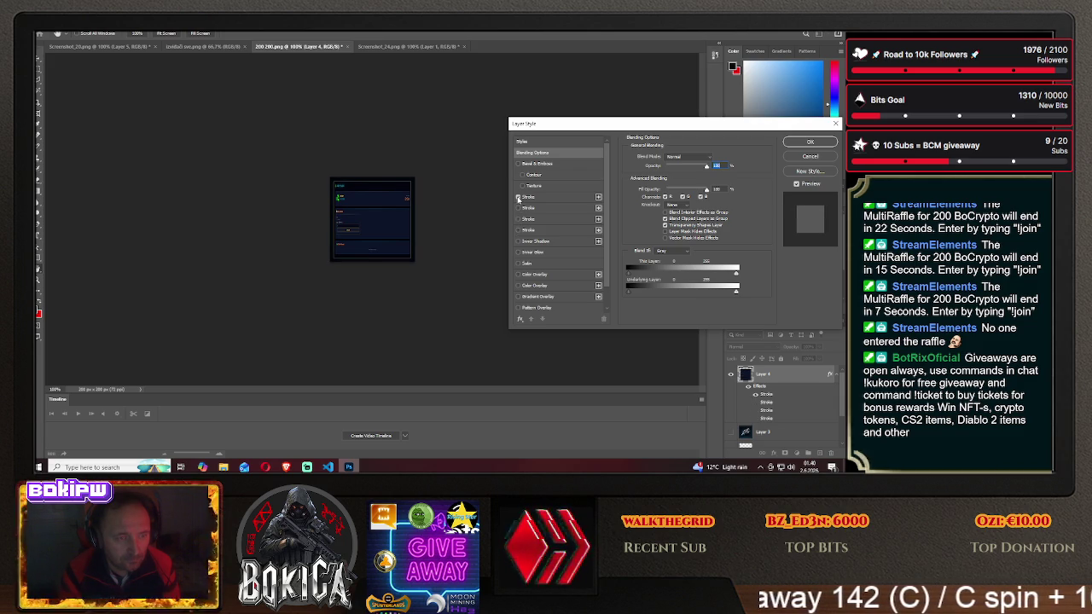
{"action": "left_click", "coordinate": [517, 209]}
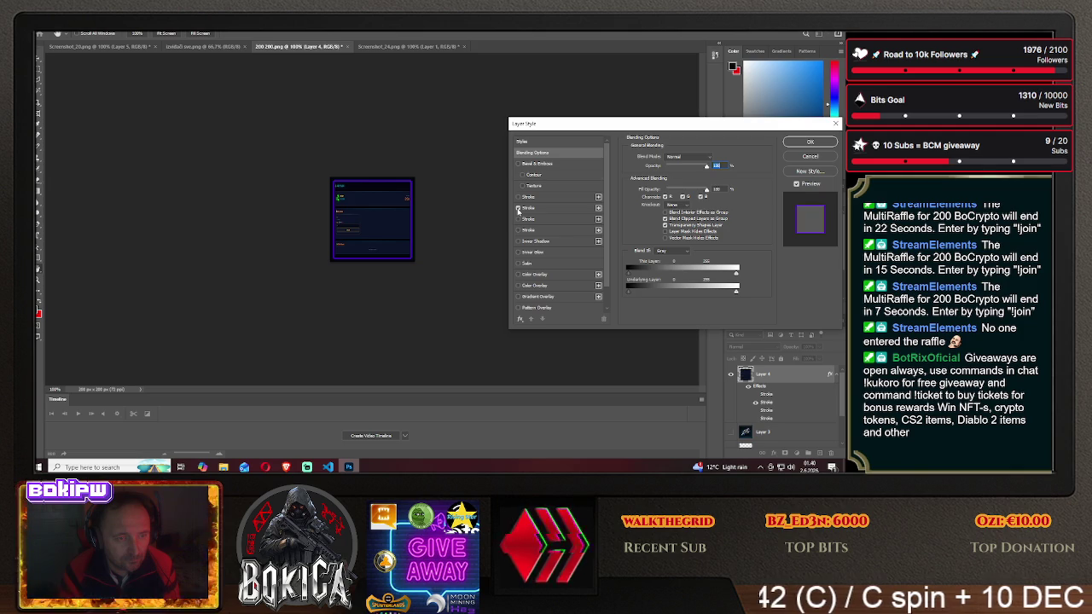
{"action": "left_click", "coordinate": [517, 209]}
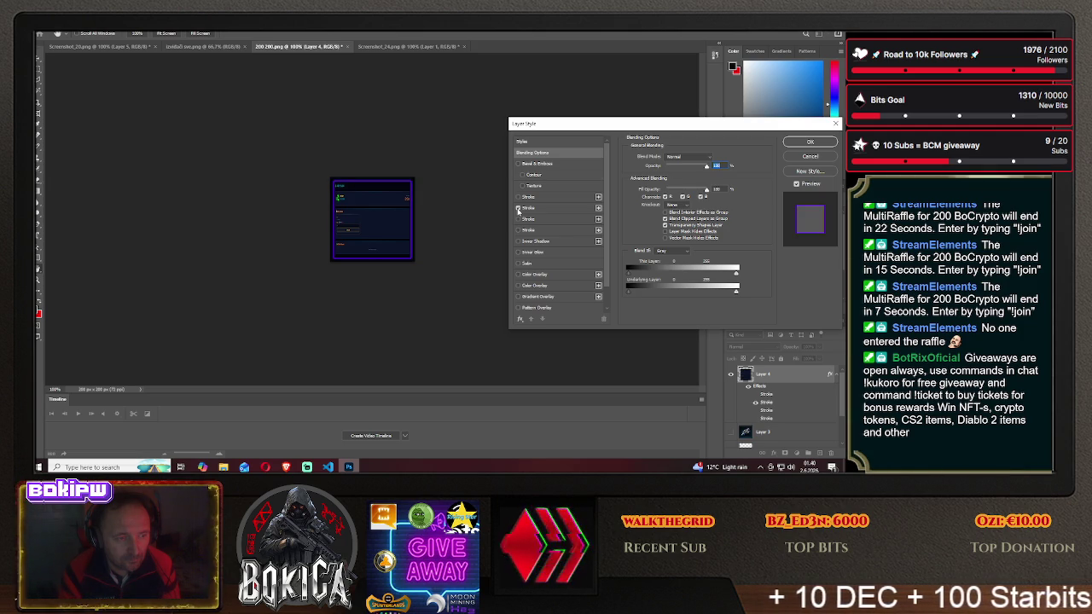
{"action": "left_click", "coordinate": [518, 208]}
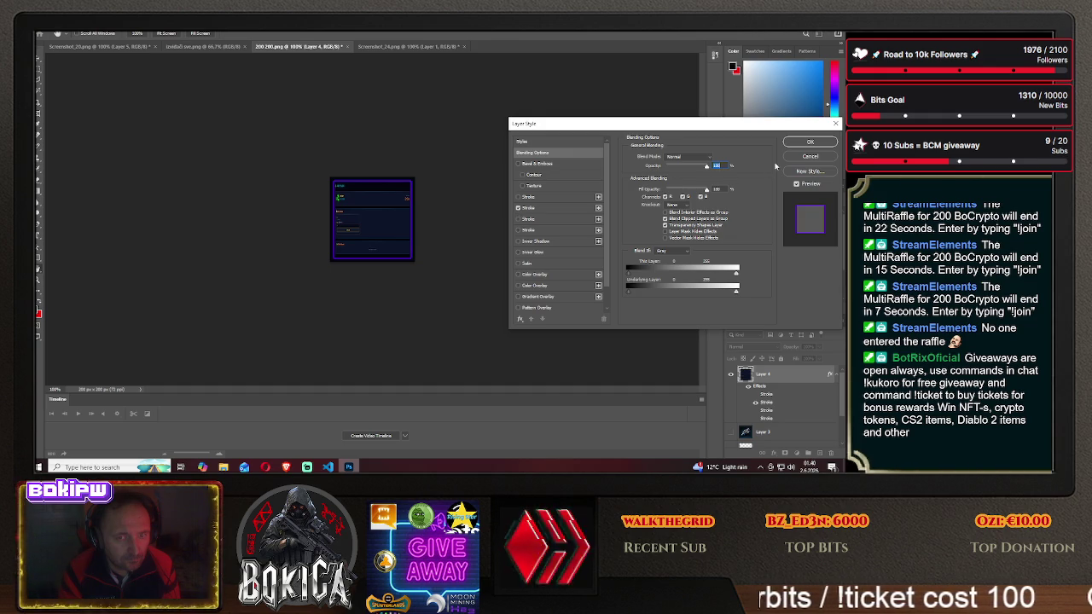
{"action": "left_click", "coordinate": [810, 142]}
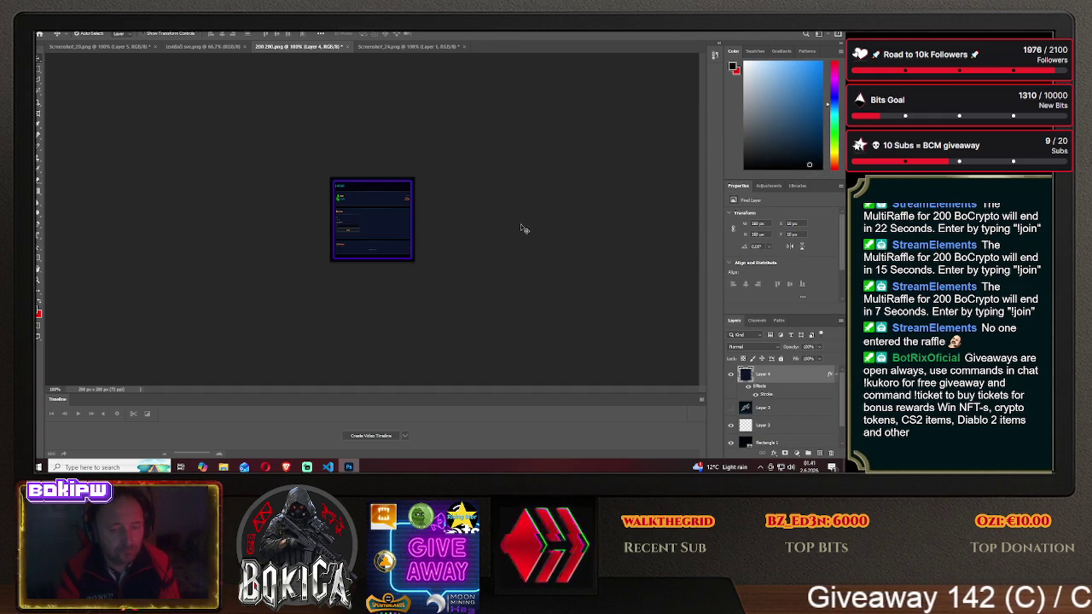
- Marquee the whole canvas and delete Layer 4's contents, then undo the clear and deselect
{"action": "key", "text": "m"}
{"action": "left_click_drag", "start_coordinate": [287, 153], "coordinate": [461, 285]}
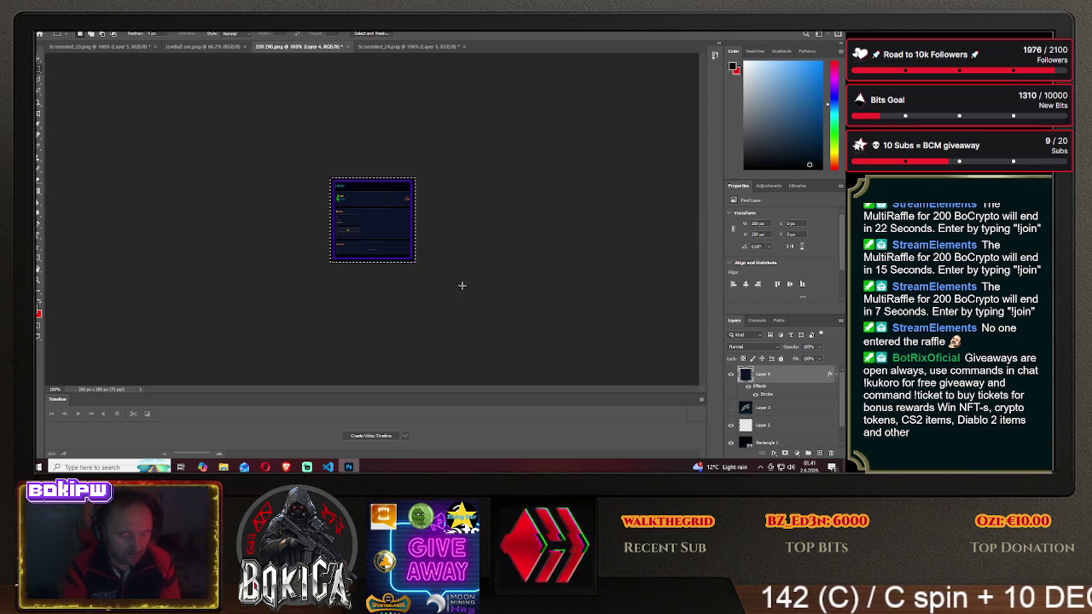
{"action": "key", "text": "Delete"}
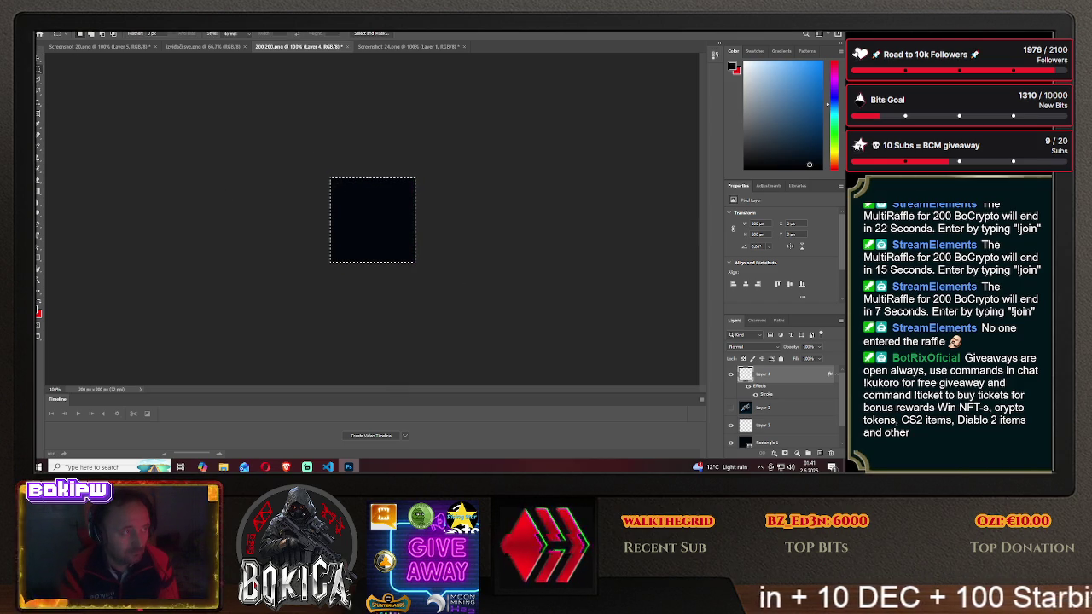
{"action": "left_click", "coordinate": [61, 26]}
{"action": "left_click", "coordinate": [64, 34]}
{"action": "left_click", "coordinate": [177, 148]}
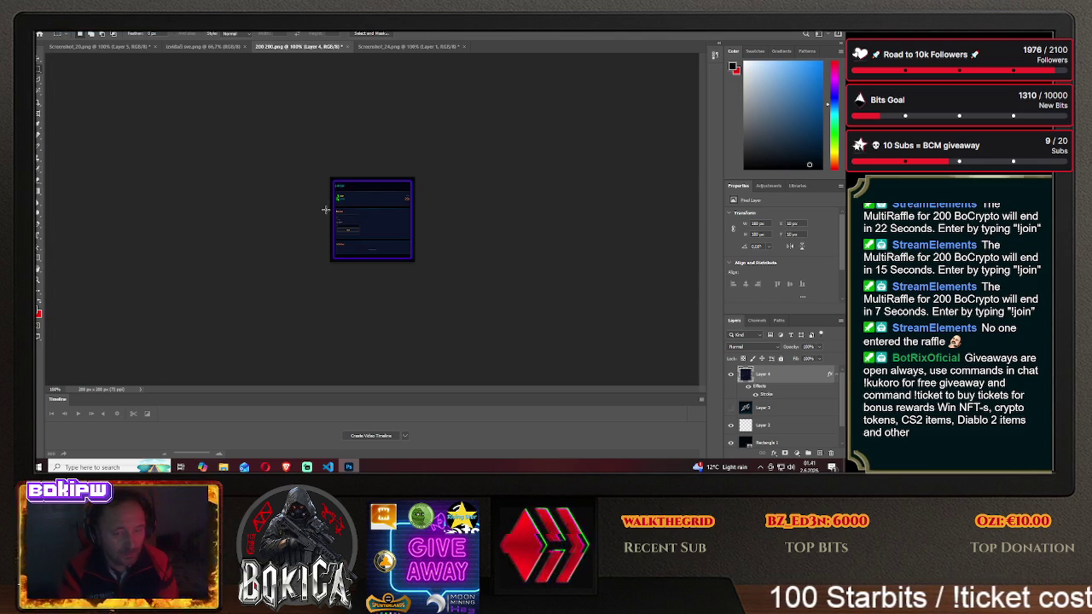
- Select the entire canvas with Ctrl+A and dismiss a chat notification
{"action": "scroll", "coordinate": [731, 422], "scroll_direction": "down", "scroll_amount": 1}
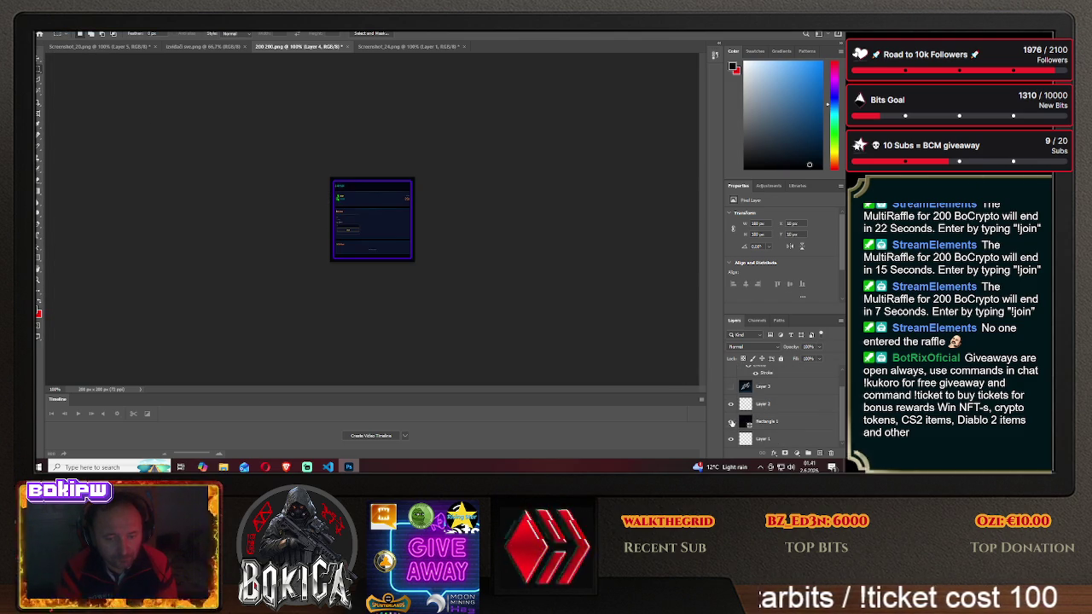
{"action": "key", "text": "ctrl+a"}
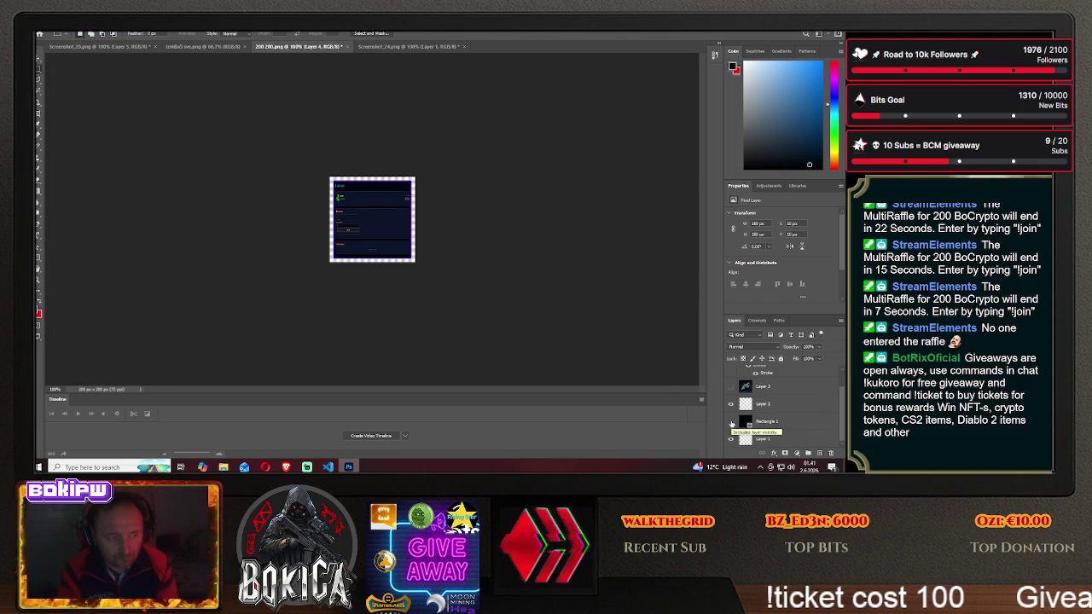
{"action": "key", "text": "ctrl+d"}
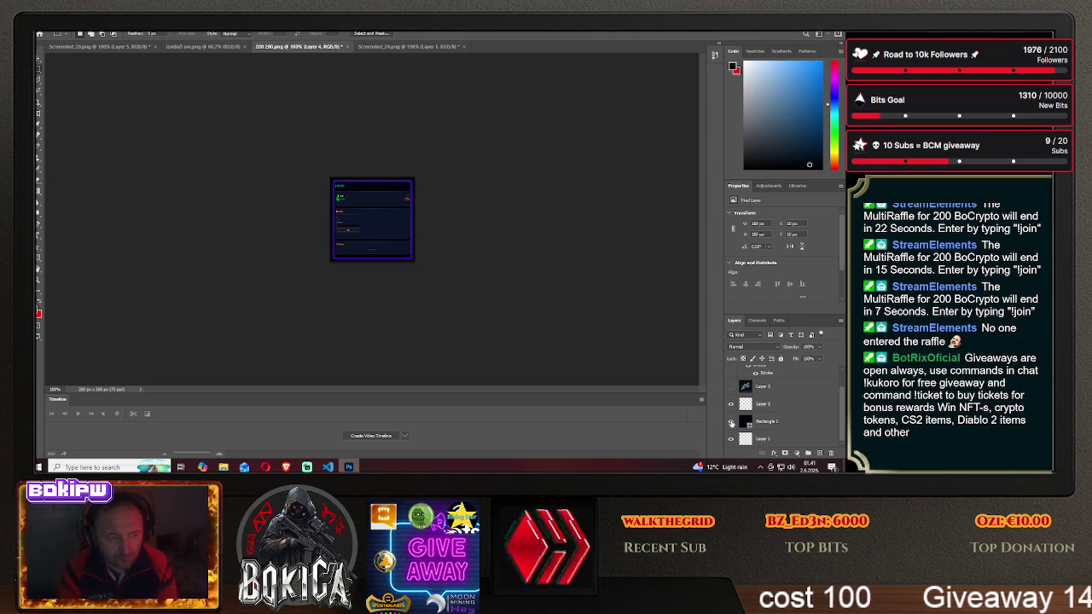
{"action": "key", "text": "ctrl+a"}
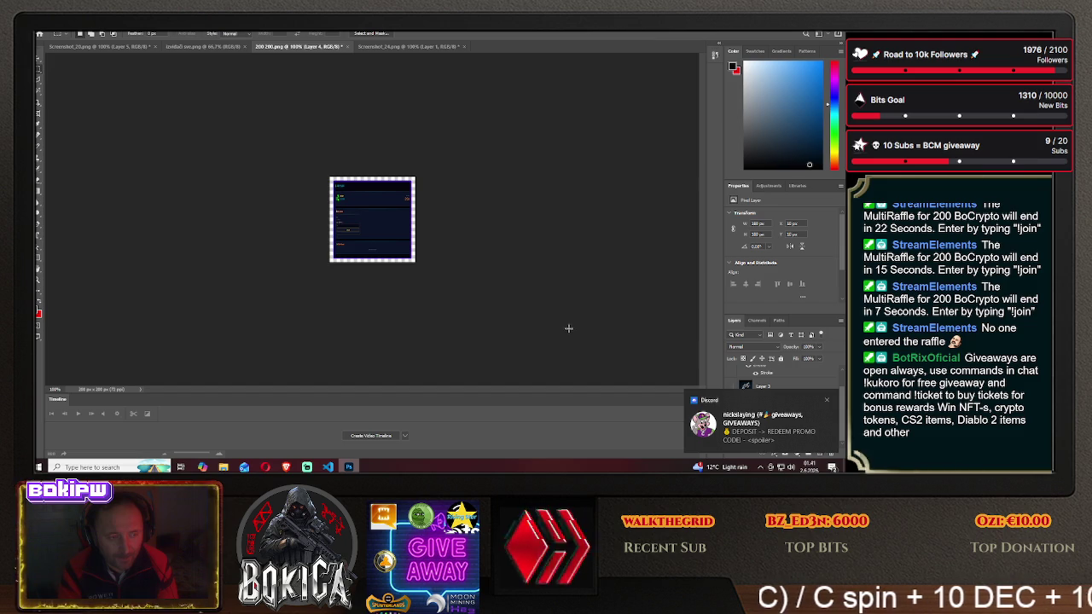
{"action": "left_click", "coordinate": [825, 401]}
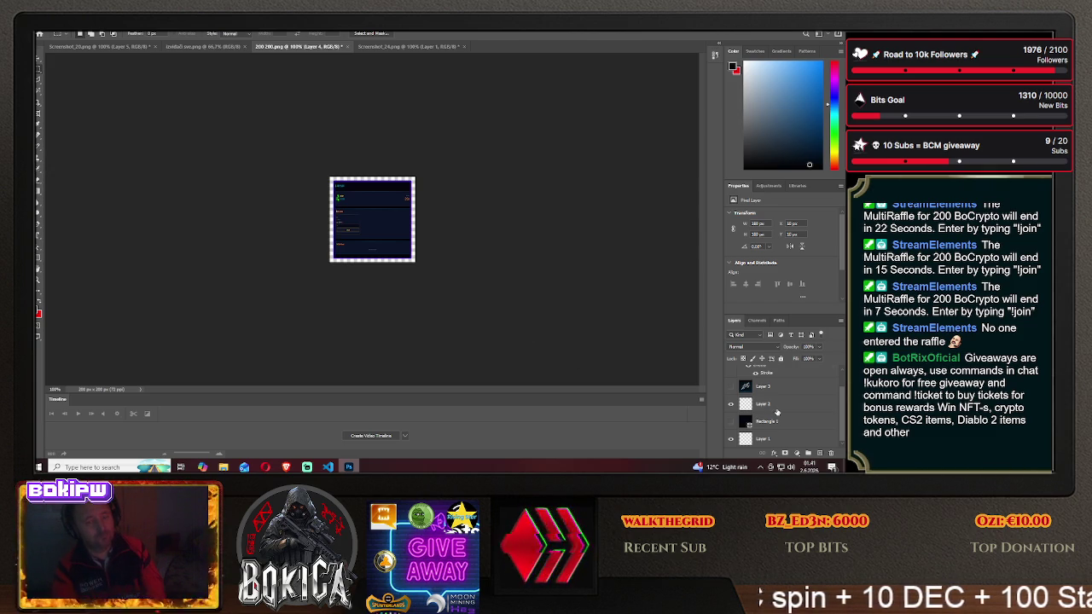
- Toggle Layer 4's visibility to check beneath it, then undo twice
{"action": "scroll", "coordinate": [776, 412], "scroll_direction": "up", "scroll_amount": 1}
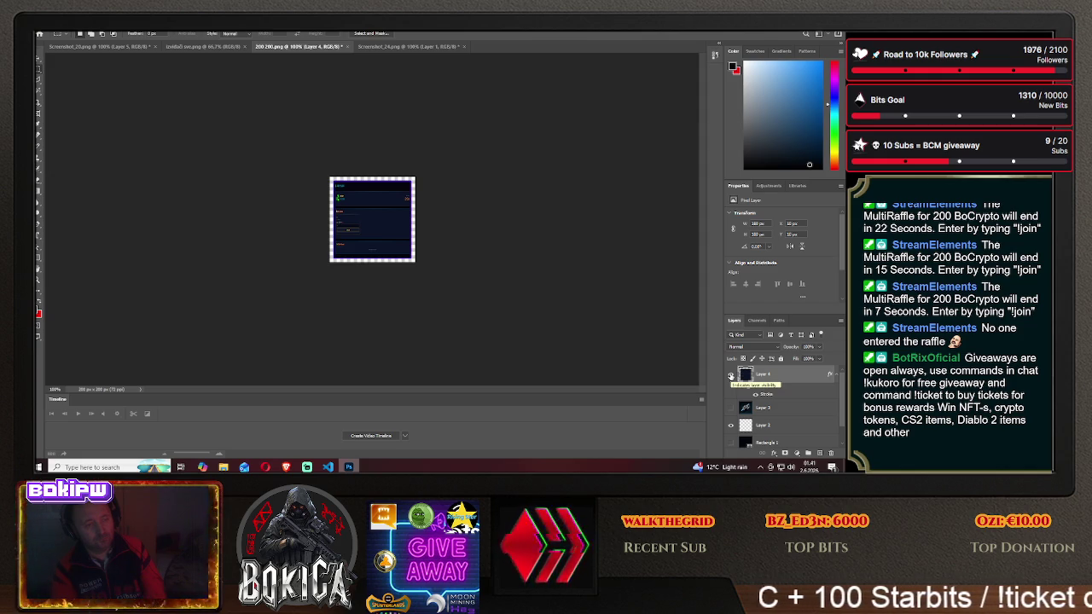
{"action": "left_click", "coordinate": [730, 375]}
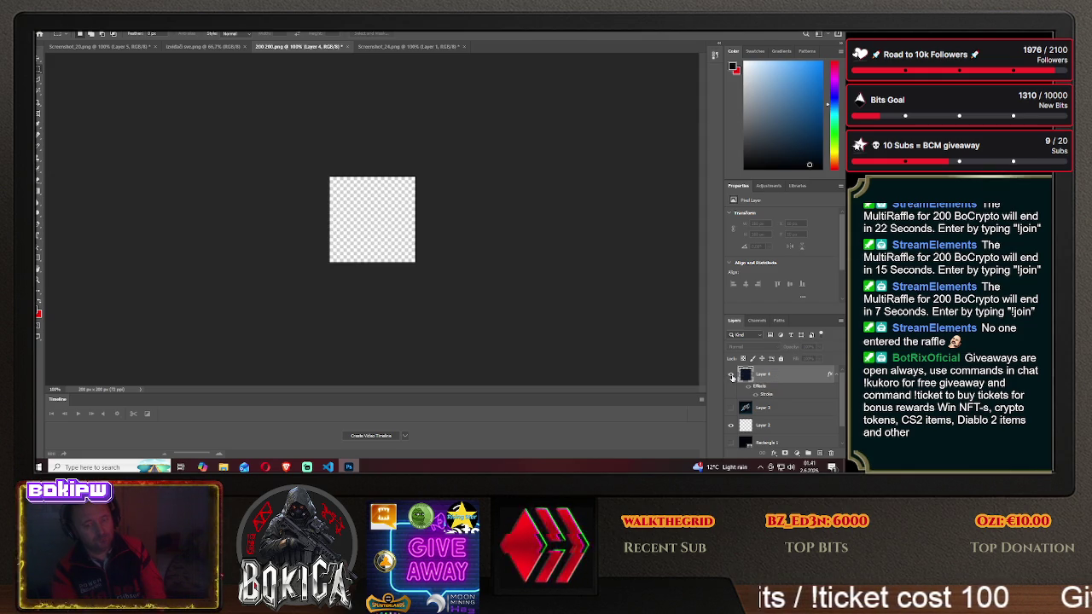
{"action": "left_click", "coordinate": [730, 375]}
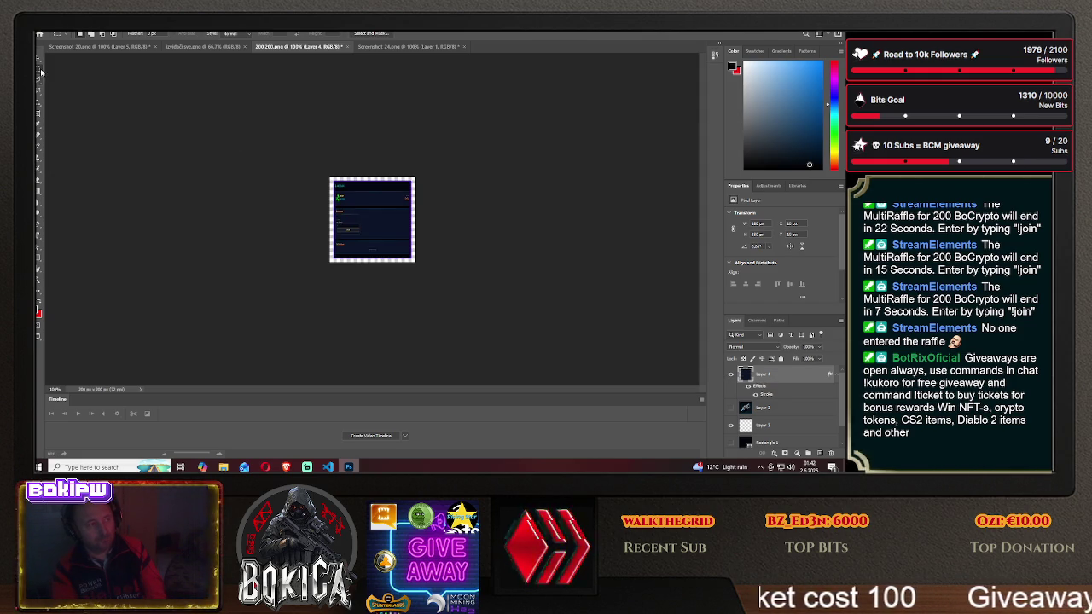
{"action": "key", "text": "ctrl+z"}
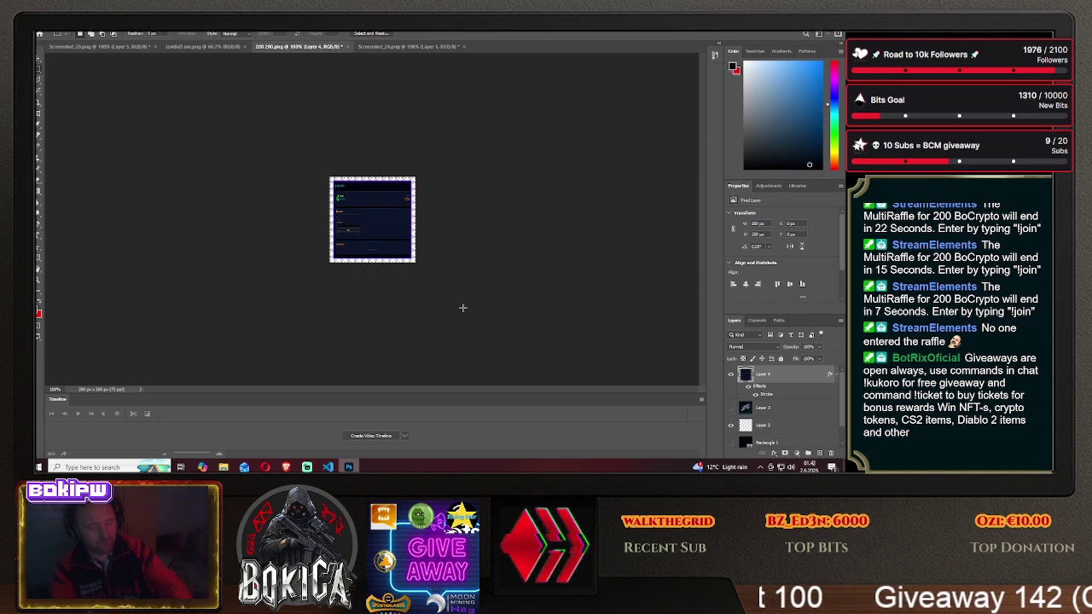
{"action": "key", "text": "ctrl+z"}
- Set the 200 200.png Image Size to 180 px width and 180 px height
{"action": "left_click", "coordinate": [75, 28]}
{"action": "left_click", "coordinate": [93, 86]}
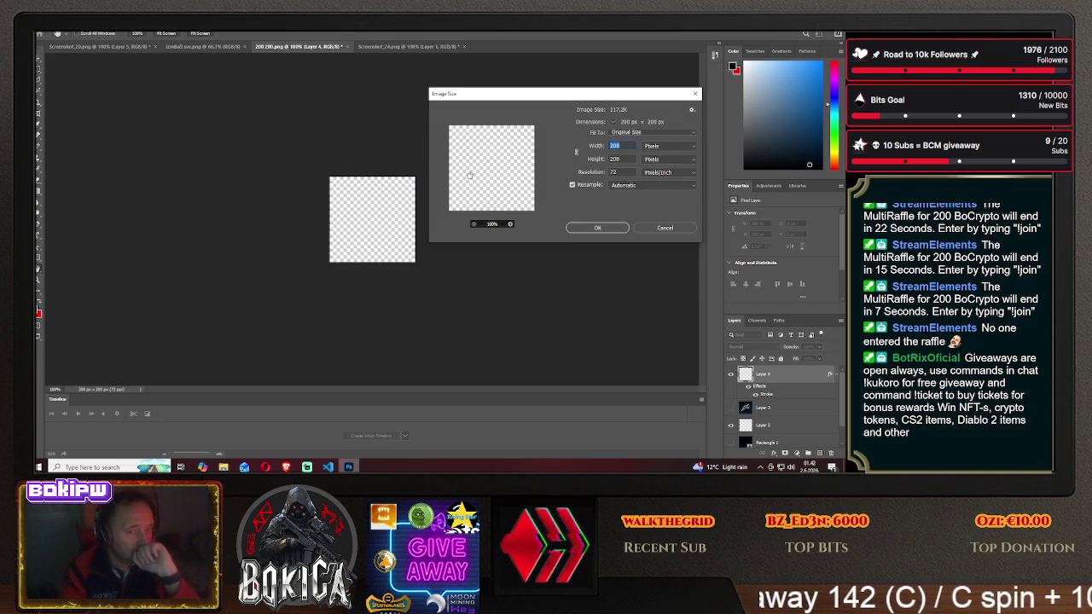
{"action": "type", "text": "180"}
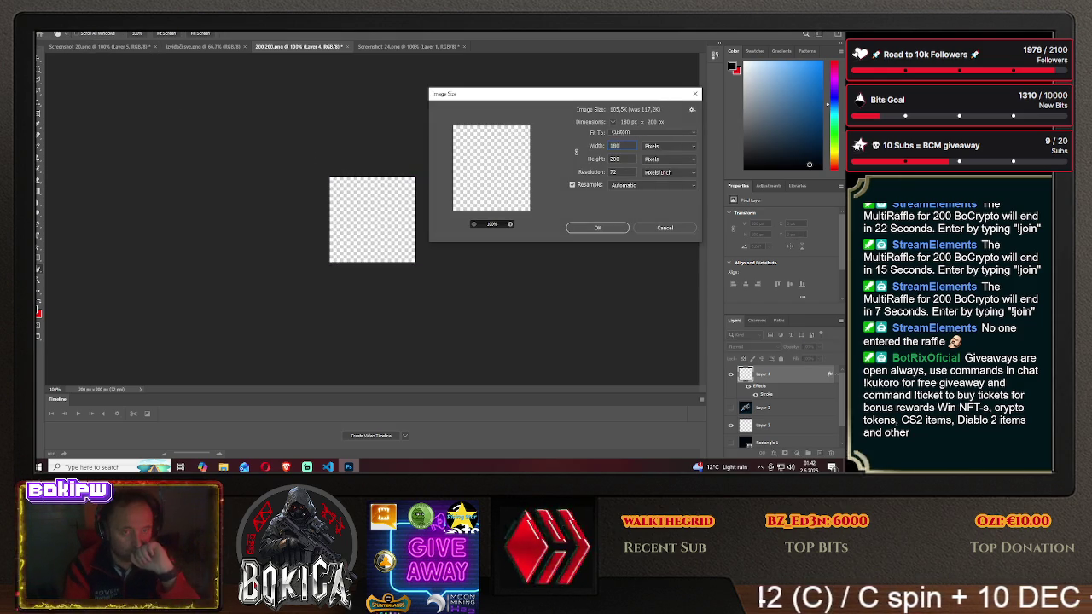
{"action": "type", "text": "180"}
{"action": "left_click", "coordinate": [599, 227]}
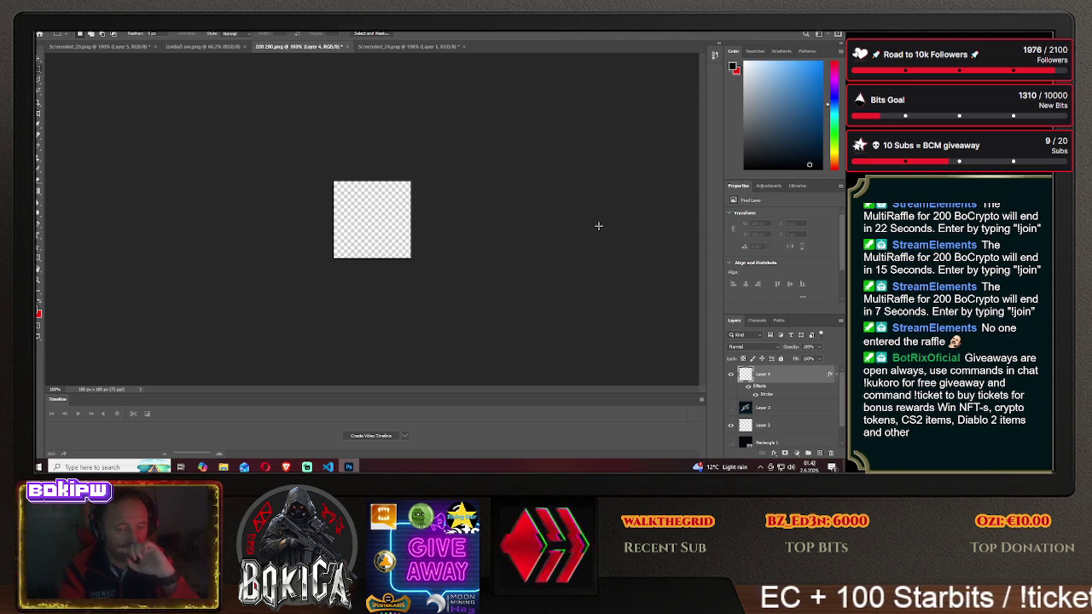
- Show Rectangle 1, move it to the top of the stack, and try clearing it, dismissing the warning
{"action": "left_click", "coordinate": [731, 443]}
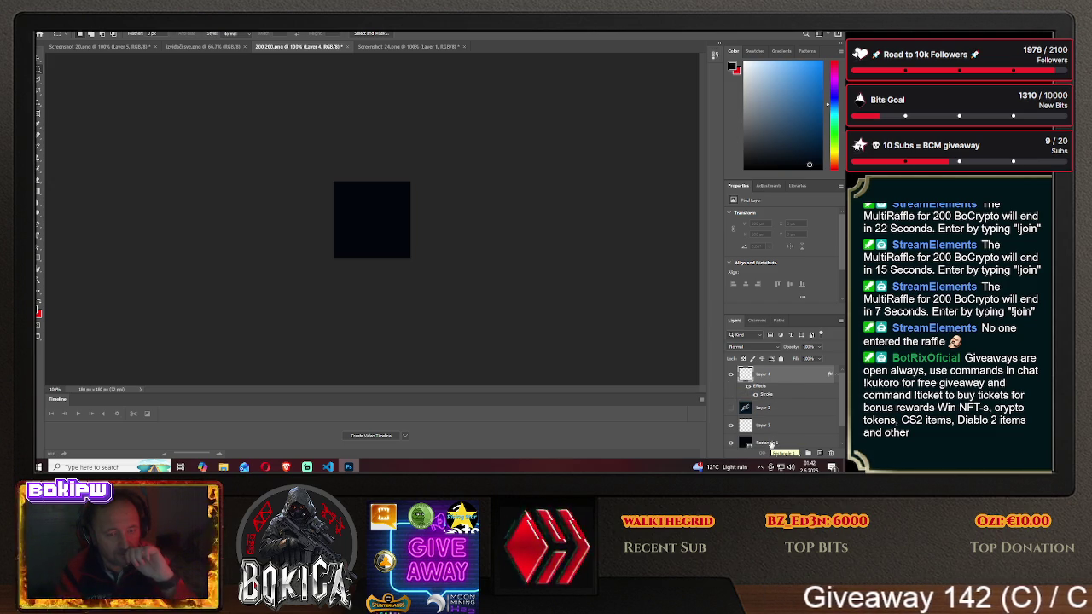
{"action": "key", "text": "ctrl+a"}
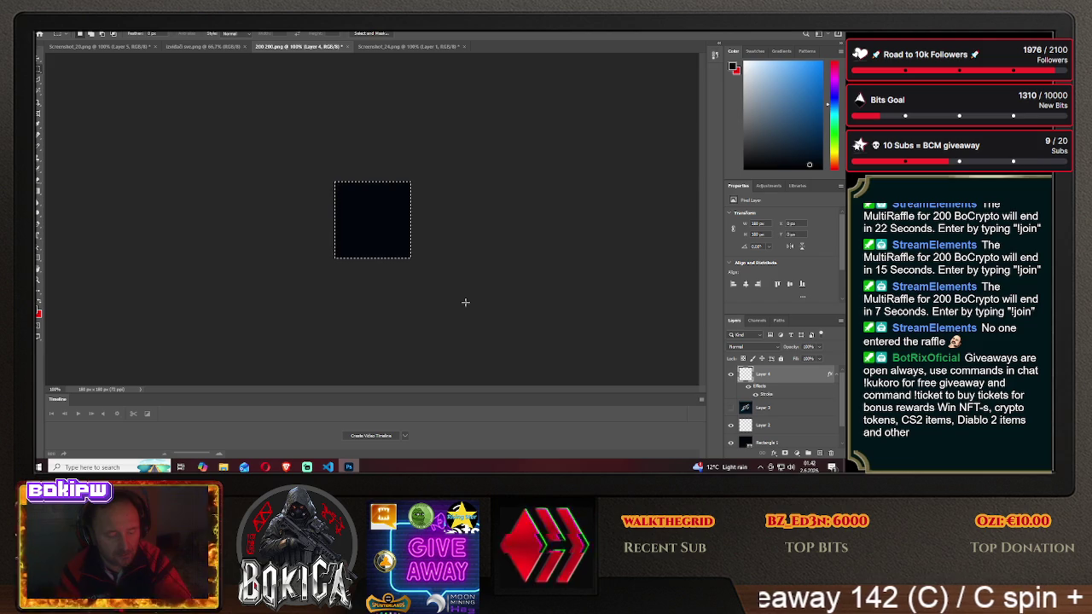
{"action": "key", "text": "ctrl+d"}
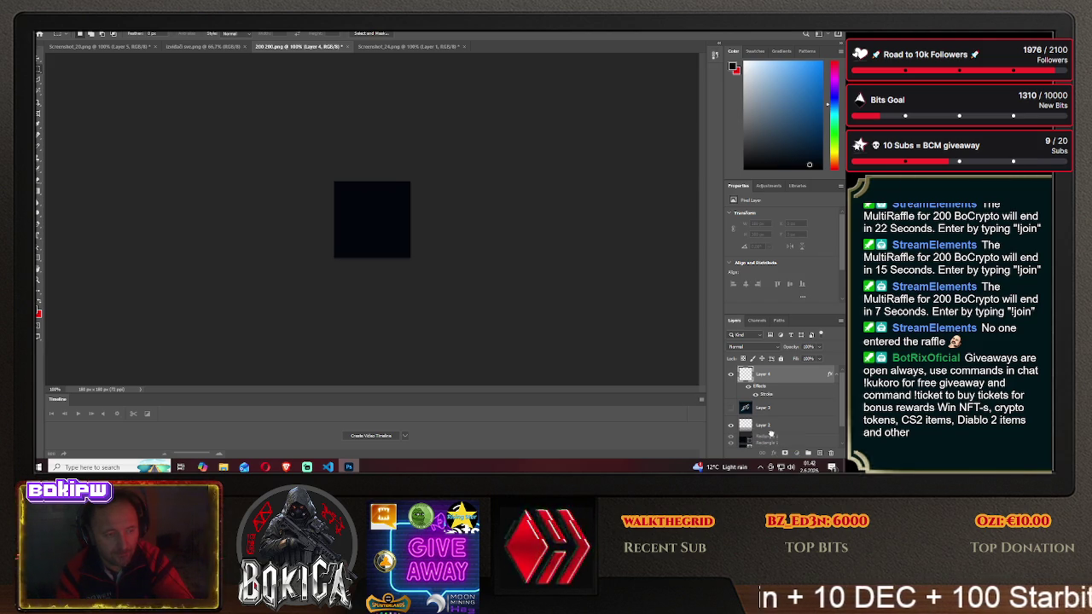
{"action": "left_click_drag", "start_coordinate": [770, 442], "coordinate": [773, 374]}
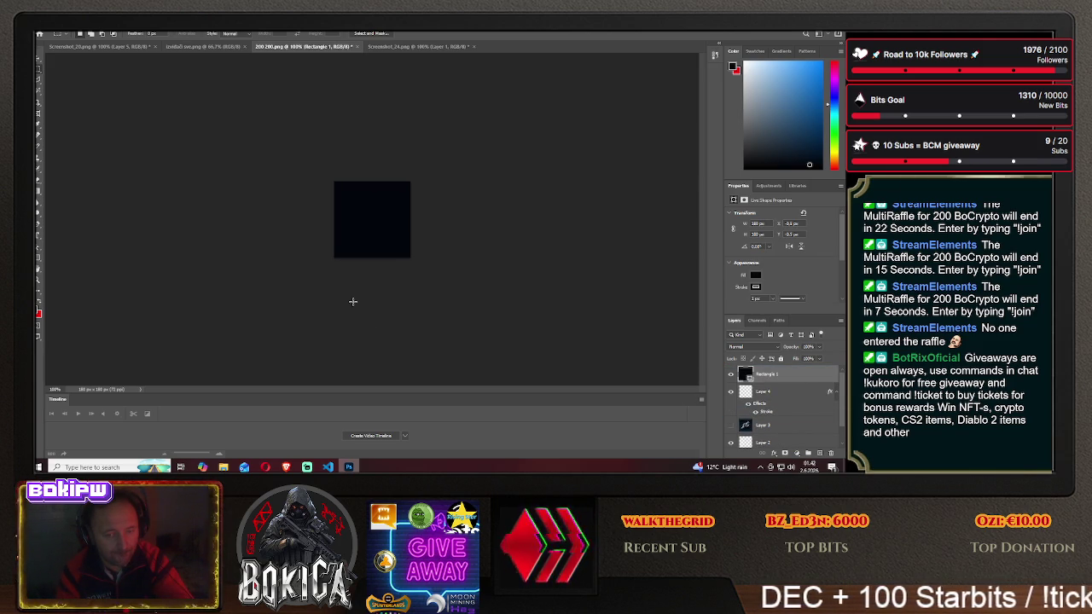
{"action": "key", "text": "ctrl+a"}
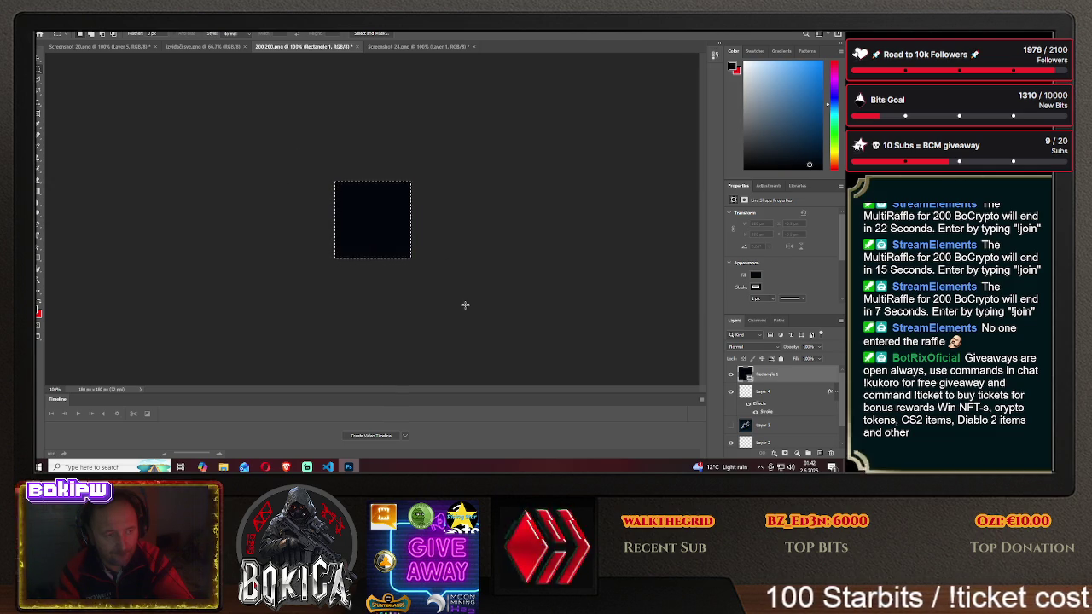
{"action": "key", "text": "Delete"}
{"action": "left_click", "coordinate": [431, 191]}
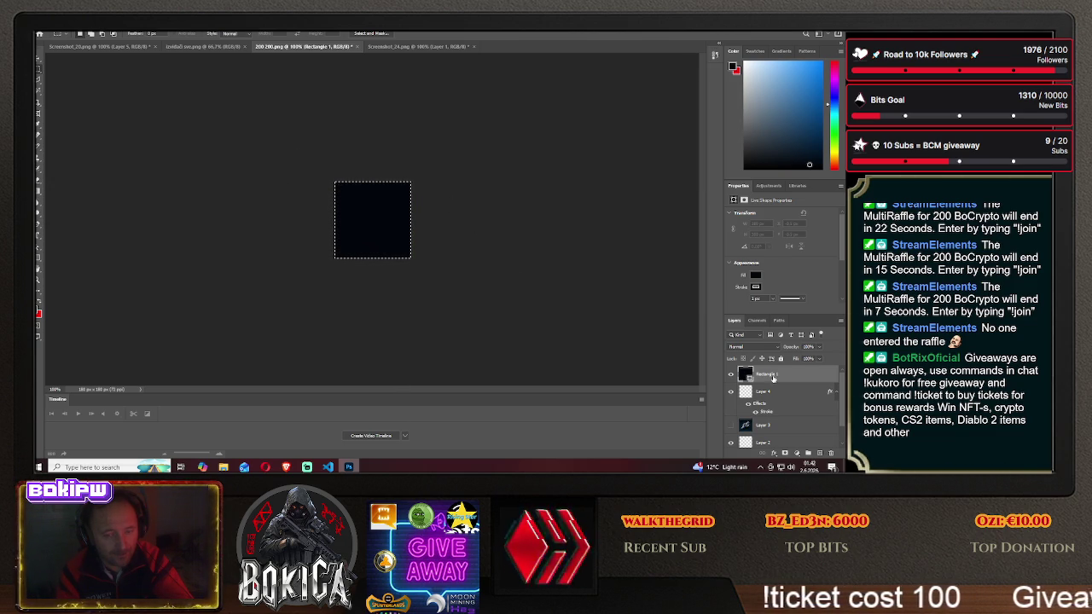
- Put Layer 4 back above Rectangle 1, then hide the dark square to check transparency
{"action": "left_click_drag", "start_coordinate": [763, 391], "coordinate": [763, 368]}
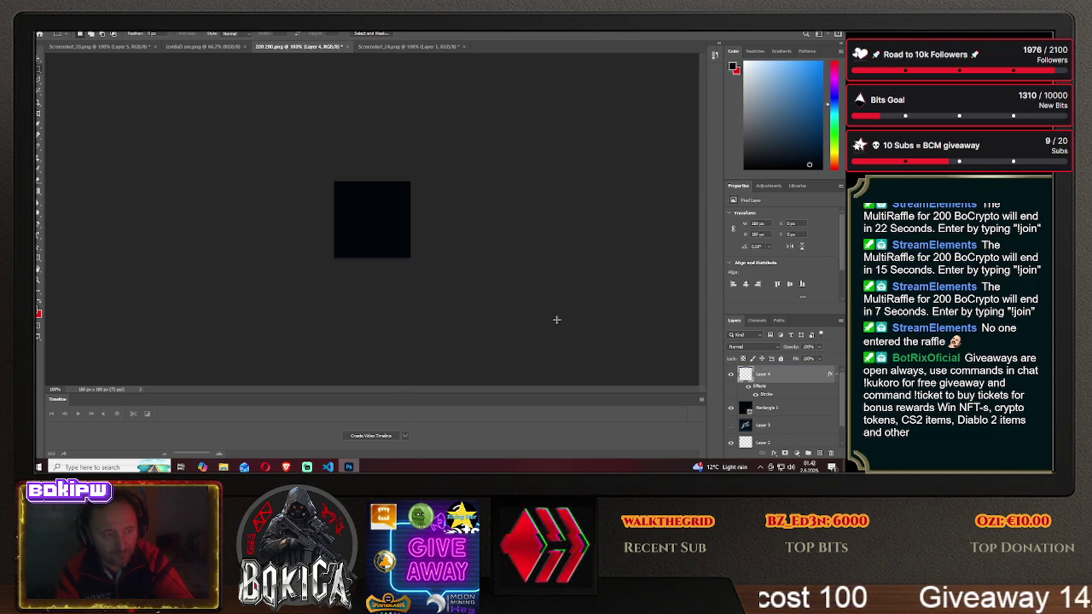
{"action": "left_click_drag", "start_coordinate": [383, 227], "coordinate": [388, 241]}
{"action": "key", "text": "ctrl+d"}
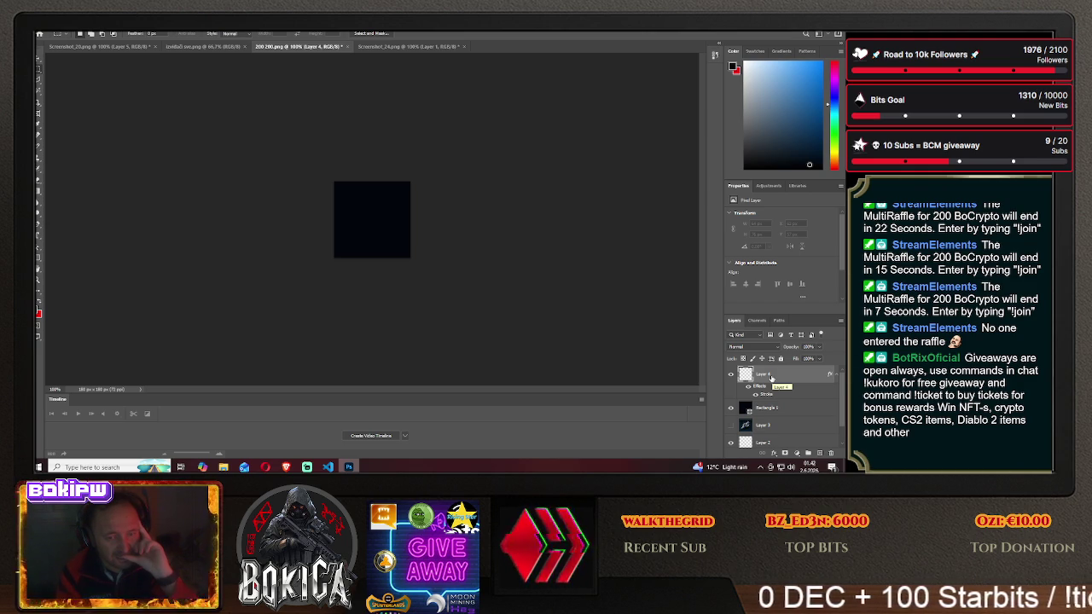
{"action": "left_click", "coordinate": [731, 409]}
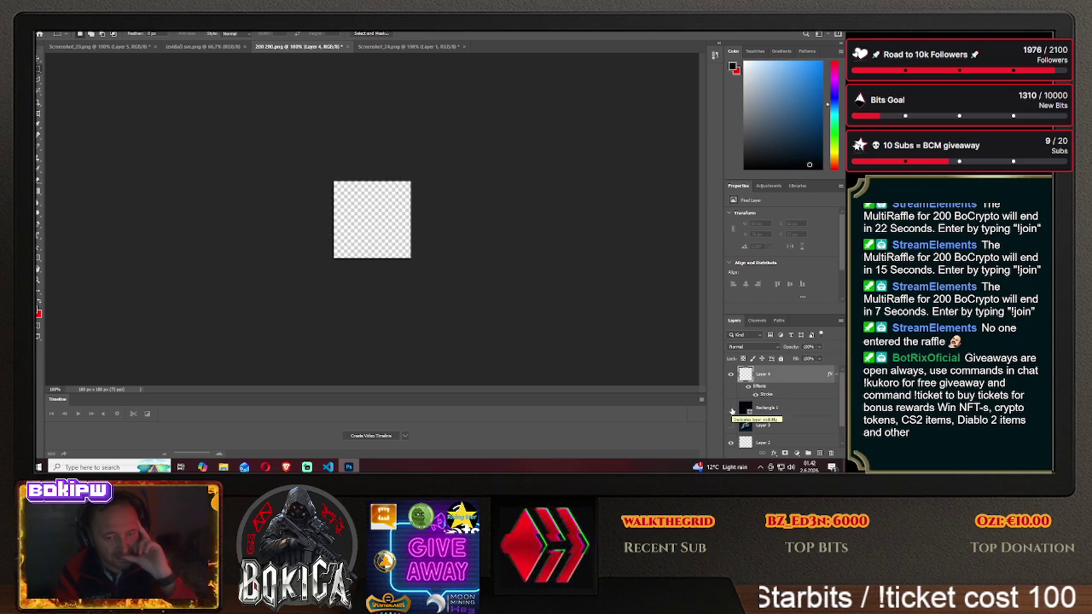
{"action": "left_click", "coordinate": [731, 410]}
{"action": "left_click", "coordinate": [731, 410]}
{"action": "left_click", "coordinate": [731, 409]}
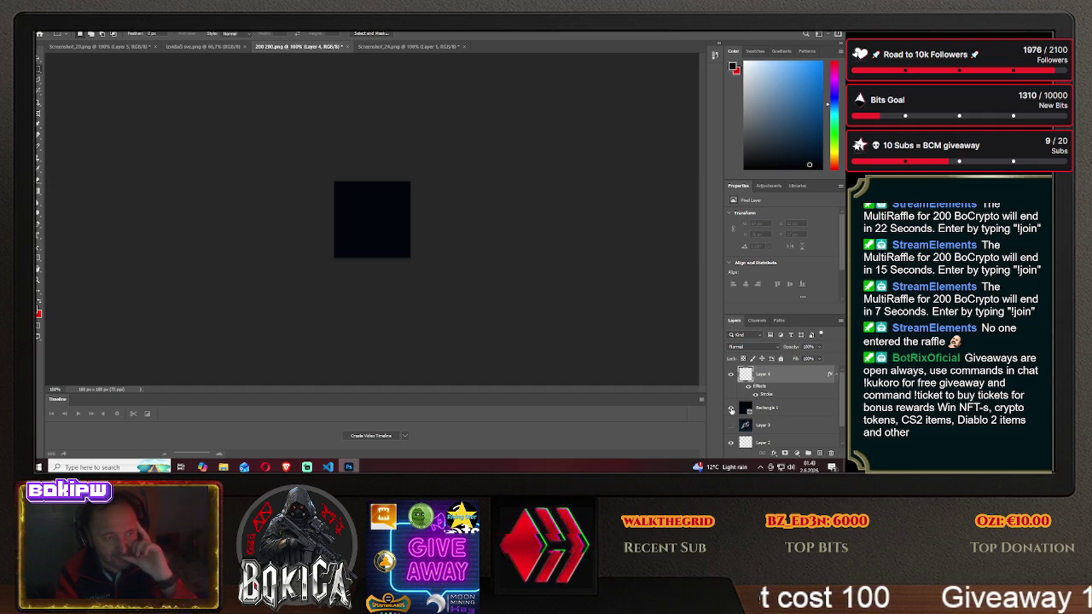
{"action": "left_click", "coordinate": [731, 410]}
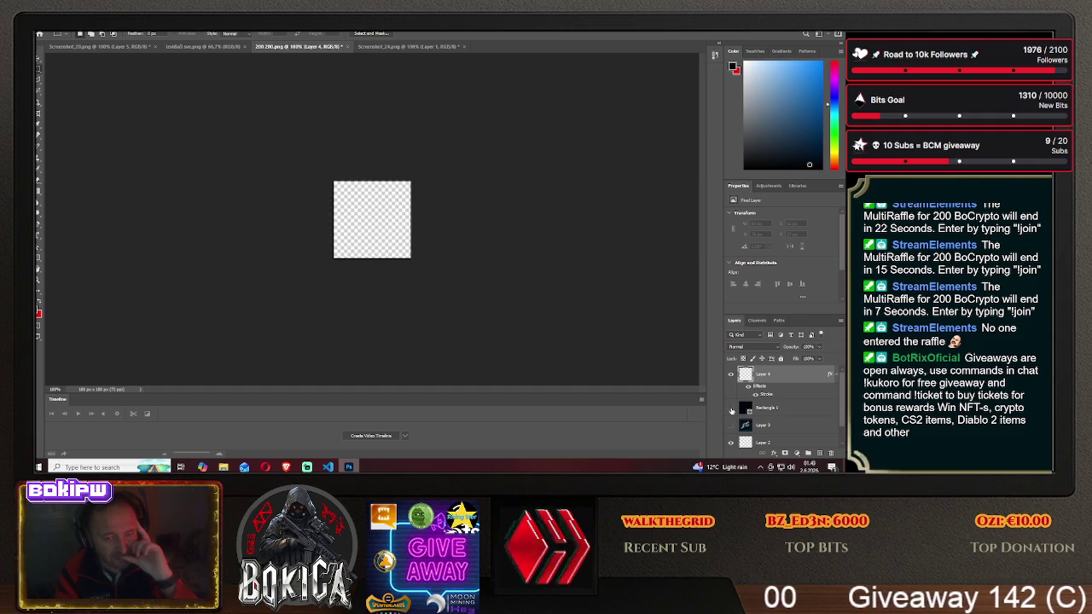
{"action": "left_click", "coordinate": [787, 411]}
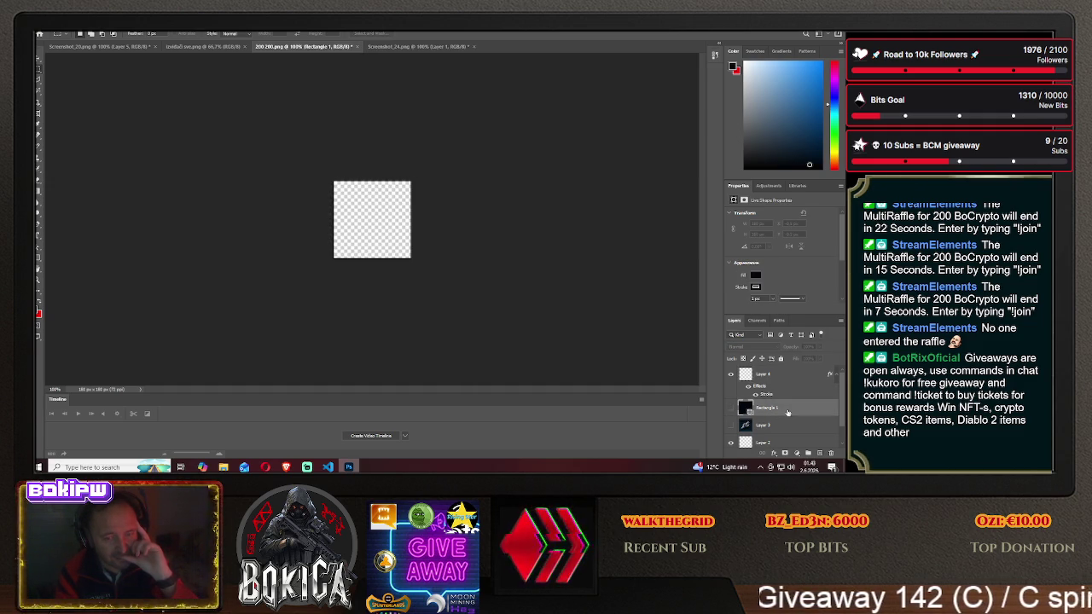
{"action": "left_click", "coordinate": [731, 410]}
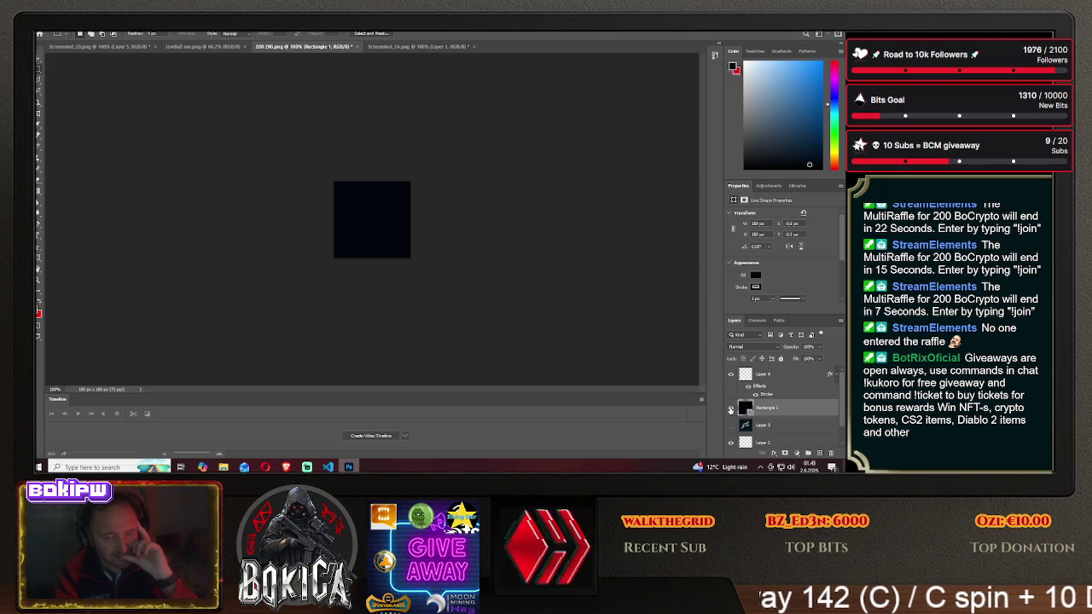
{"action": "left_click_drag", "start_coordinate": [351, 197], "coordinate": [389, 235]}
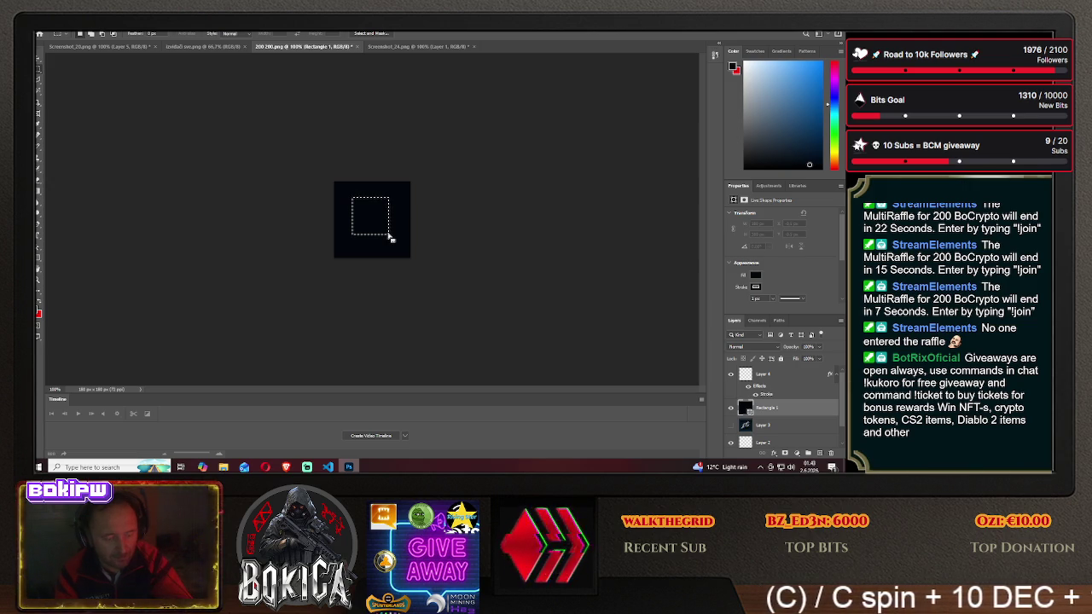
{"action": "key", "text": "Delete"}
{"action": "left_click", "coordinate": [426, 183]}
{"action": "left_click", "coordinate": [492, 223]}
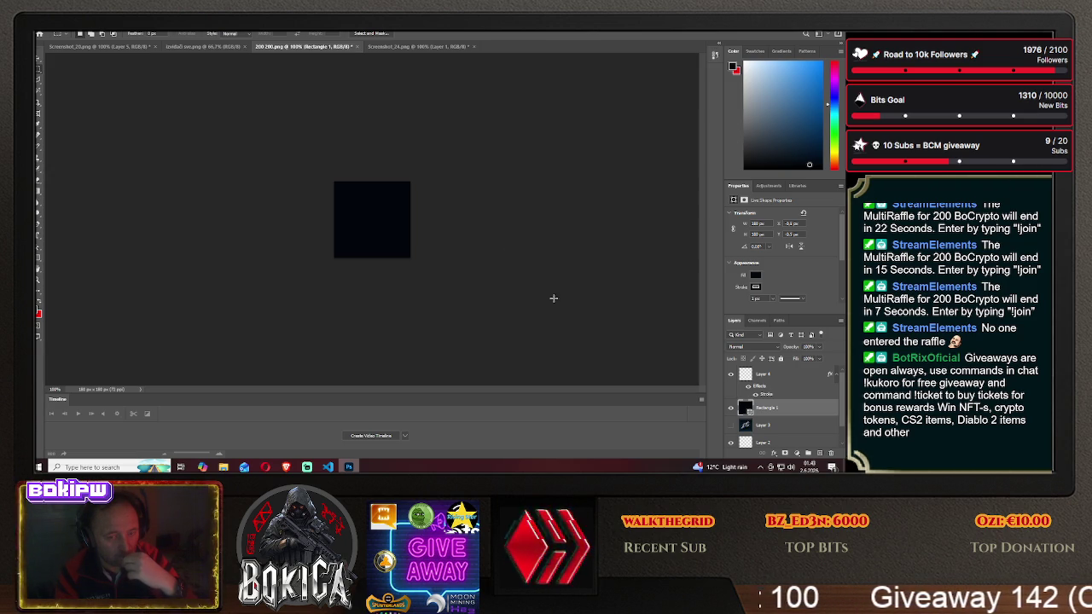
{"action": "left_click", "coordinate": [773, 377]}
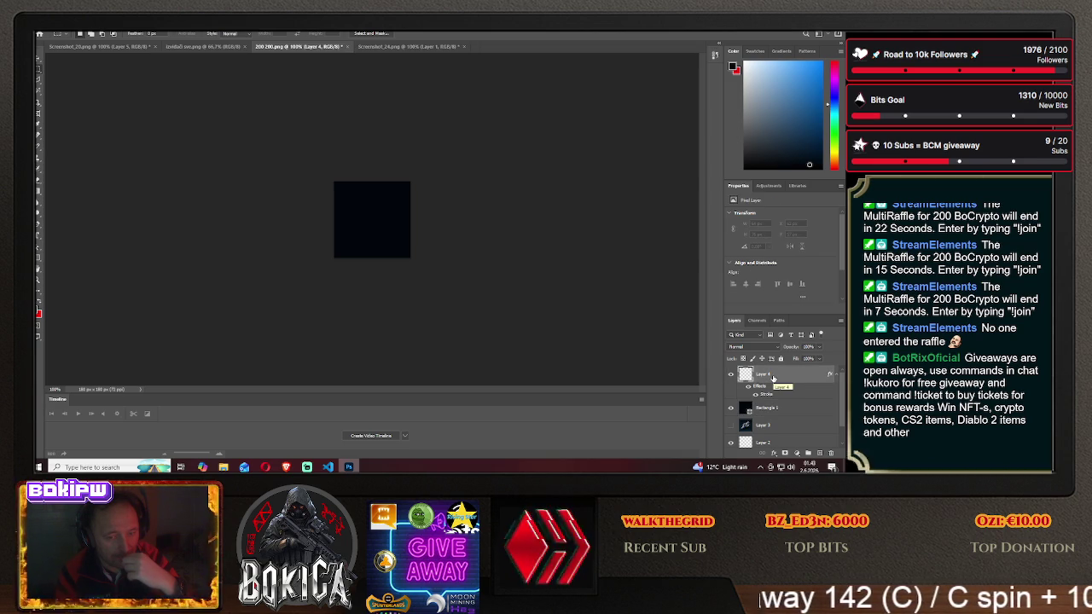
- Enable an additional Stroke in Layer 4's Layer Style and apply it
{"action": "double_click", "coordinate": [773, 378]}
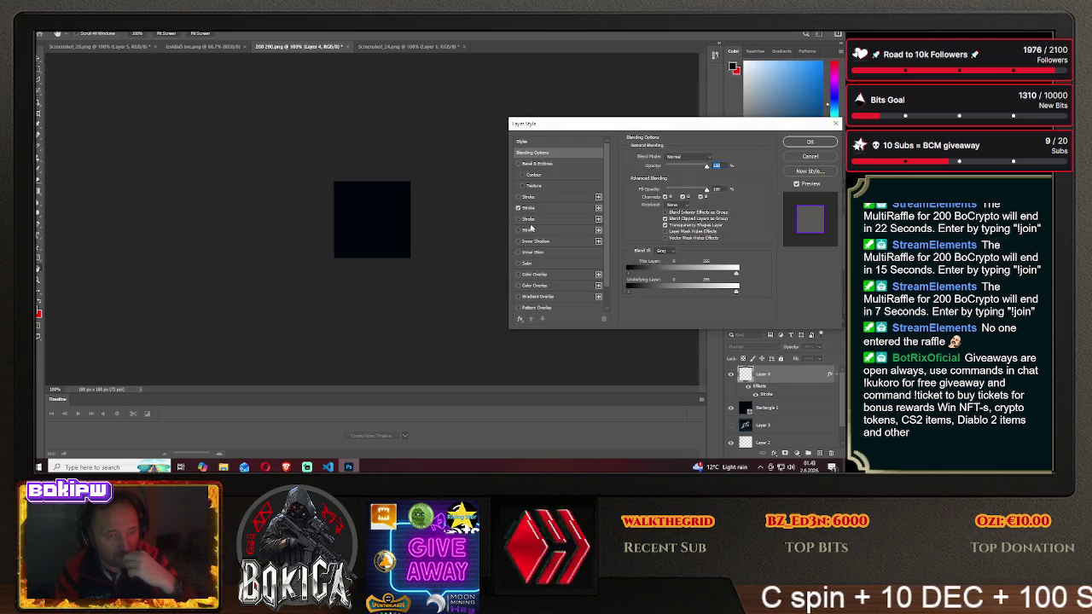
{"action": "left_click", "coordinate": [518, 220]}
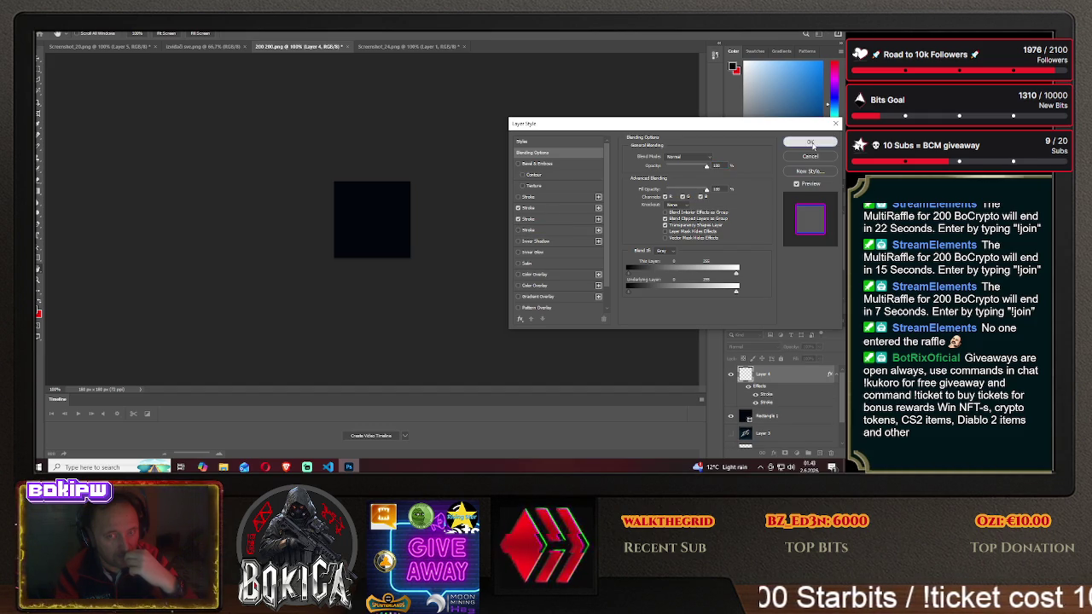
{"action": "left_click", "coordinate": [811, 143]}
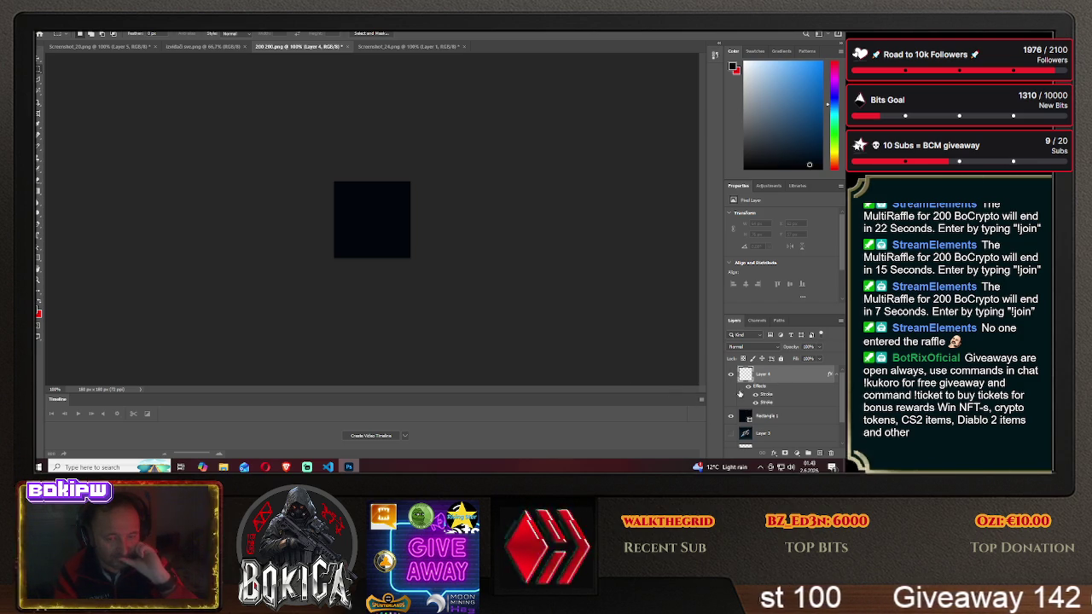
- Toggle the dark square's visibility to compare the tile, leaving it shown
{"action": "left_click", "coordinate": [731, 418]}
{"action": "left_click", "coordinate": [730, 421]}
{"action": "left_click", "coordinate": [730, 421]}
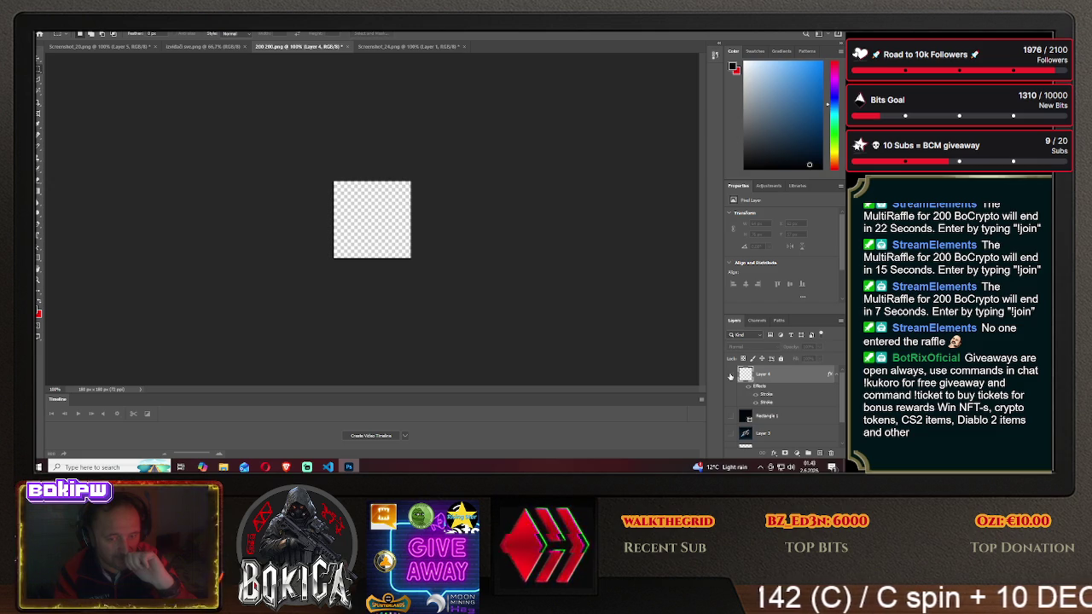
{"action": "left_click", "coordinate": [730, 416]}
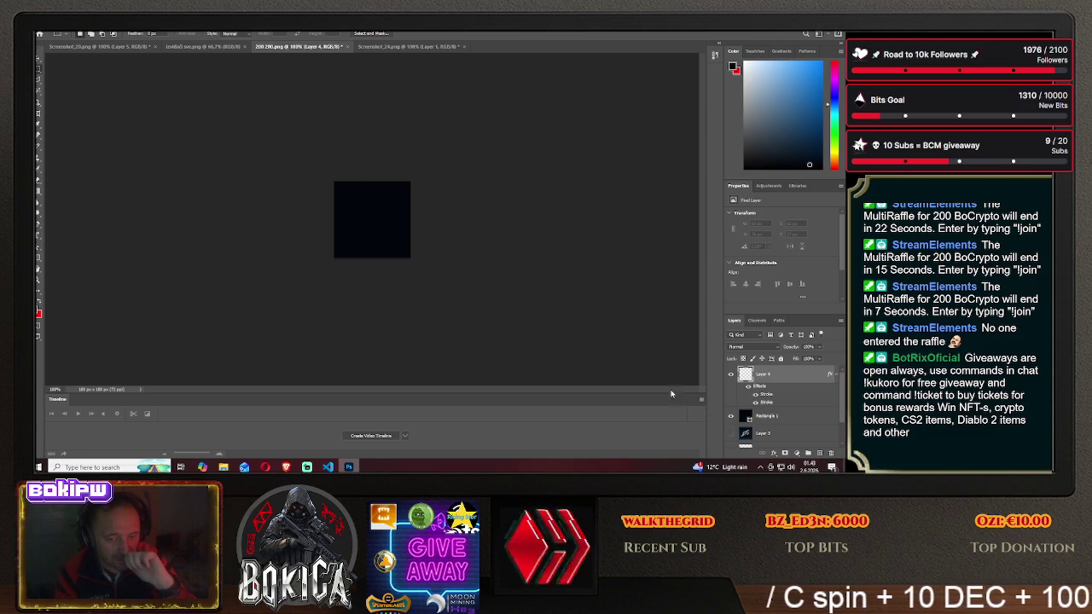
- Draw a larger rectangle around the dark square, then try deleting the whole canvas and dismiss the error
{"action": "left_click", "coordinate": [38, 257]}
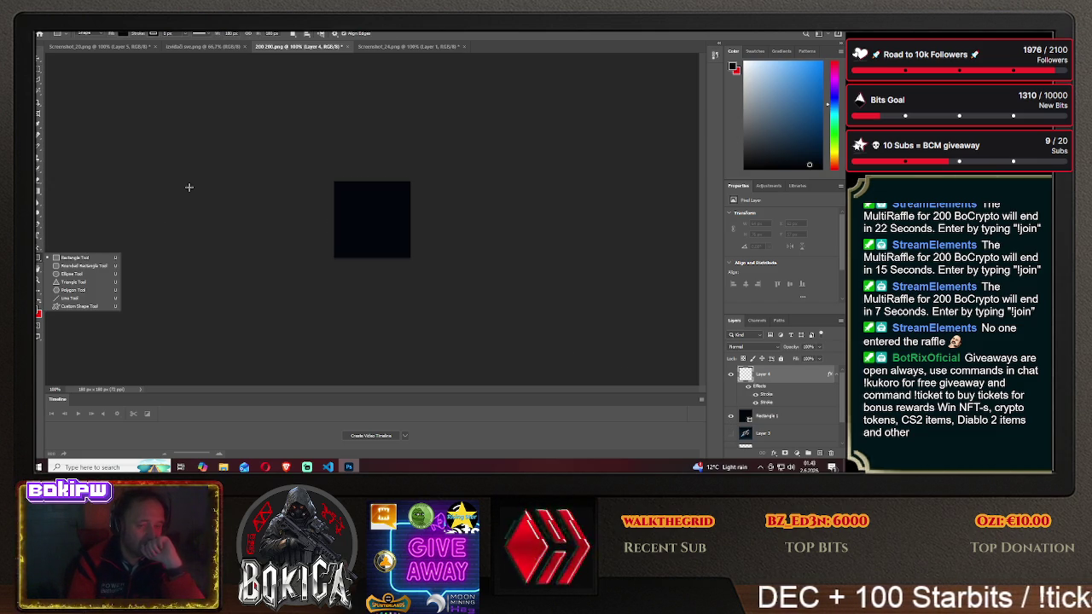
{"action": "left_click", "coordinate": [82, 259]}
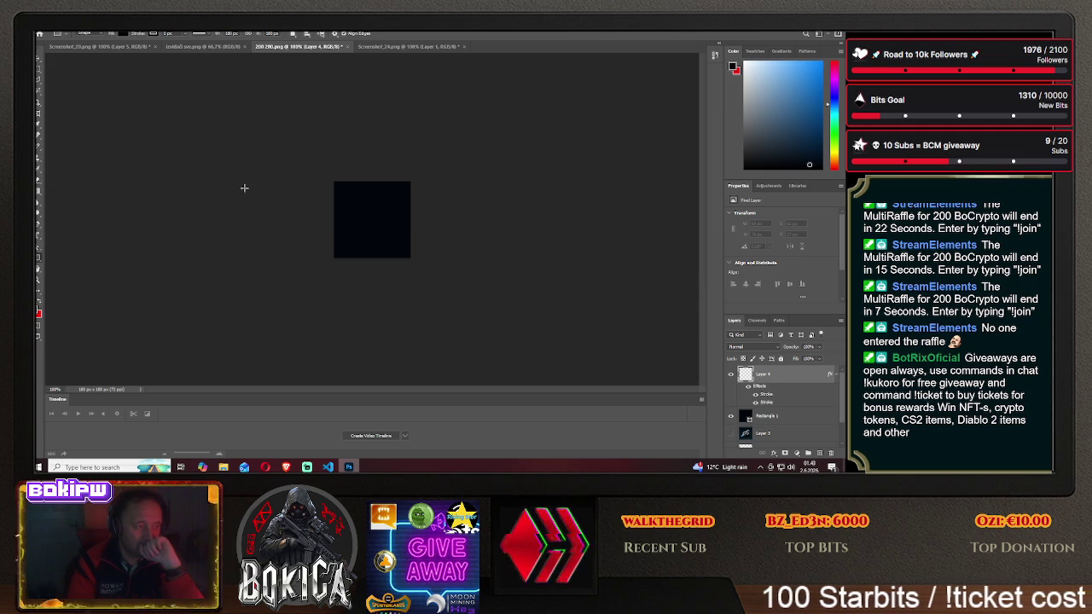
{"action": "left_click_drag", "start_coordinate": [313, 157], "coordinate": [437, 290]}
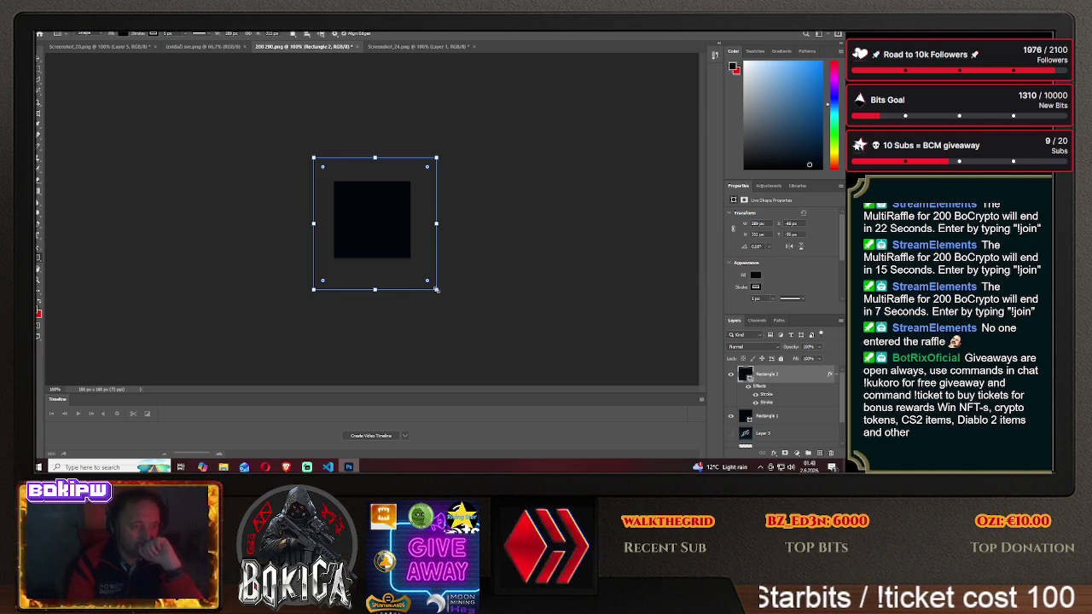
{"action": "left_click", "coordinate": [523, 232]}
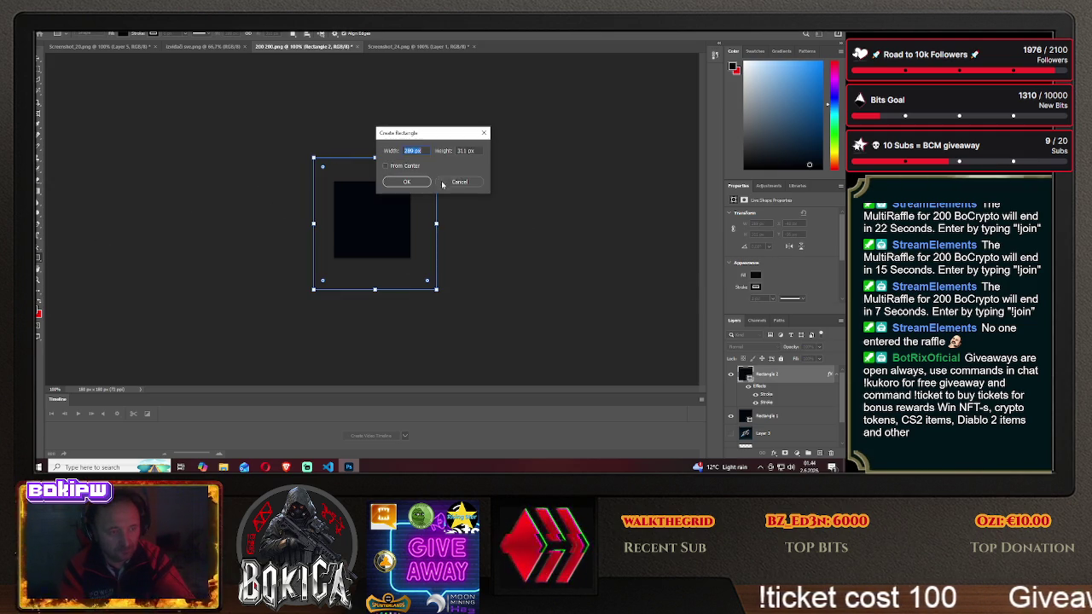
{"action": "key", "text": "Escape"}
{"action": "key", "text": "m"}
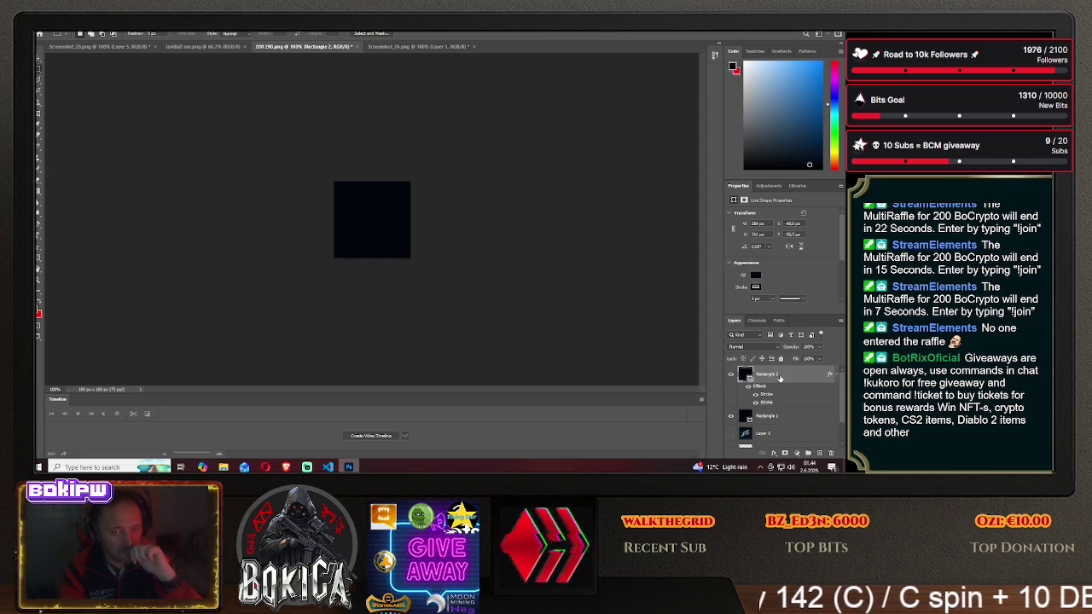
{"action": "key", "text": "ctrl+a"}
{"action": "key", "text": "Delete"}
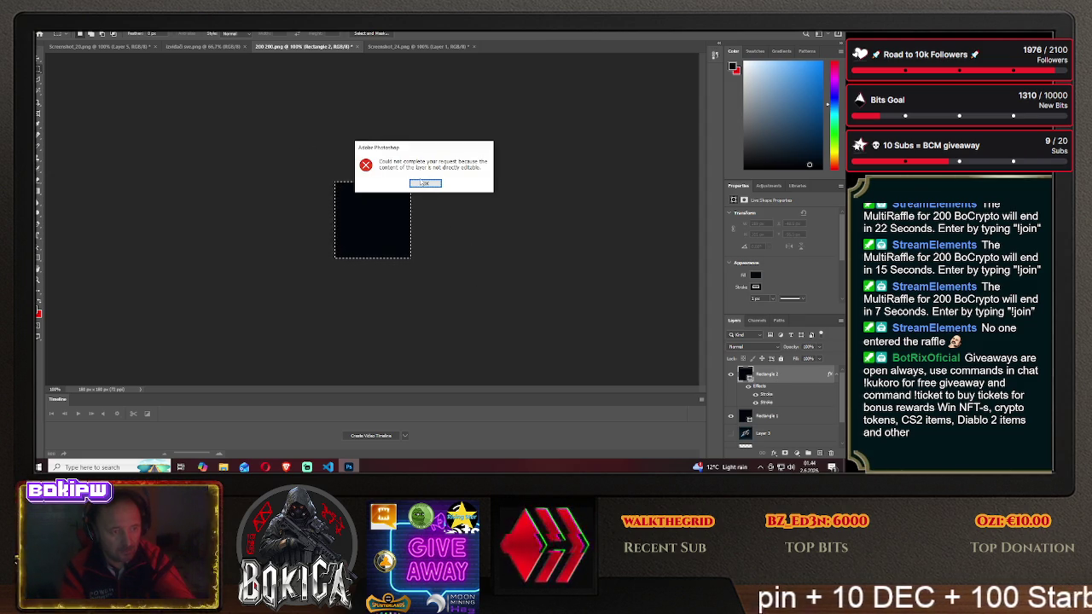
{"action": "key", "text": "Return"}
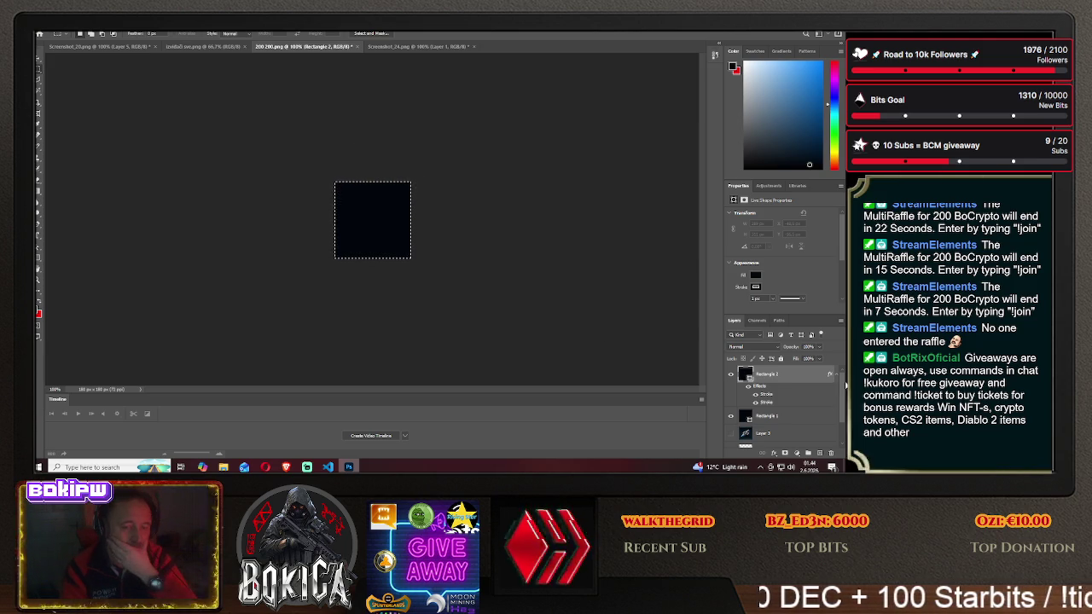
- Close 200 200.png and Screenshot_24.png without saving, clear the selection, and start File > Open
{"action": "left_click", "coordinate": [353, 46]}
{"action": "left_click", "coordinate": [432, 183]}
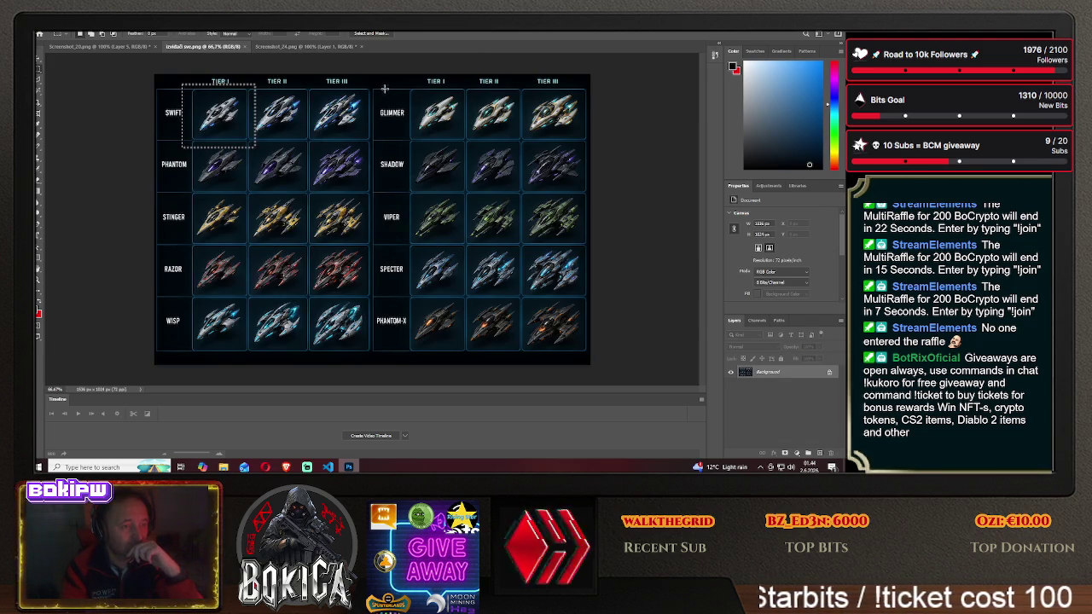
{"action": "left_click", "coordinate": [344, 48]}
{"action": "left_click", "coordinate": [360, 48]}
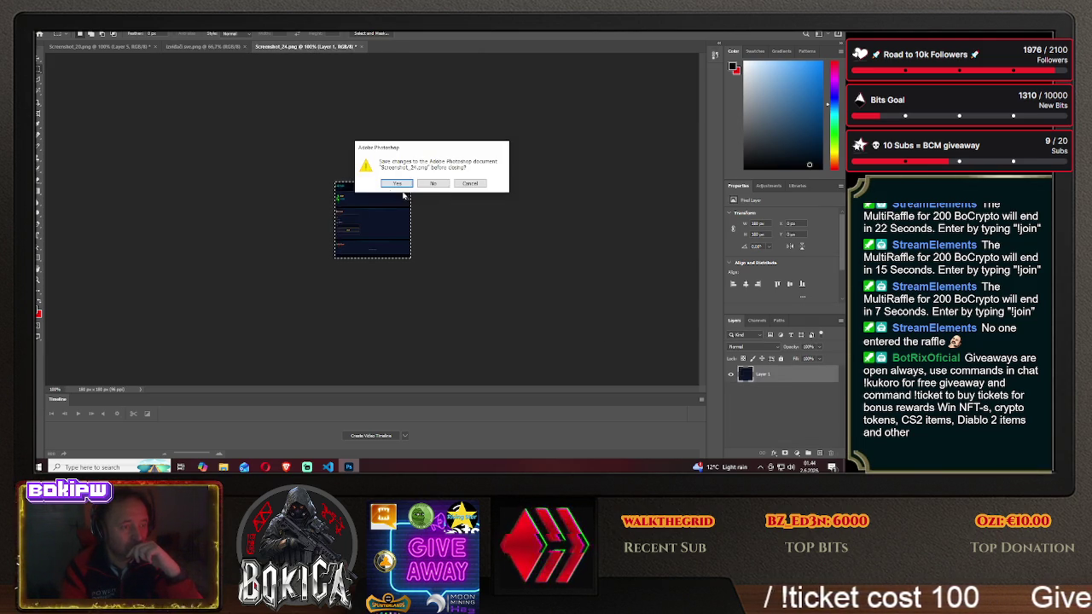
{"action": "left_click", "coordinate": [432, 184]}
{"action": "key", "text": "ctrl+d"}
{"action": "left_click", "coordinate": [40, 34]}
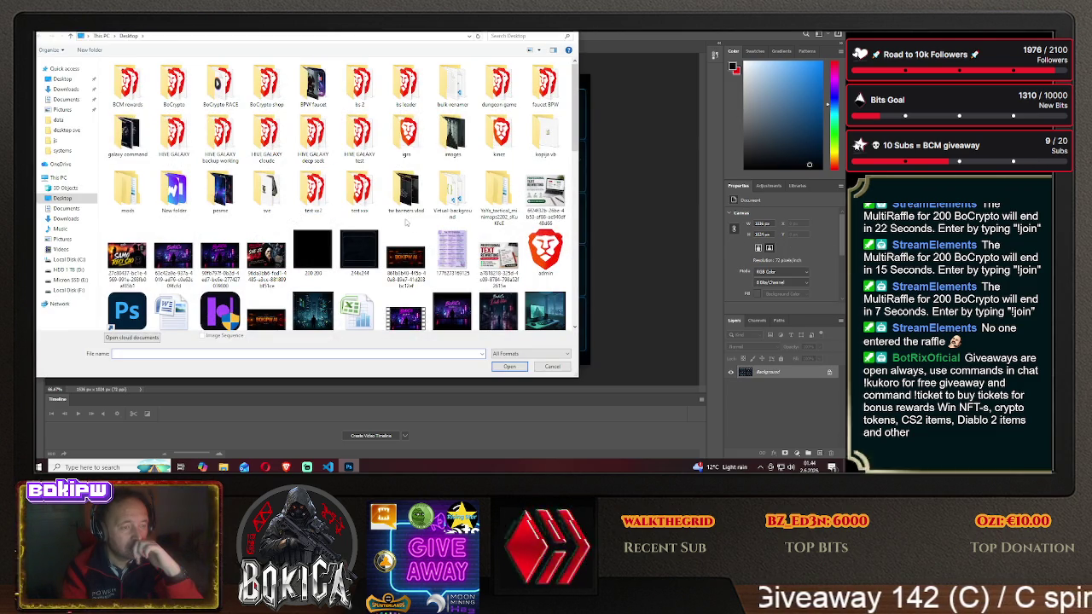
- Scroll the Desktop file list and reopen 200 200.png
{"action": "left_click_drag", "start_coordinate": [575, 141], "coordinate": [576, 160]}
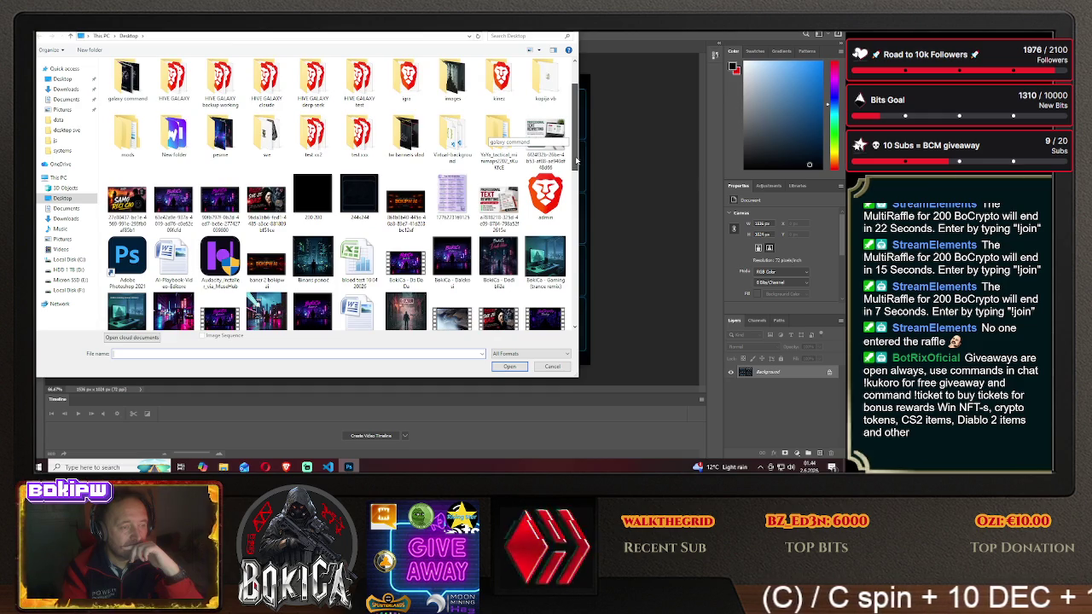
{"action": "left_click_drag", "start_coordinate": [576, 160], "coordinate": [576, 170]}
{"action": "double_click", "coordinate": [313, 179]}
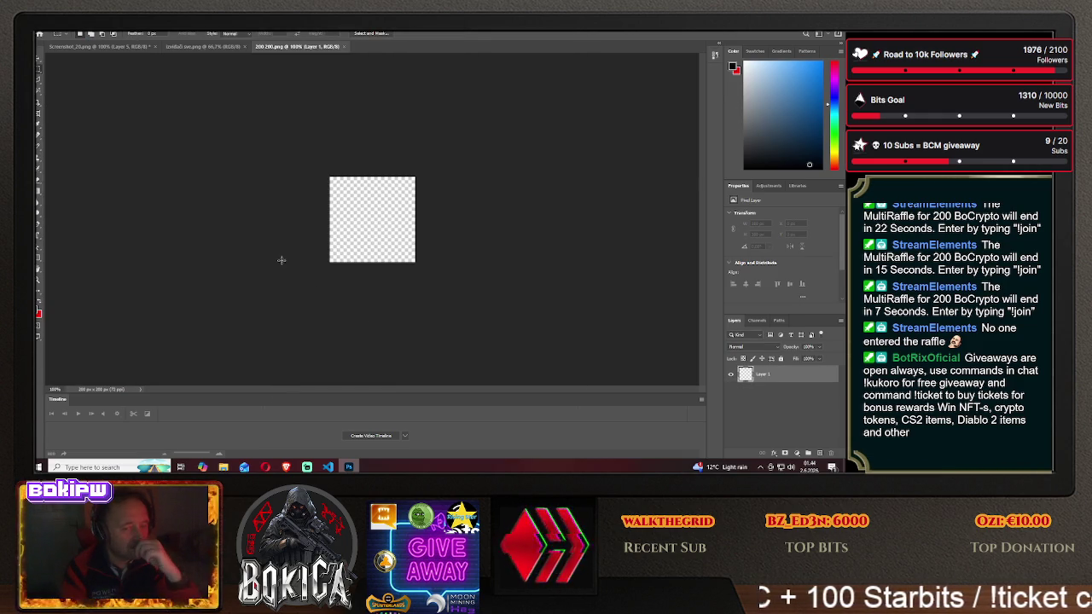
{"action": "left_click", "coordinate": [220, 48]}
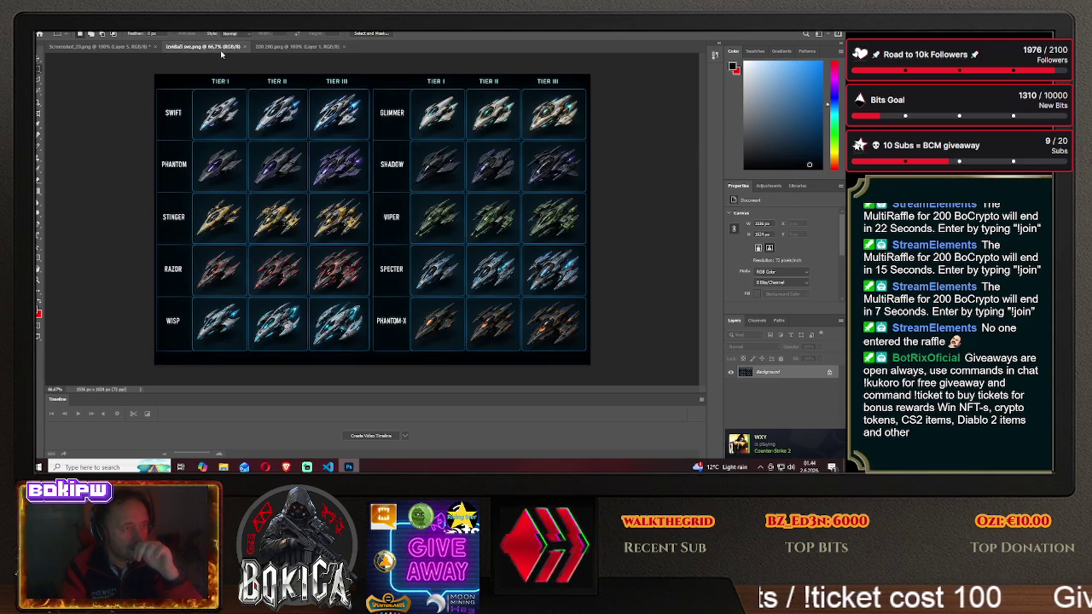
{"action": "left_click", "coordinate": [299, 50]}
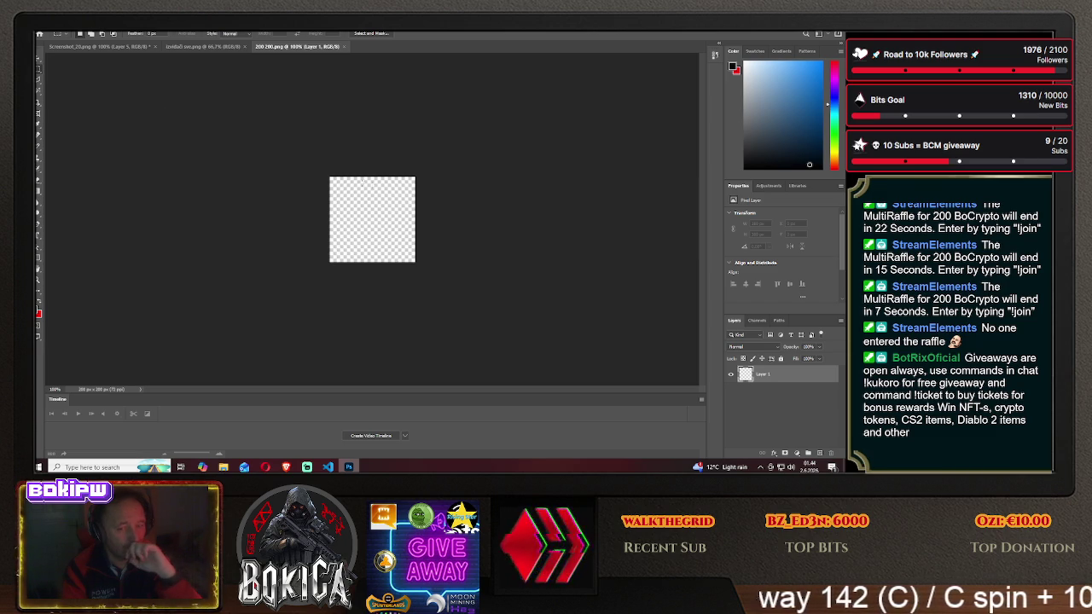
{"action": "right_click", "coordinate": [775, 377]}
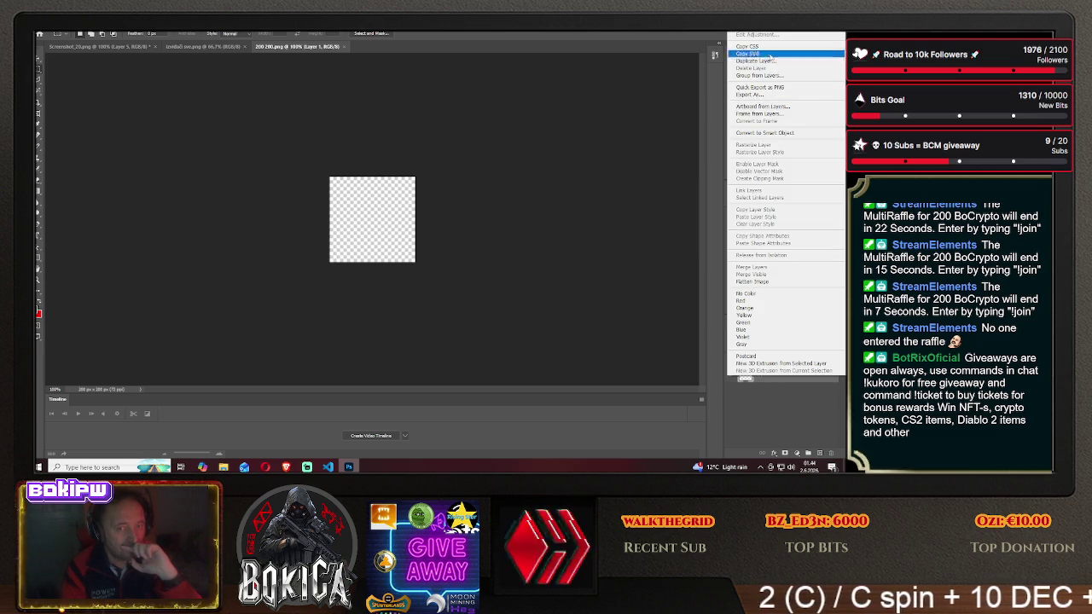
{"action": "left_click", "coordinate": [772, 61]}
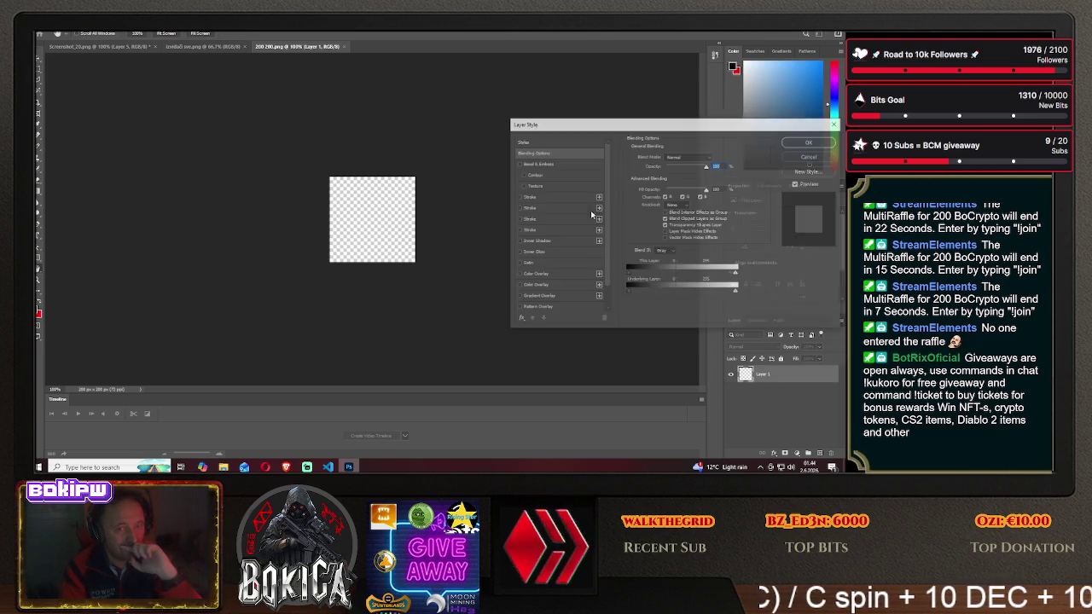
{"action": "left_click", "coordinate": [518, 197]}
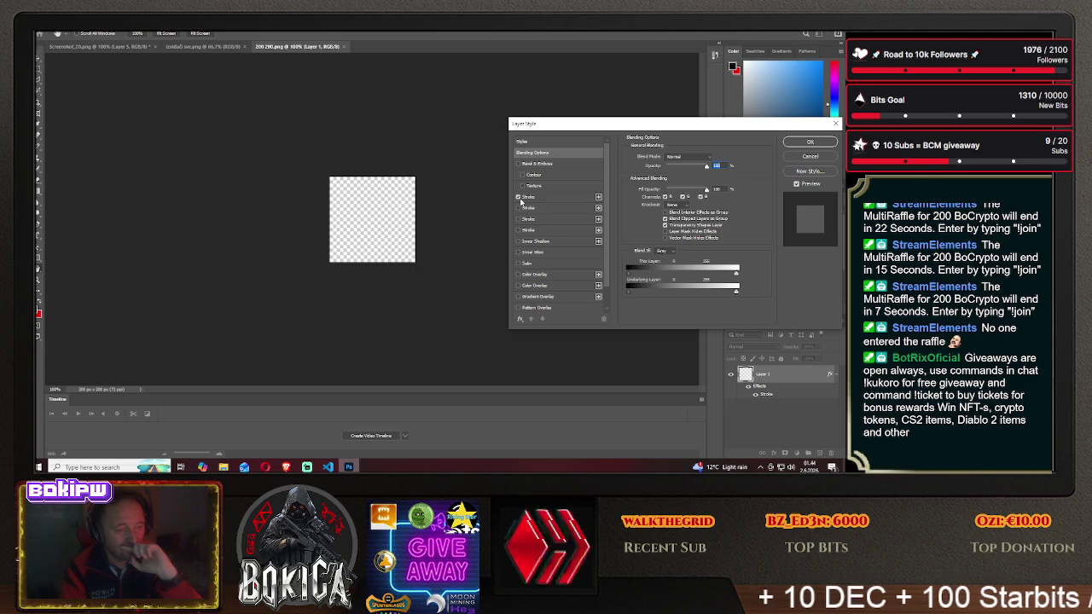
{"action": "left_click", "coordinate": [518, 208]}
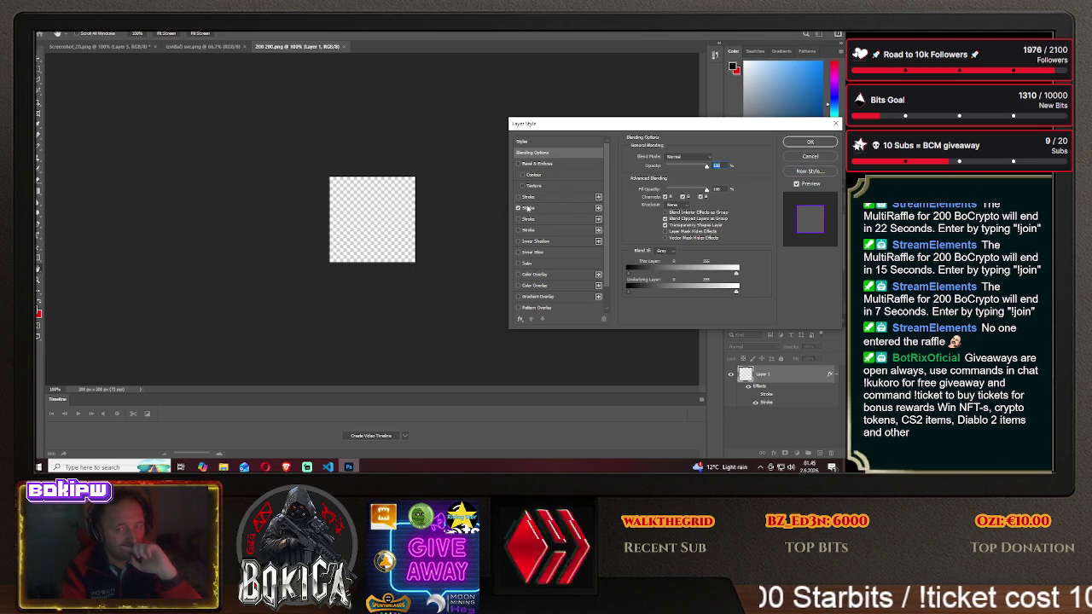
{"action": "left_click", "coordinate": [799, 142]}
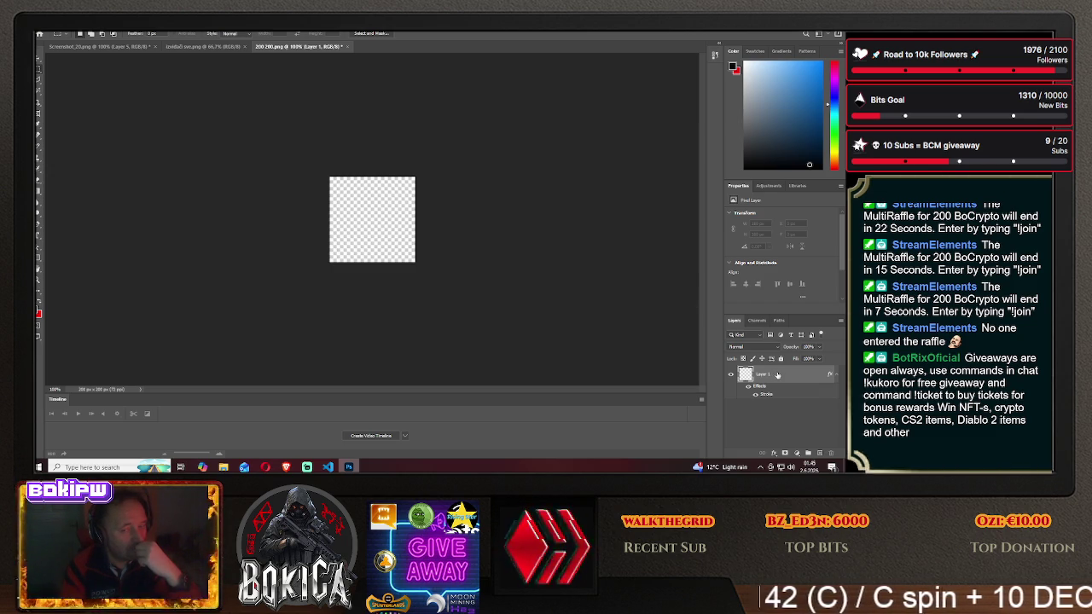
{"action": "left_click", "coordinate": [56, 31]}
{"action": "left_click", "coordinate": [93, 162]}
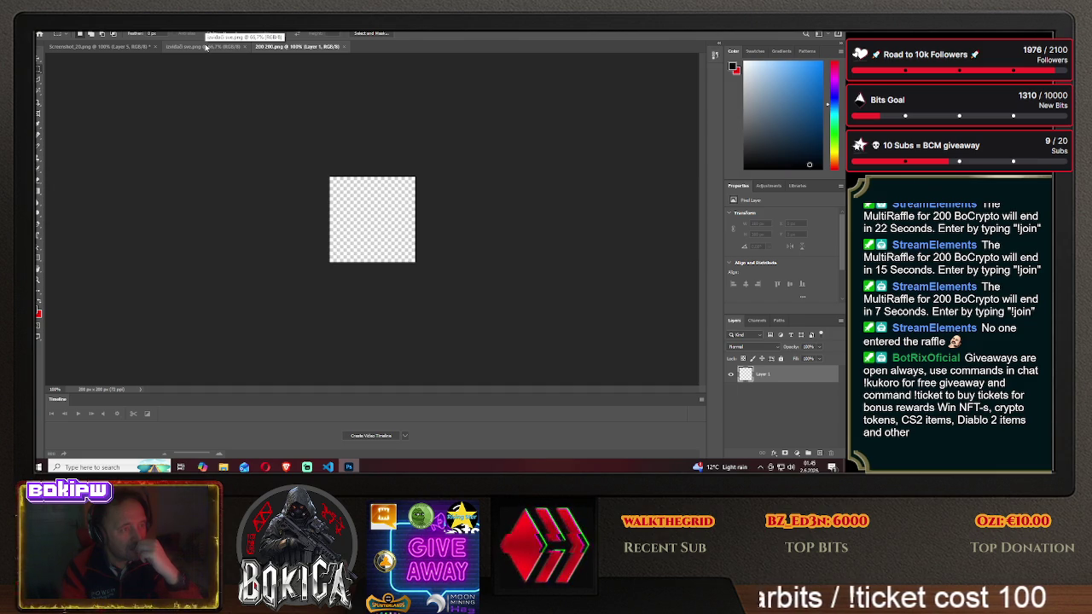
{"action": "key", "text": "alt+f"}
- Find Screenshot_24 in the Desktop file list instead of testeqam 1 and open it
{"action": "key", "text": "o"}
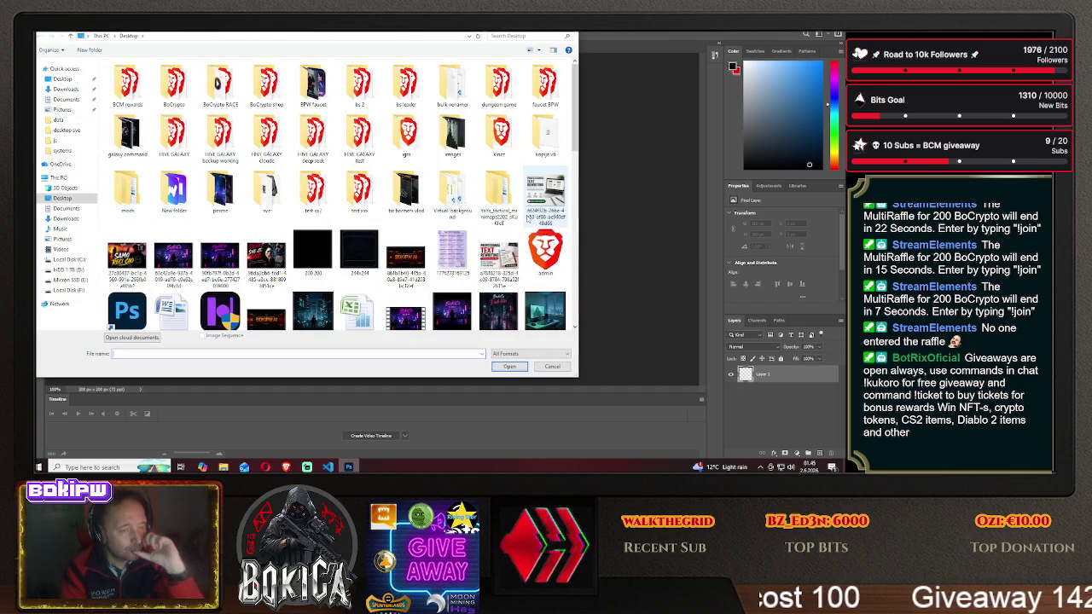
{"action": "left_click_drag", "start_coordinate": [575, 153], "coordinate": [578, 278]}
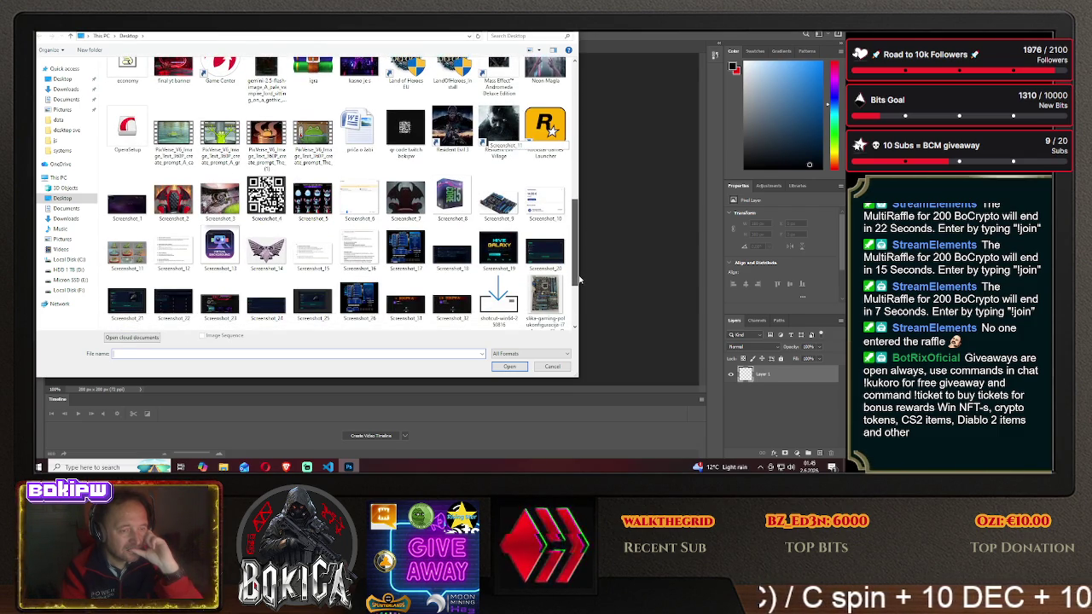
{"action": "left_click_drag", "start_coordinate": [578, 279], "coordinate": [580, 321]}
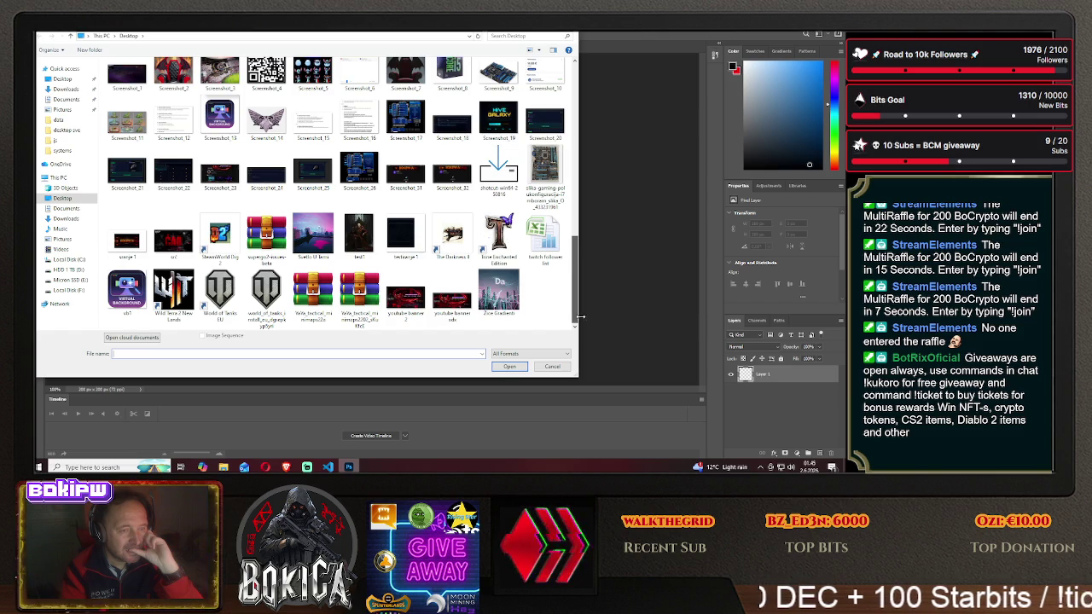
{"action": "left_click", "coordinate": [401, 236]}
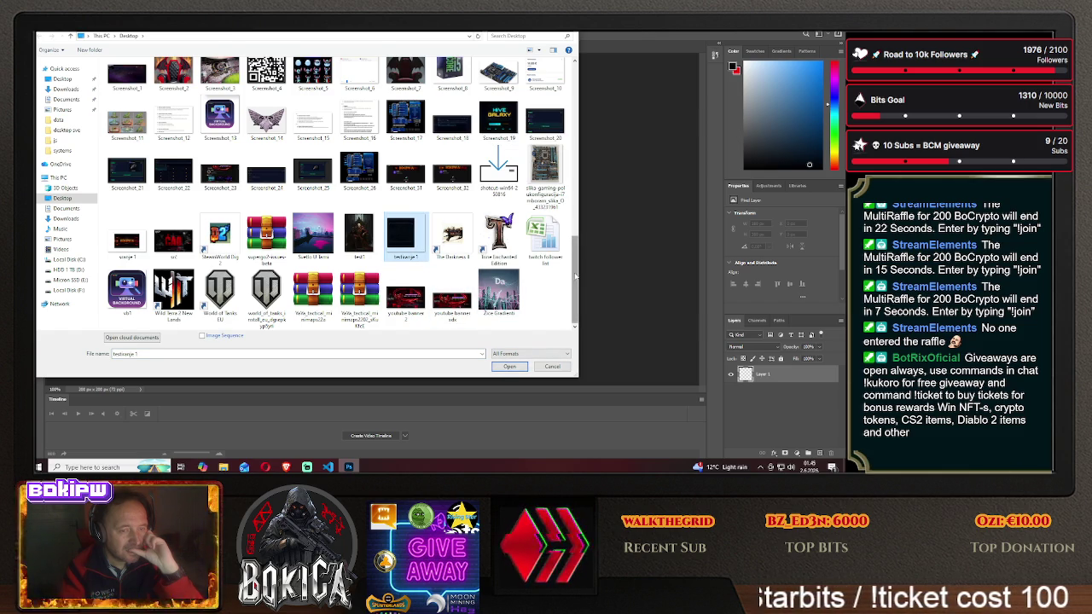
{"action": "scroll", "coordinate": [575, 276], "scroll_direction": "up", "scroll_amount": 1}
{"action": "left_click", "coordinate": [266, 205]}
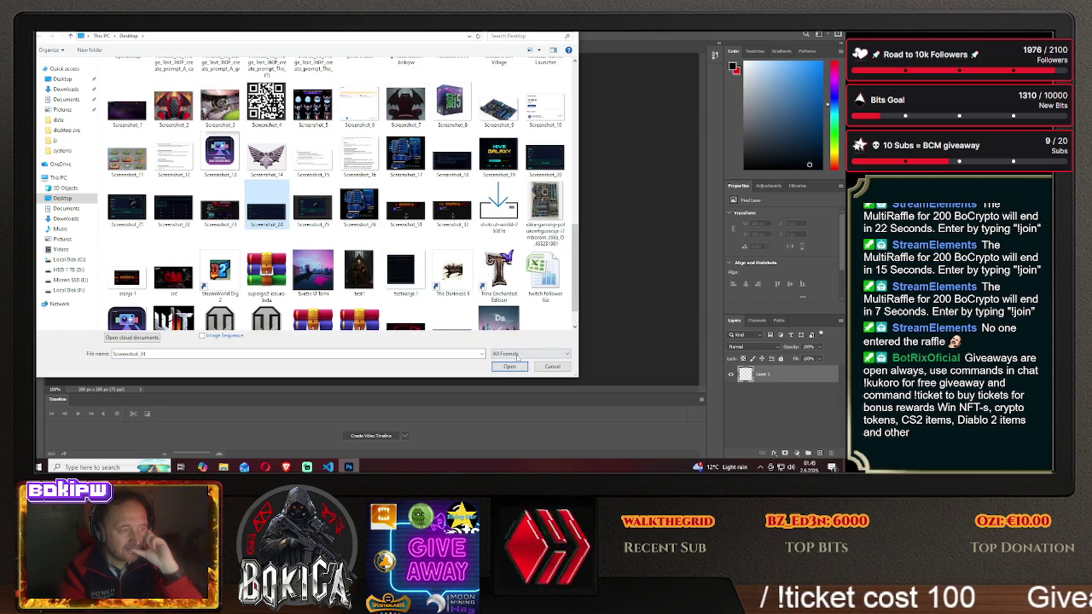
{"action": "left_click", "coordinate": [509, 366]}
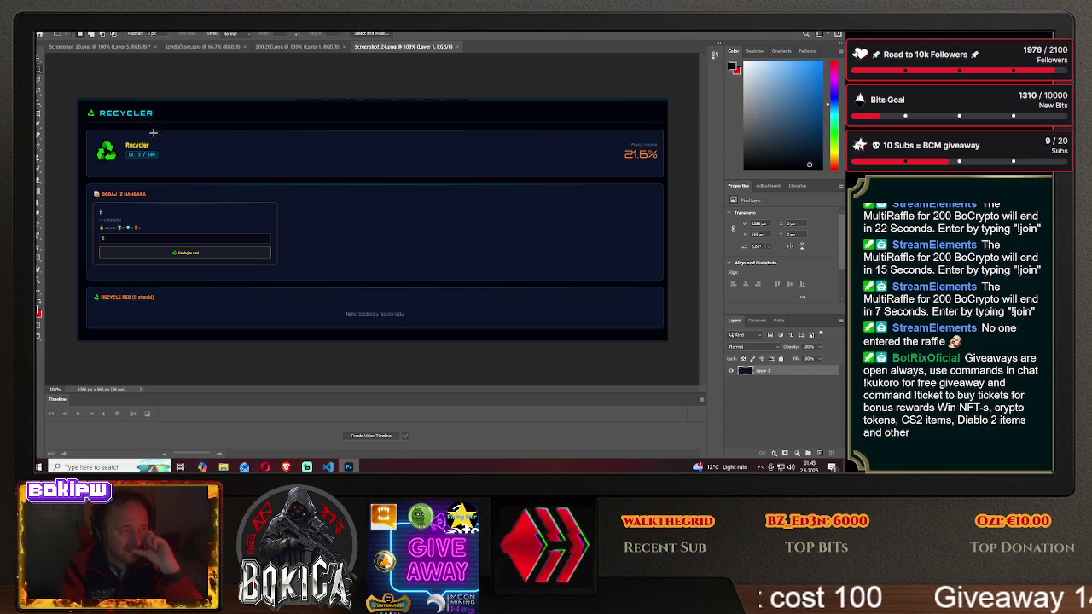
- Resize Screenshot_24 to 200 × 200 px with Image Size
{"action": "left_click", "coordinate": [75, 32]}
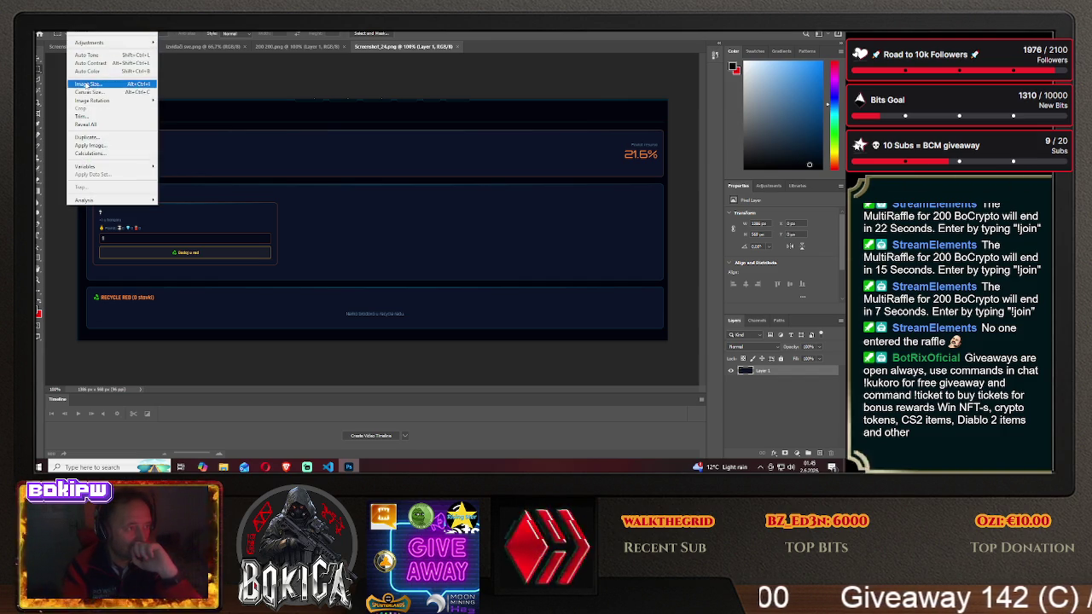
{"action": "left_click", "coordinate": [86, 84]}
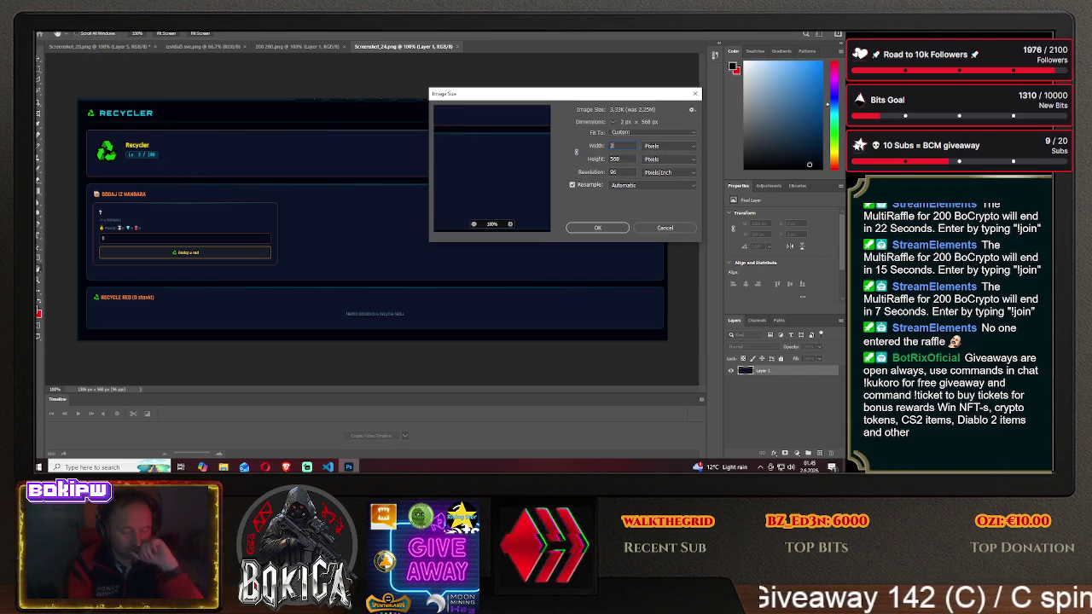
{"action": "type", "text": "200"}
{"action": "key", "text": "Tab"}
{"action": "type", "text": "200"}
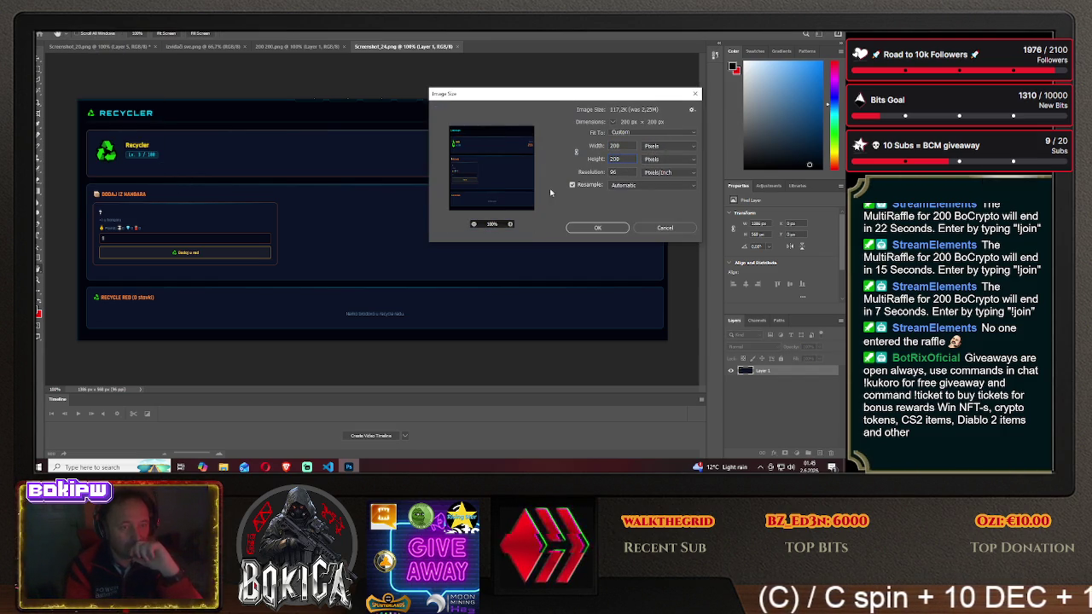
{"action": "left_click", "coordinate": [597, 227]}
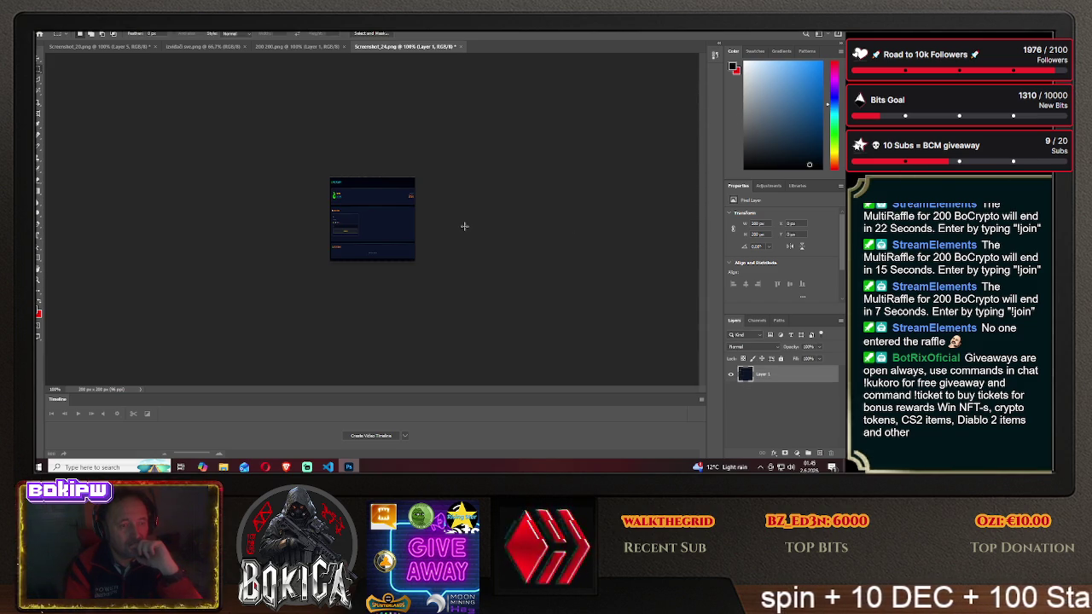
- Draw a rectangle shape over the canvas and delete Layer 1, leaving only the rectangle
{"action": "left_click", "coordinate": [38, 258]}
{"action": "left_click_drag", "start_coordinate": [290, 140], "coordinate": [475, 321]}
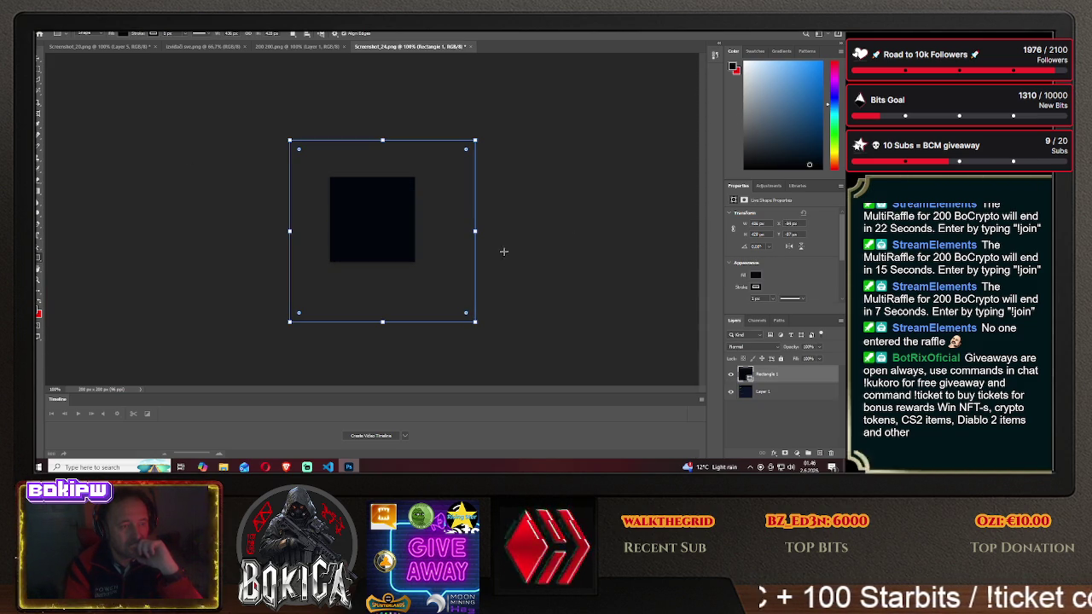
{"action": "left_click", "coordinate": [39, 74]}
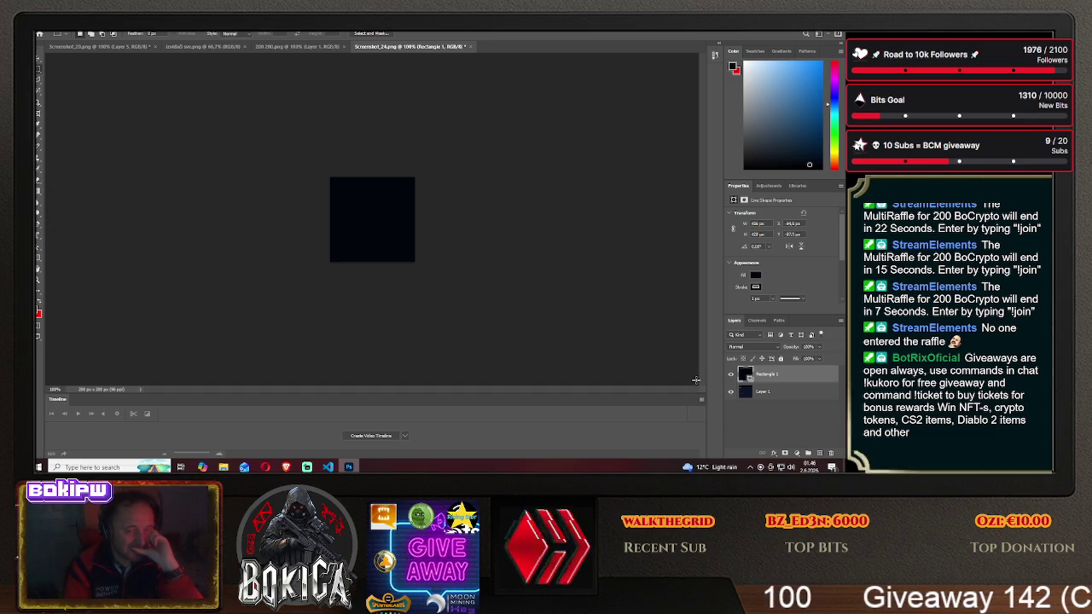
{"action": "left_click", "coordinate": [730, 393]}
{"action": "left_click", "coordinate": [776, 398]}
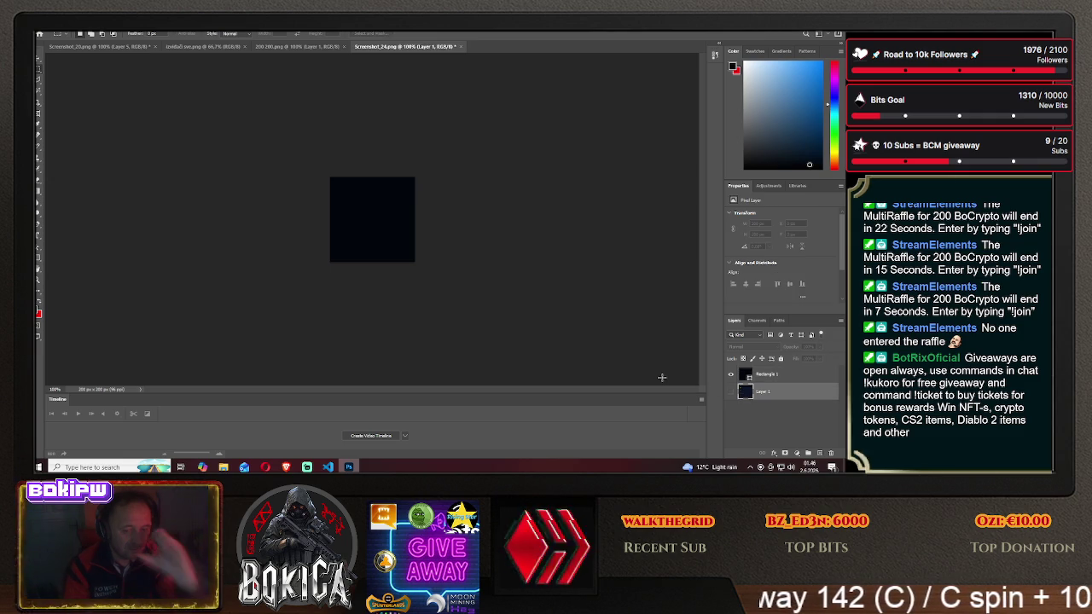
{"action": "key", "text": "Delete"}
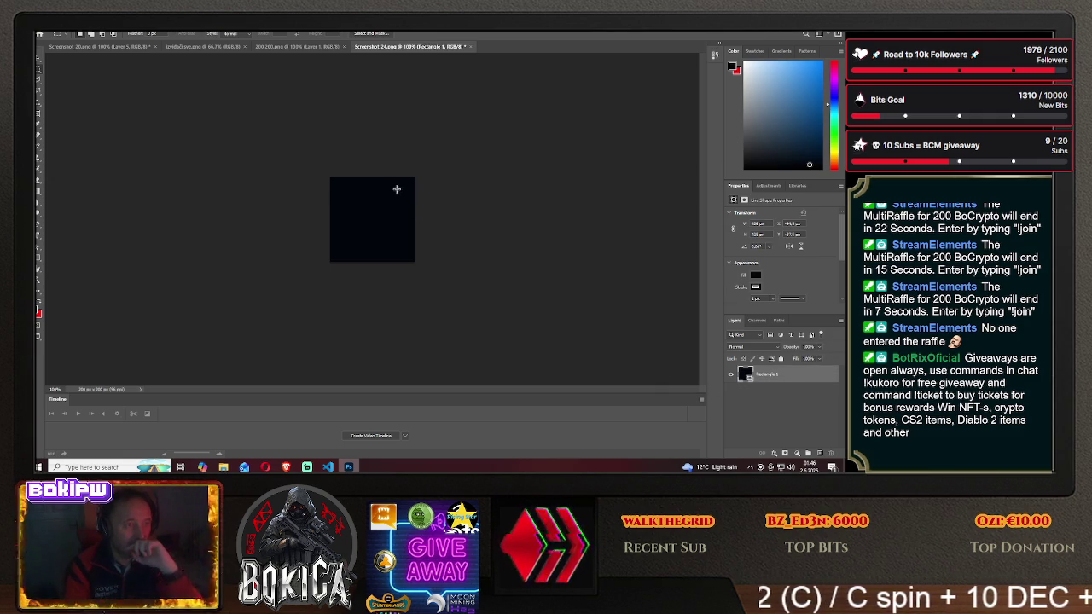
- Compare the 200 200 and Screenshot_24 documents, then select all on Screenshot_24
{"action": "left_click", "coordinate": [296, 48]}
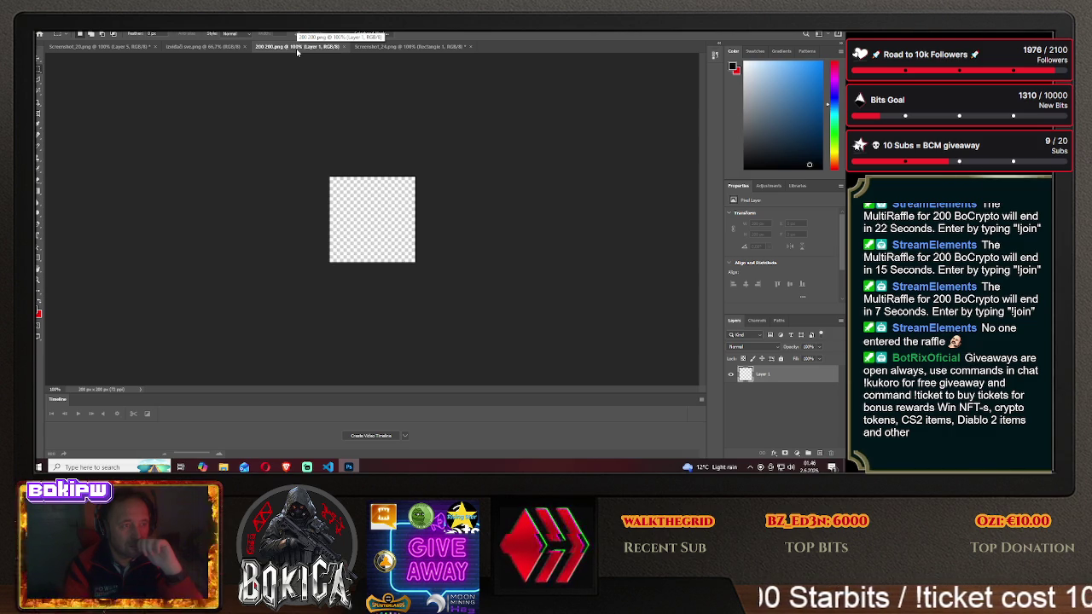
{"action": "left_click", "coordinate": [385, 47]}
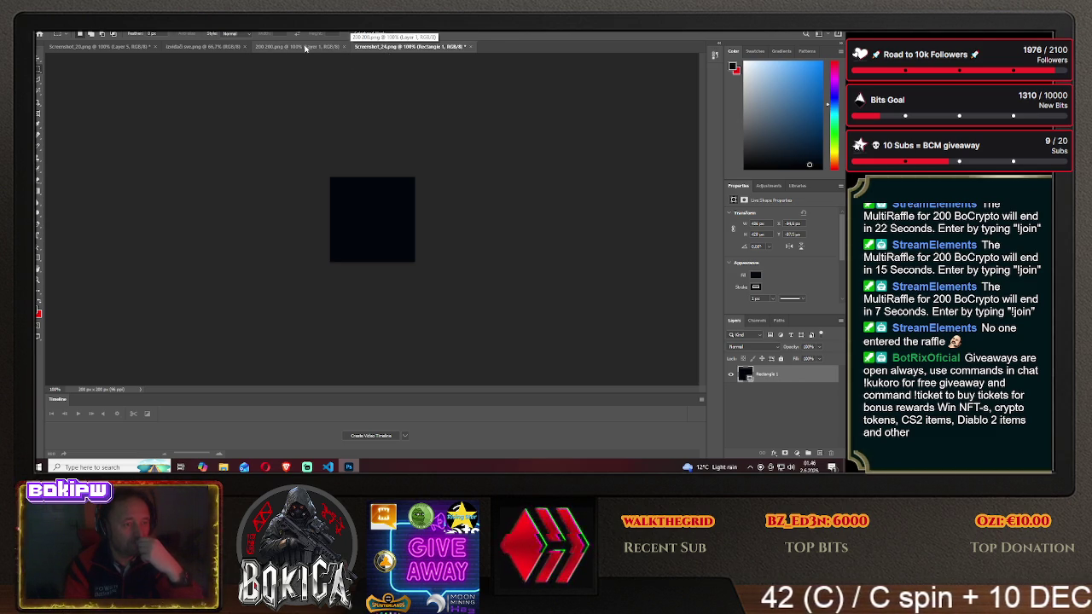
{"action": "left_click", "coordinate": [305, 47]}
{"action": "left_click", "coordinate": [388, 46]}
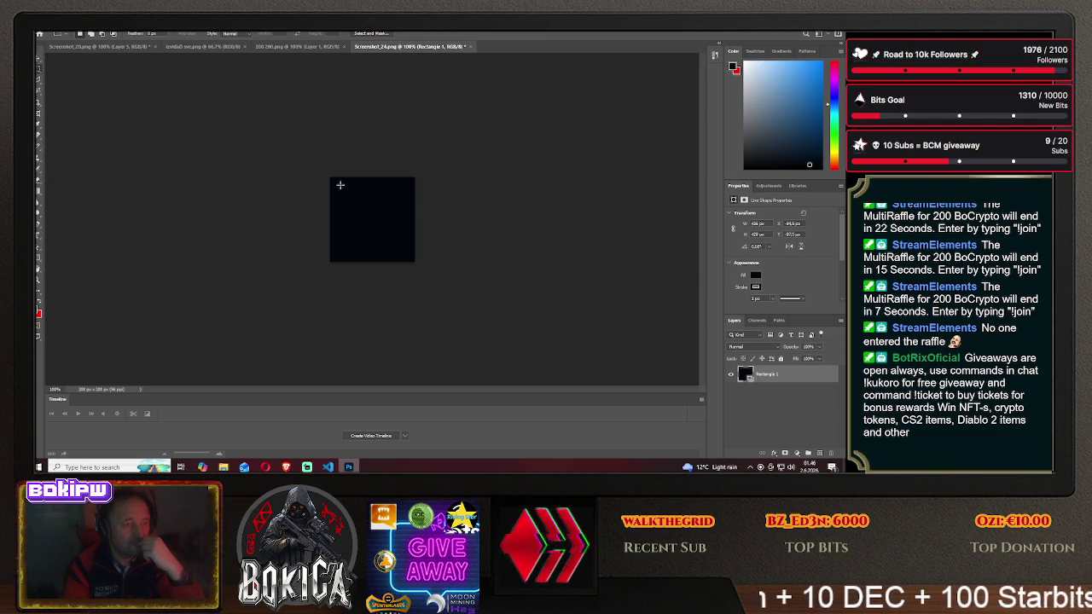
{"action": "left_click_drag", "start_coordinate": [333, 181], "coordinate": [336, 183]}
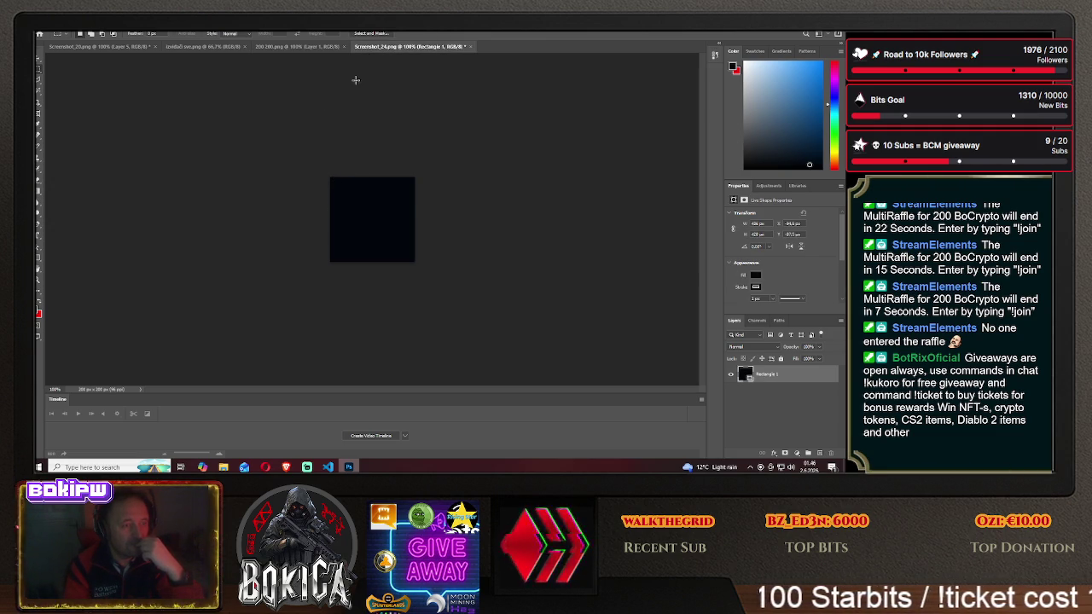
{"action": "left_click", "coordinate": [298, 51]}
{"action": "left_click", "coordinate": [410, 46]}
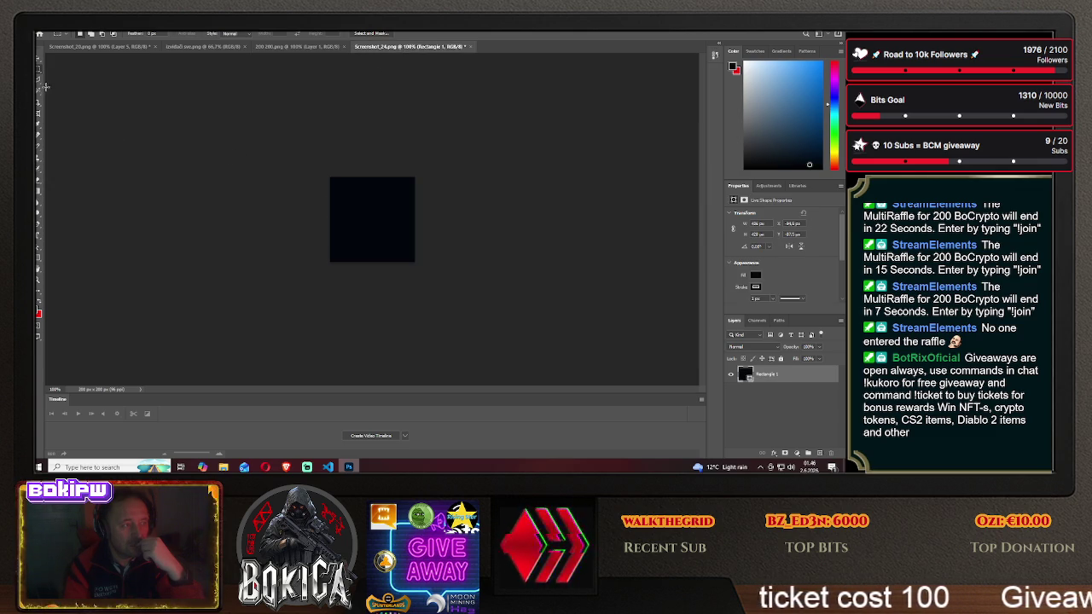
{"action": "key", "text": "ctrl+a"}
{"action": "left_click", "coordinate": [39, 59]}
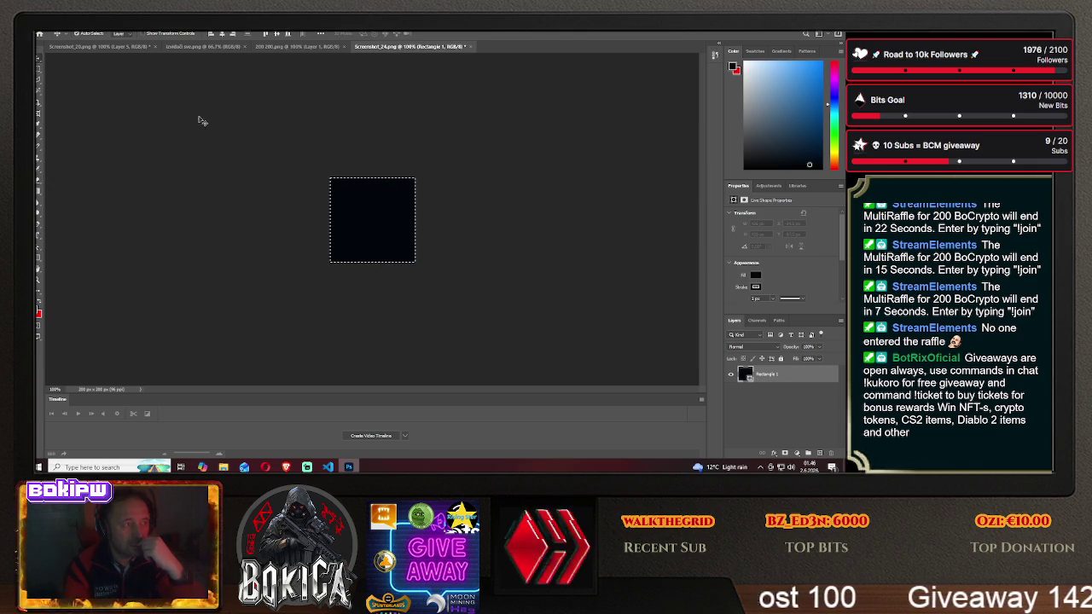
- Drag the black square into the 200 200 document, attempt a marquee delete, dismiss the error, and deselect
{"action": "mouse_move", "coordinate": [361, 199]}
{"action": "left_mouse_down"}
{"action": "mouse_move", "coordinate": [294, 54]}
{"action": "mouse_move", "coordinate": [372, 215]}
{"action": "left_mouse_up"}
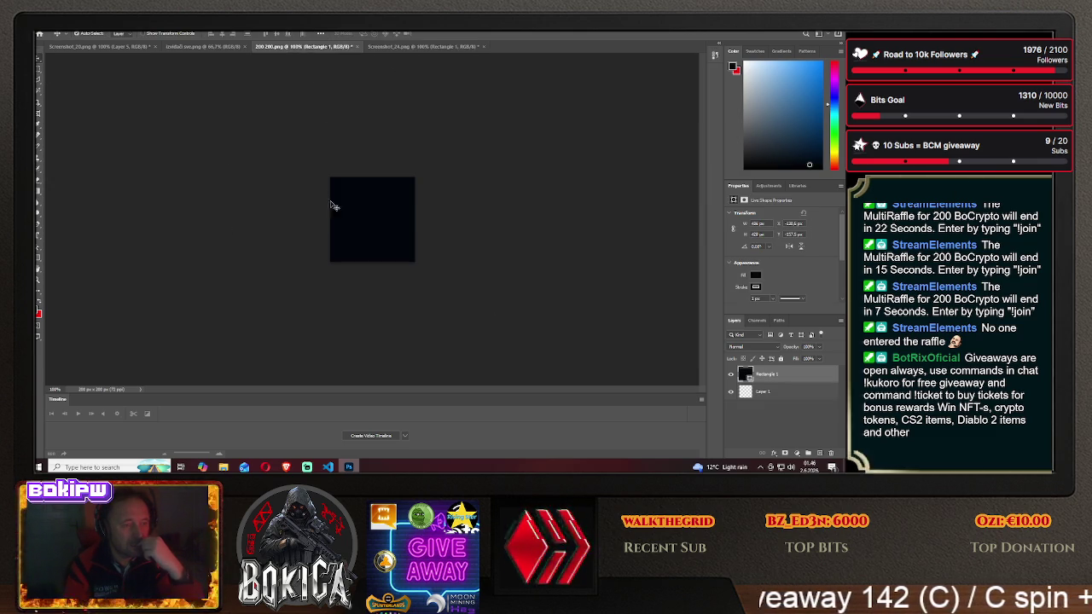
{"action": "left_click", "coordinate": [39, 71]}
{"action": "left_click_drag", "start_coordinate": [350, 187], "coordinate": [397, 233]}
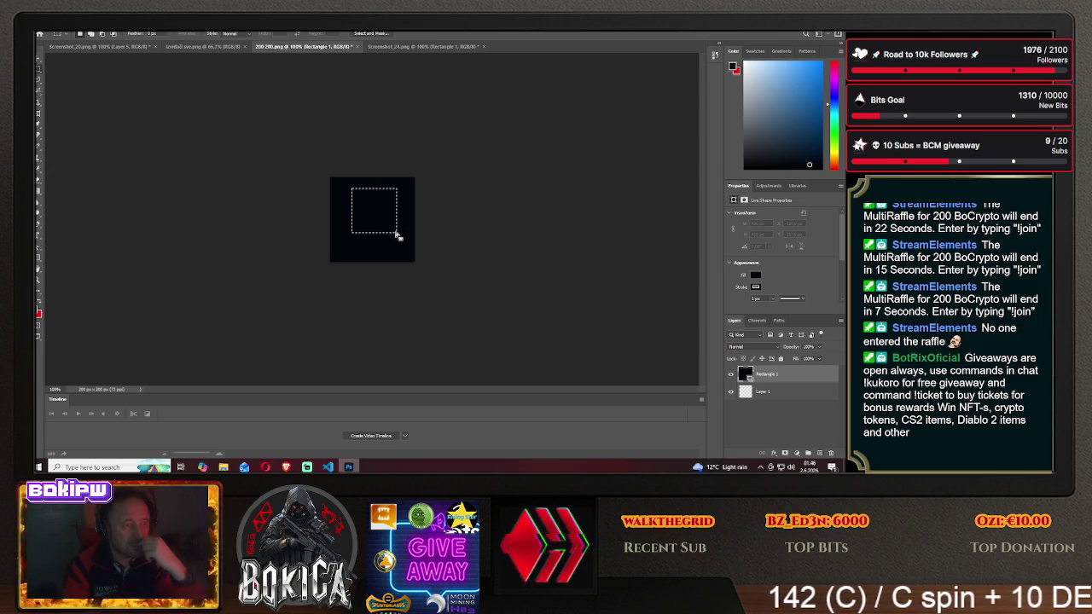
{"action": "key", "text": "Delete"}
{"action": "left_click", "coordinate": [432, 185]}
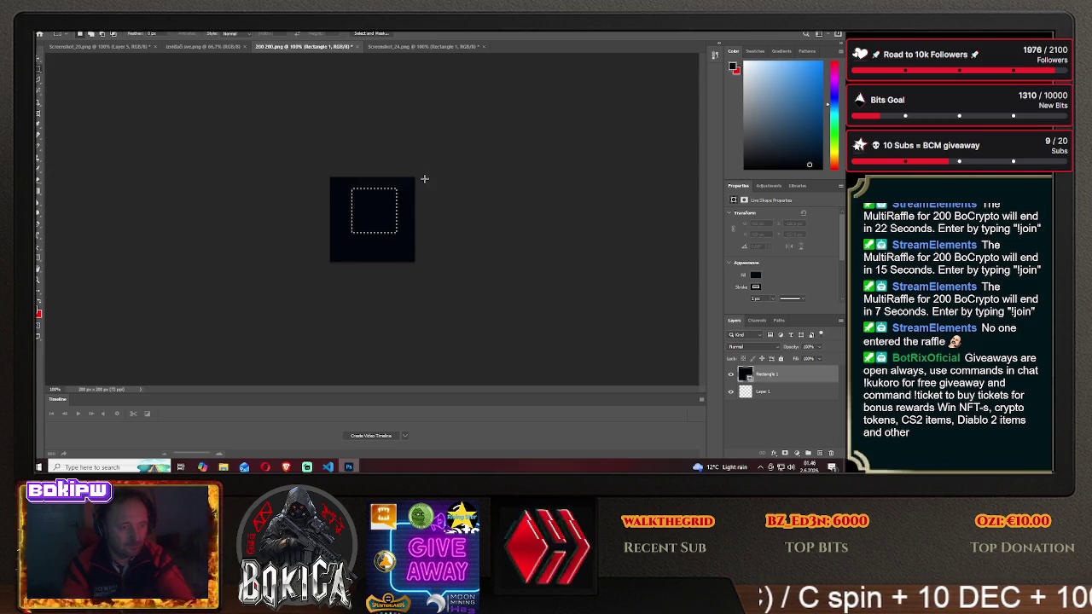
{"action": "left_click", "coordinate": [523, 172]}
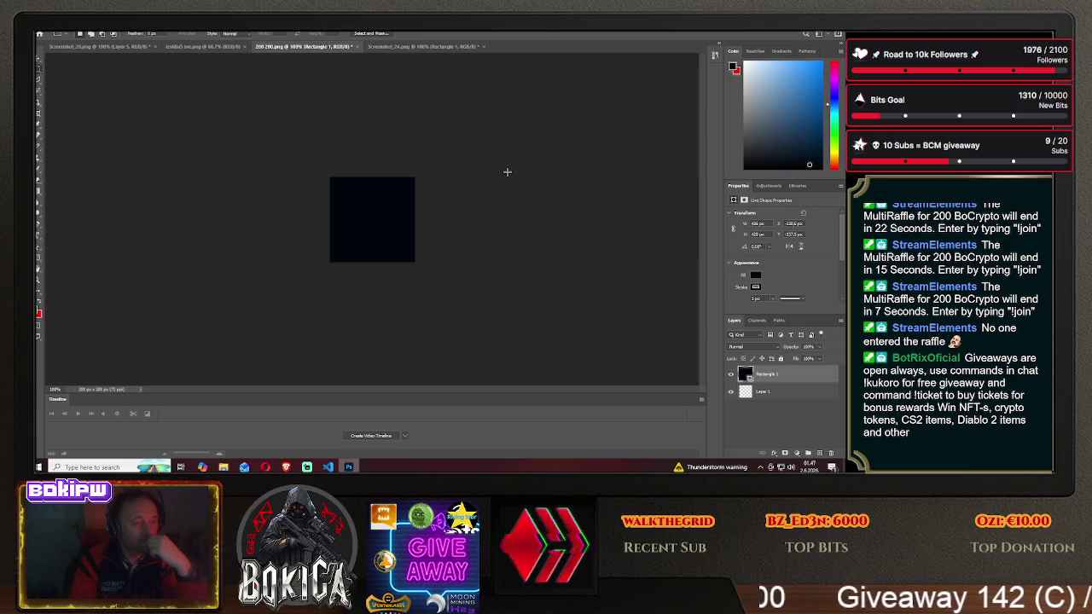
- Add a Stroke effect to Rectangle 1 through Blending Options, then close Screenshot_24
{"action": "left_click", "coordinate": [410, 47]}
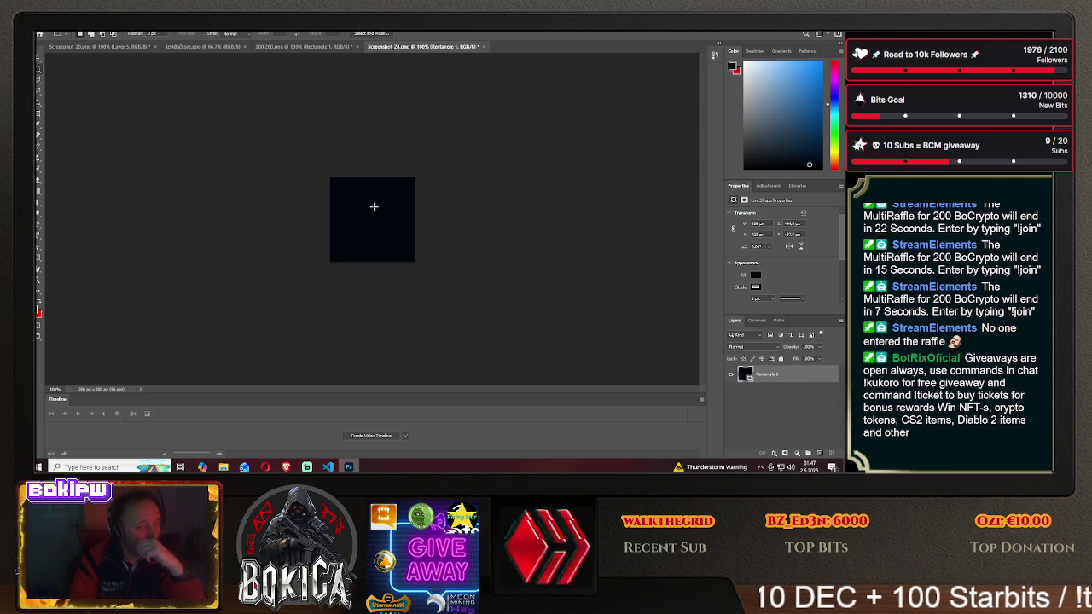
{"action": "right_click", "coordinate": [783, 380]}
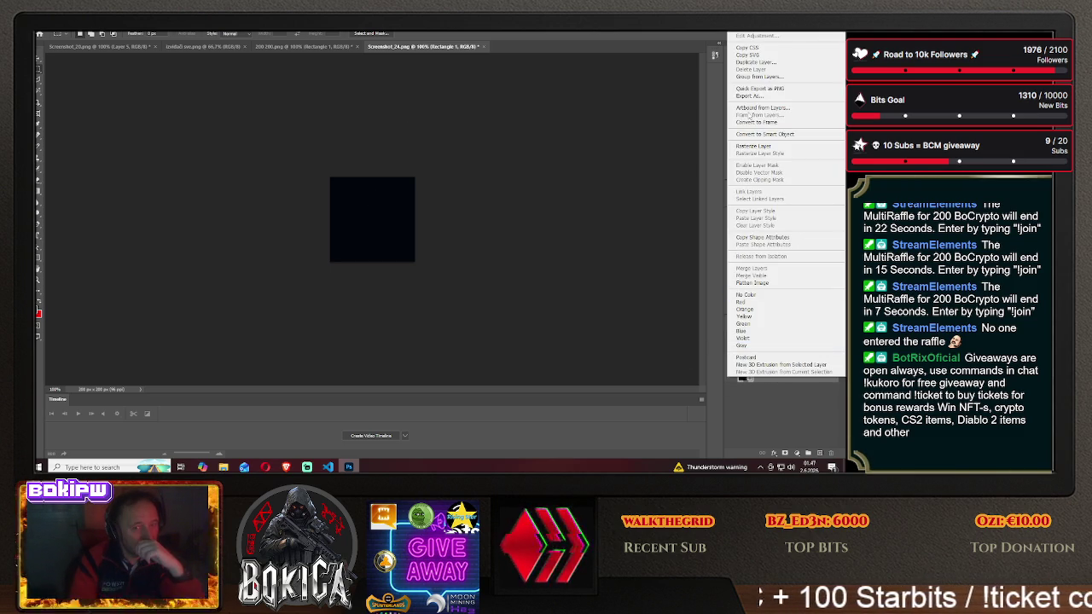
{"action": "left_click", "coordinate": [759, 38]}
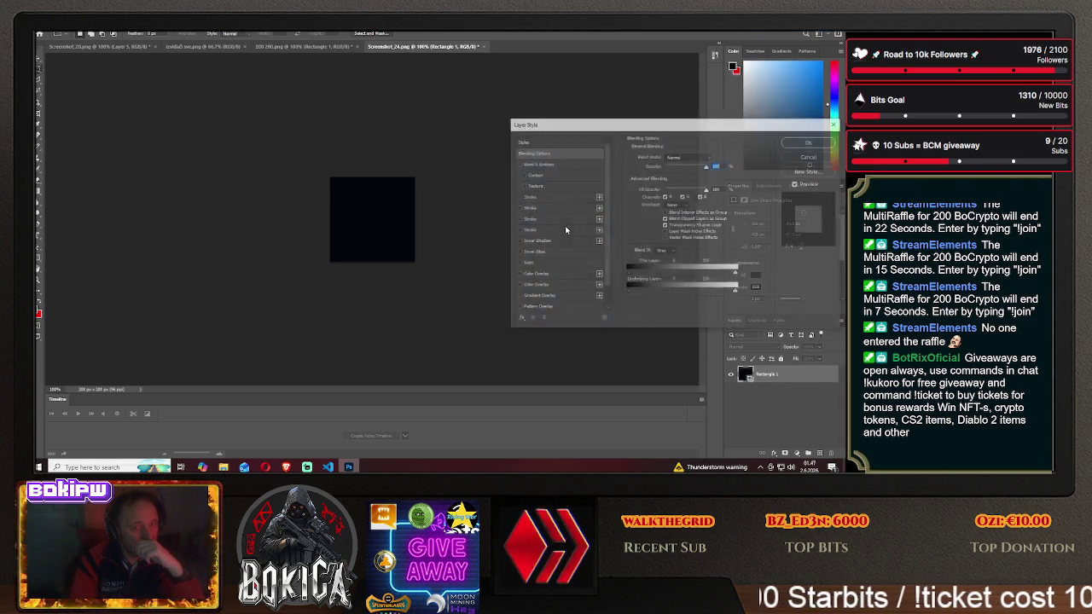
{"action": "left_click", "coordinate": [518, 198]}
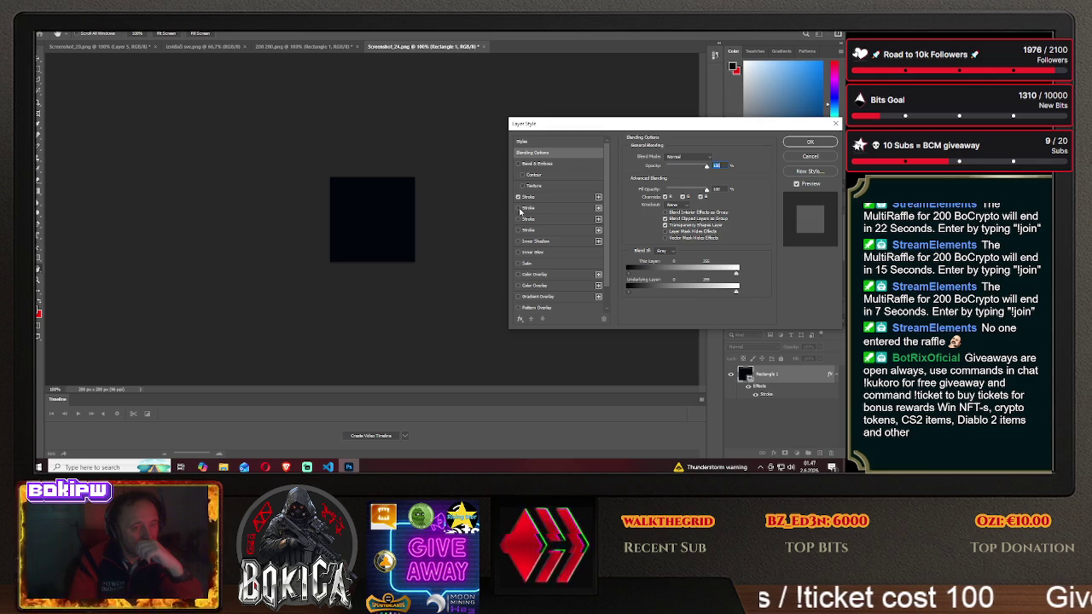
{"action": "left_click", "coordinate": [518, 219]}
{"action": "left_click", "coordinate": [810, 141]}
{"action": "left_click", "coordinate": [347, 207]}
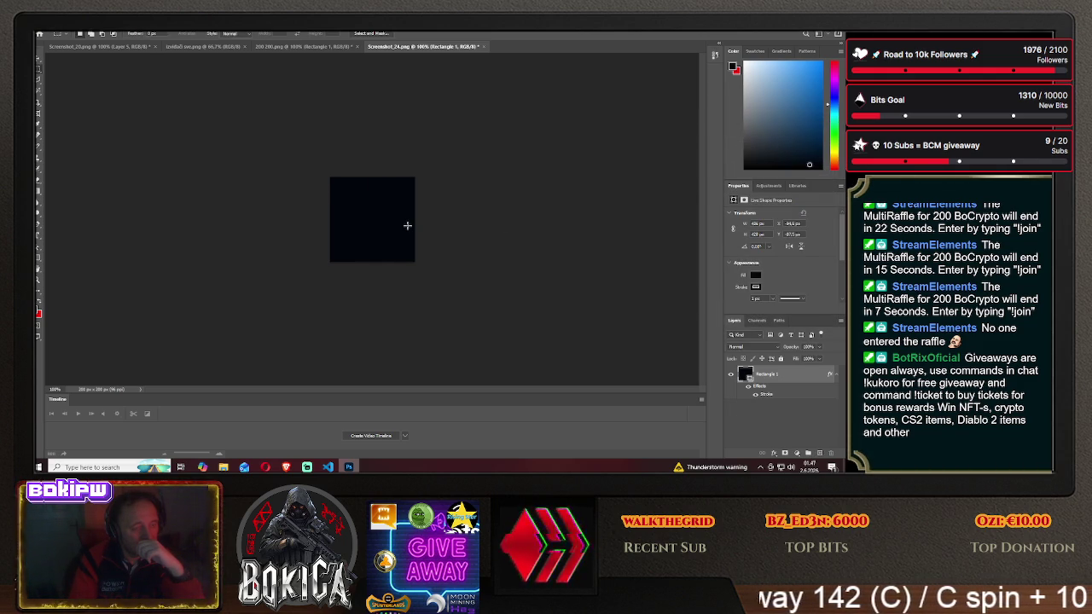
{"action": "left_click", "coordinate": [483, 46]}
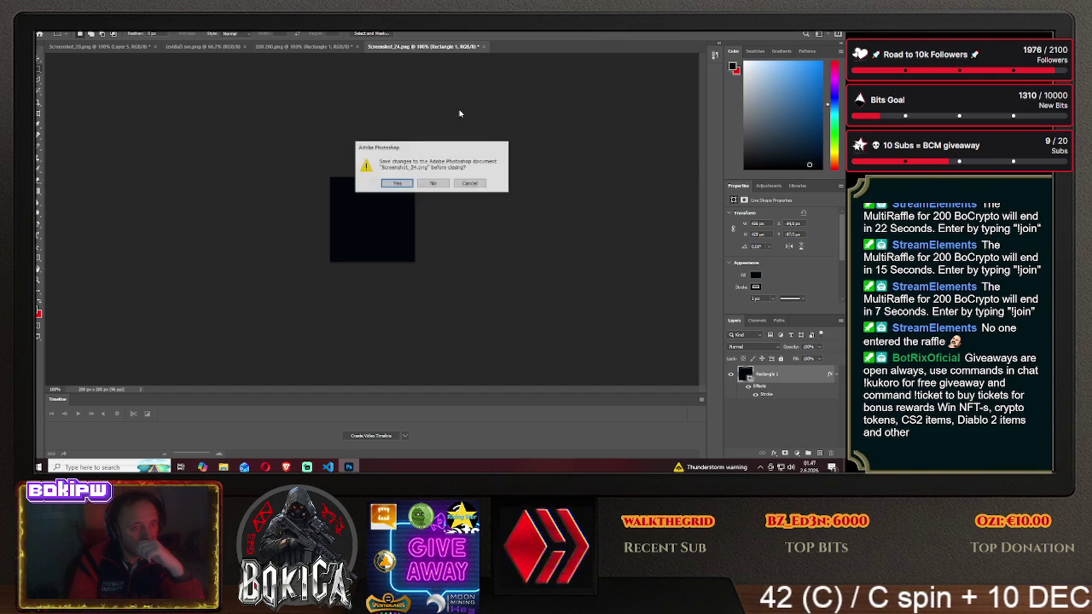
- Discard changes to Screenshot_24 and 200 200, then bring up File > Open
{"action": "left_click", "coordinate": [433, 185]}
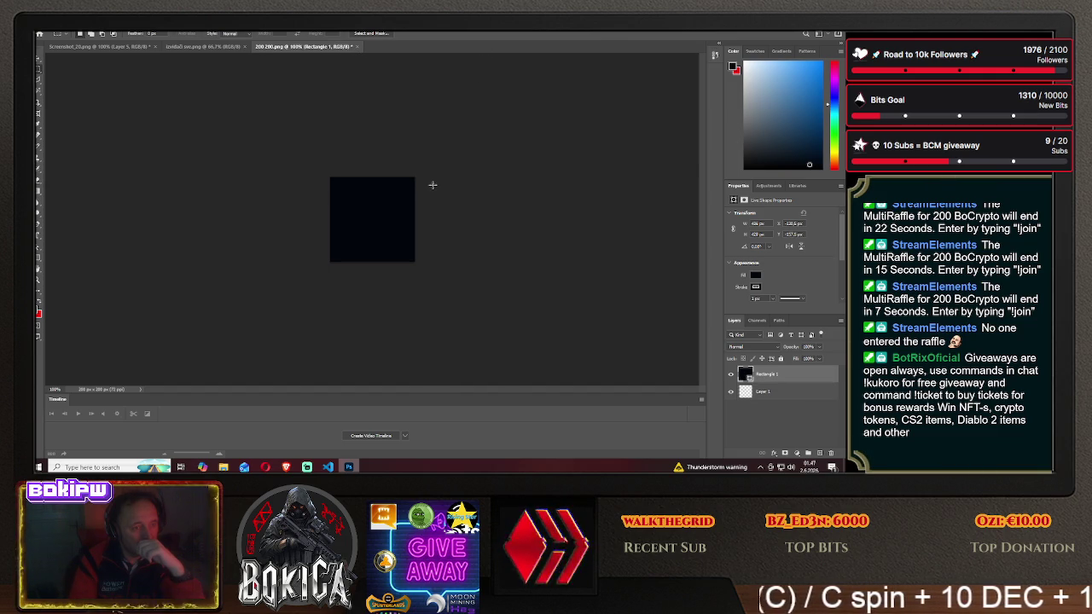
{"action": "left_click", "coordinate": [358, 47]}
{"action": "left_click", "coordinate": [434, 184]}
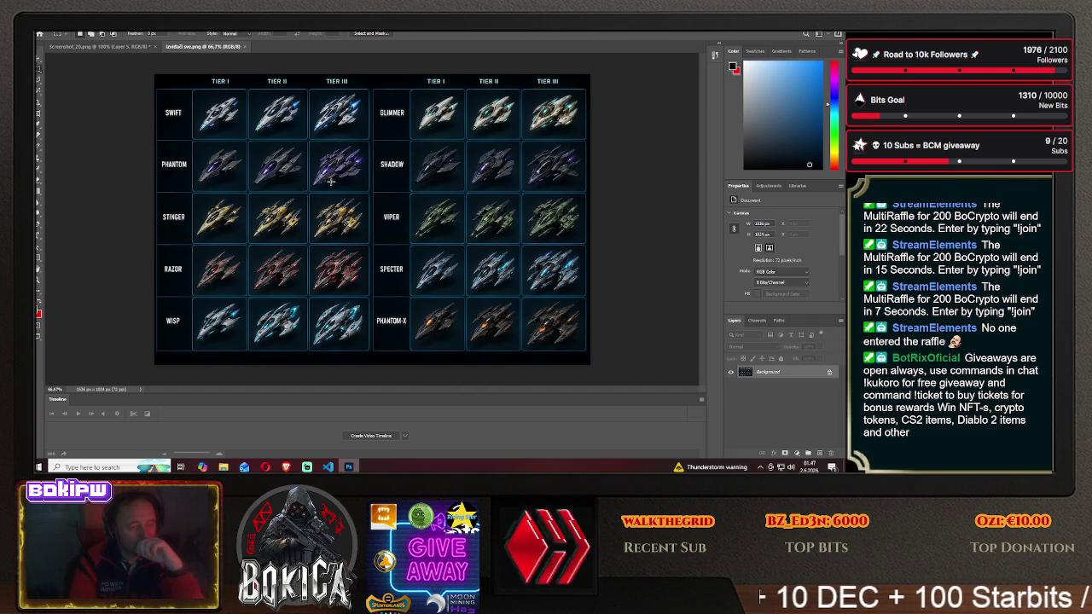
{"action": "left_click", "coordinate": [47, 26]}
{"action": "left_click", "coordinate": [68, 43]}
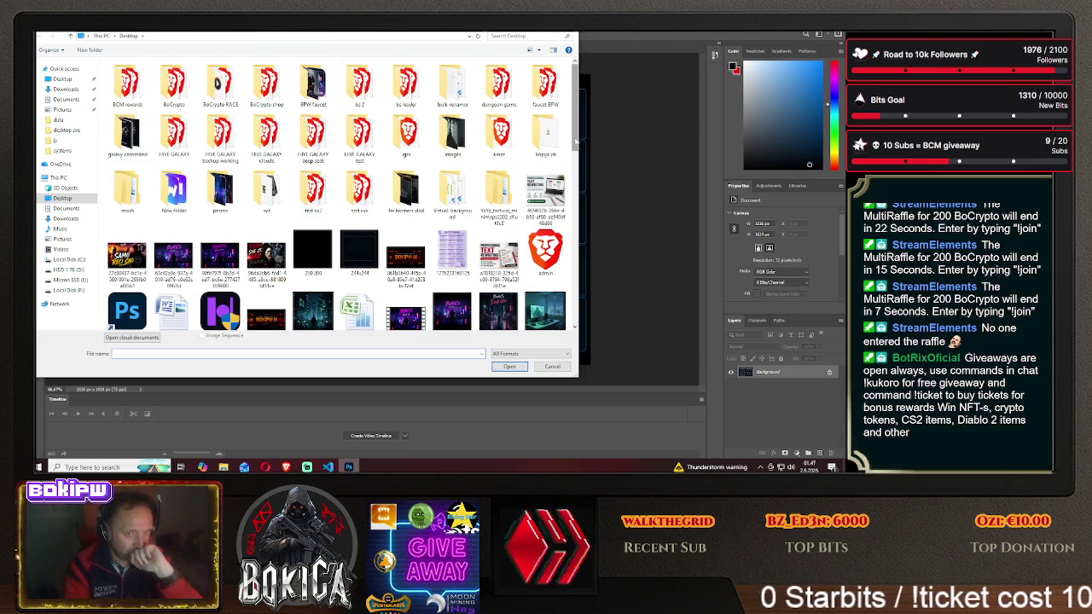
- Browse the Open dialog to Local Disk (F:) > VAŽNO > desktop sve
{"action": "left_click_drag", "start_coordinate": [575, 141], "coordinate": [579, 174]}
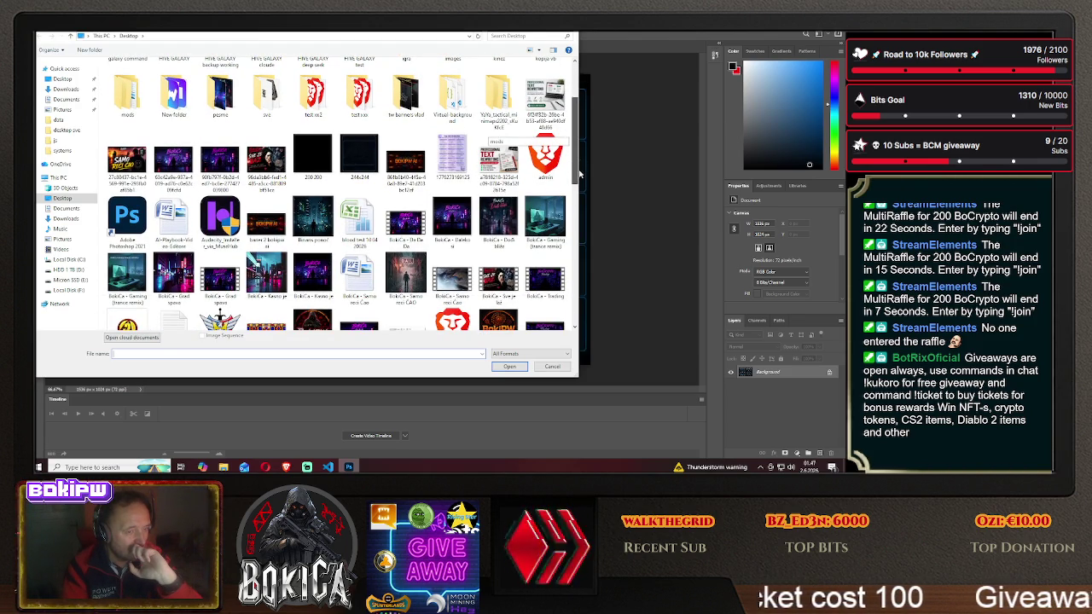
{"action": "left_click_drag", "start_coordinate": [579, 174], "coordinate": [585, 218]}
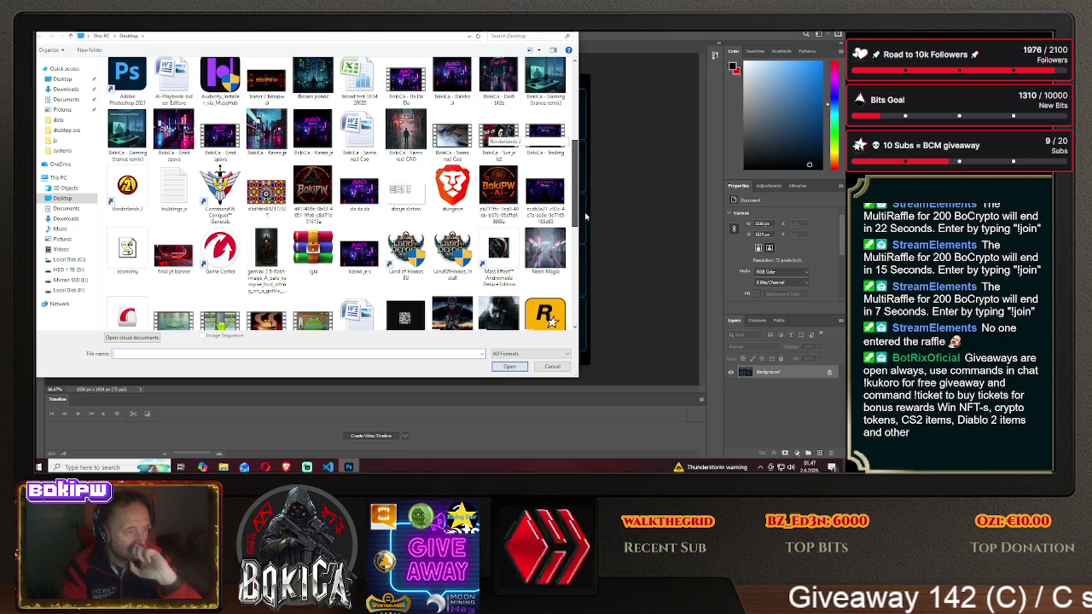
{"action": "left_click_drag", "start_coordinate": [585, 218], "coordinate": [597, 311]}
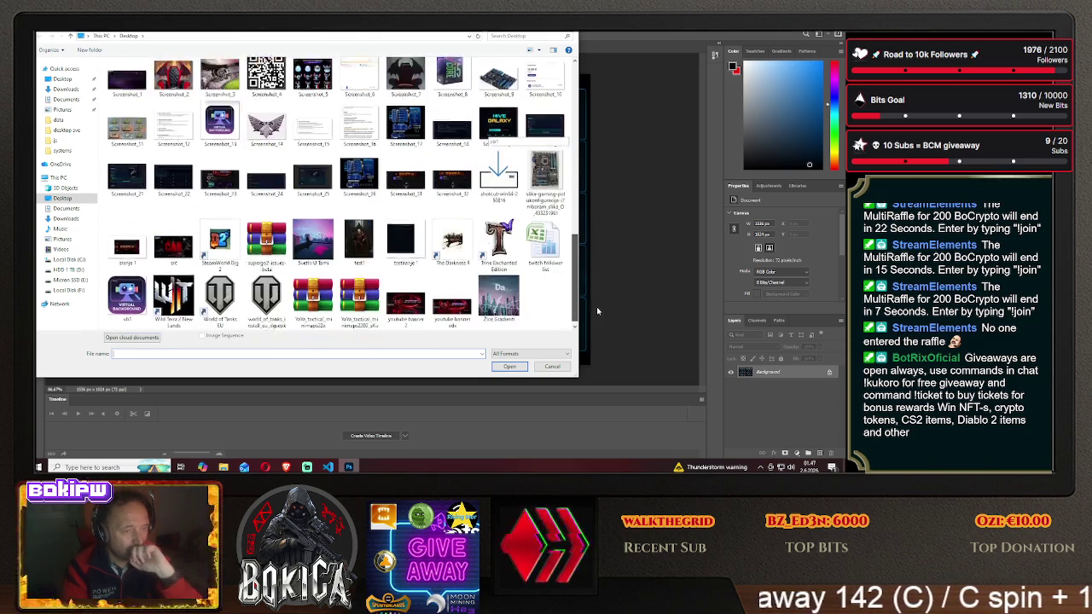
{"action": "left_click", "coordinate": [69, 291]}
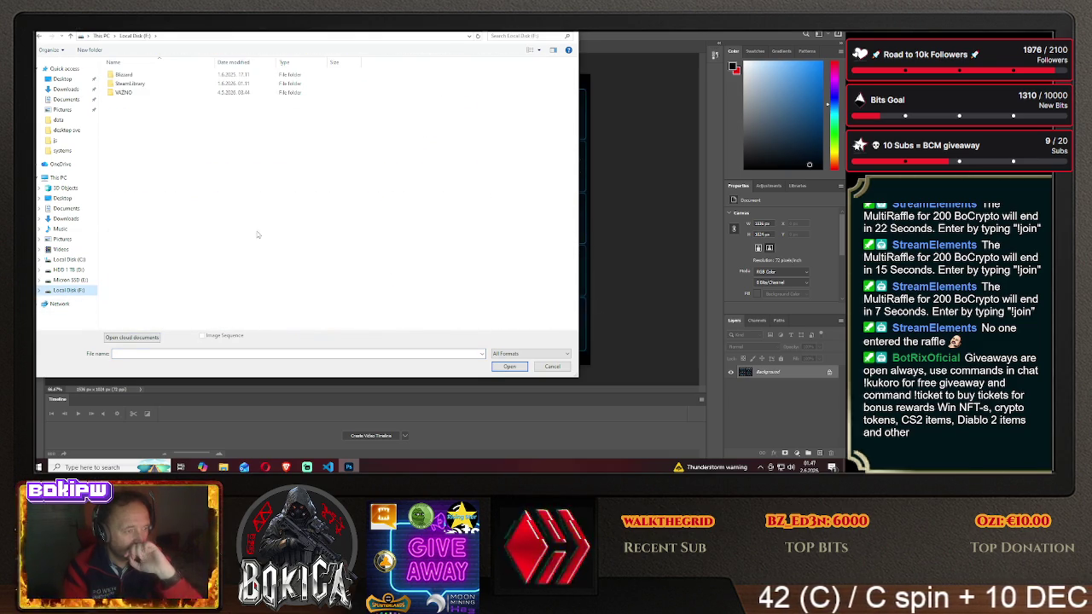
{"action": "double_click", "coordinate": [148, 95]}
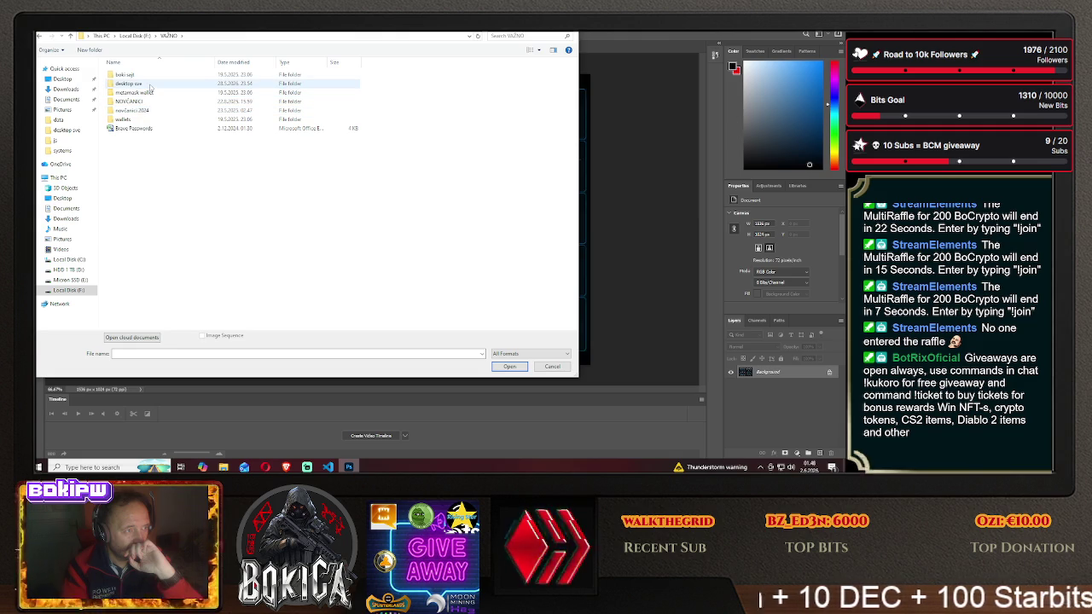
{"action": "double_click", "coordinate": [128, 83]}
- Scroll through desktop sve, re-enter it from VAŽNO, then switch to the Micron SSD (E:) drive
{"action": "left_click_drag", "start_coordinate": [575, 102], "coordinate": [586, 280]}
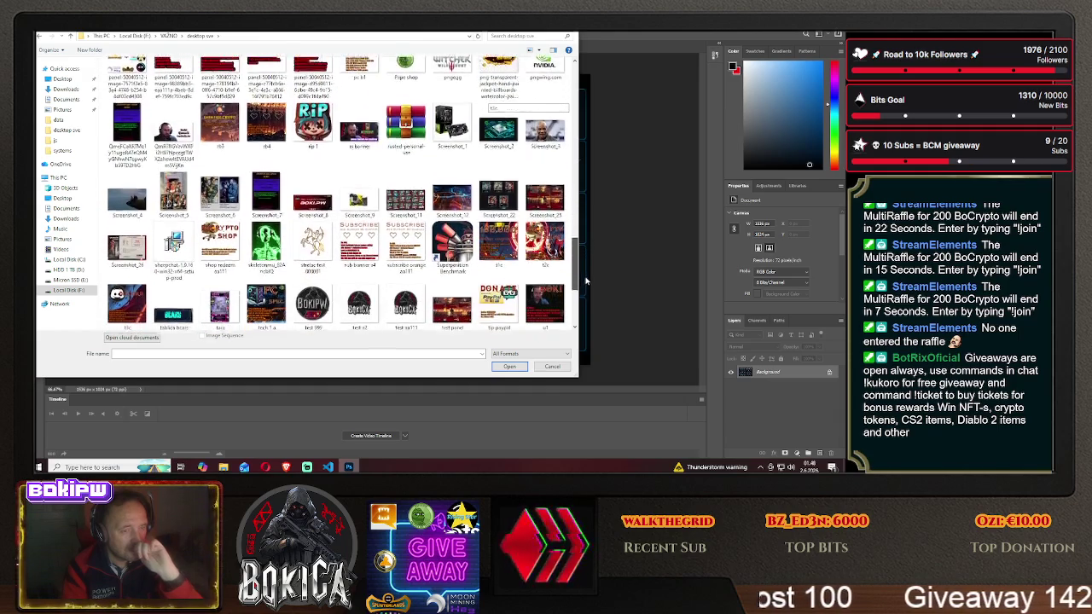
{"action": "left_click_drag", "start_coordinate": [585, 279], "coordinate": [578, 81]}
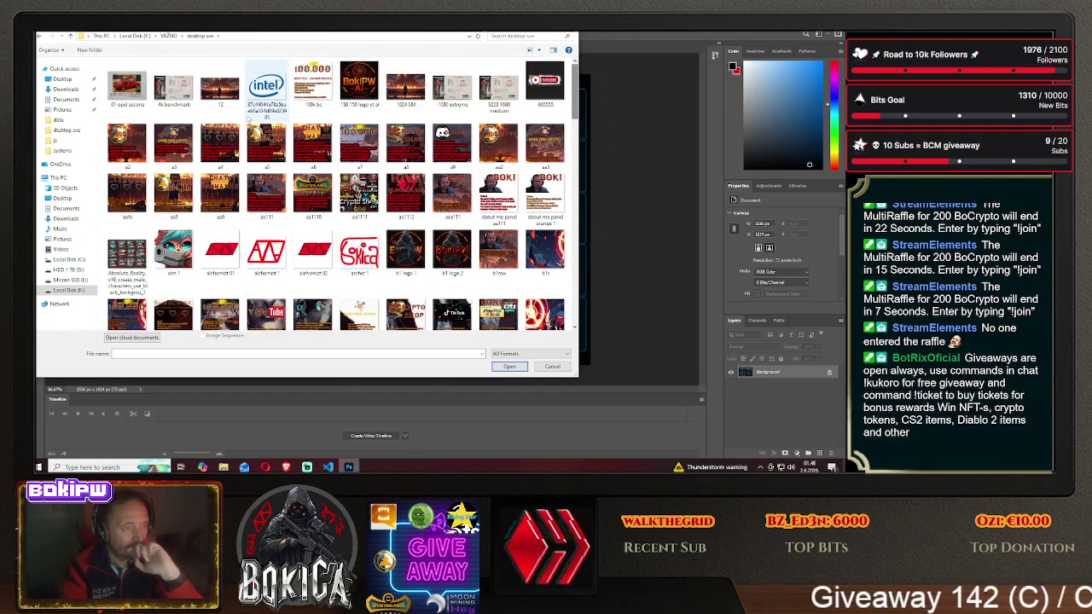
{"action": "scroll", "coordinate": [266, 145], "scroll_direction": "down", "scroll_amount": 10}
{"action": "scroll", "coordinate": [266, 174], "scroll_direction": "up", "scroll_amount": 10}
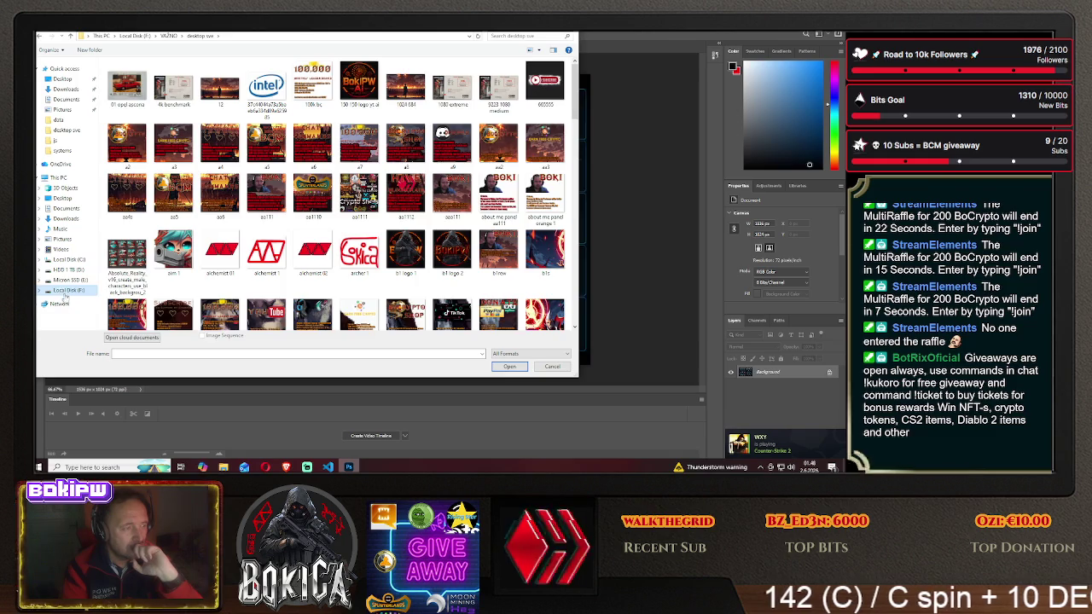
{"action": "key", "text": "alt+Up"}
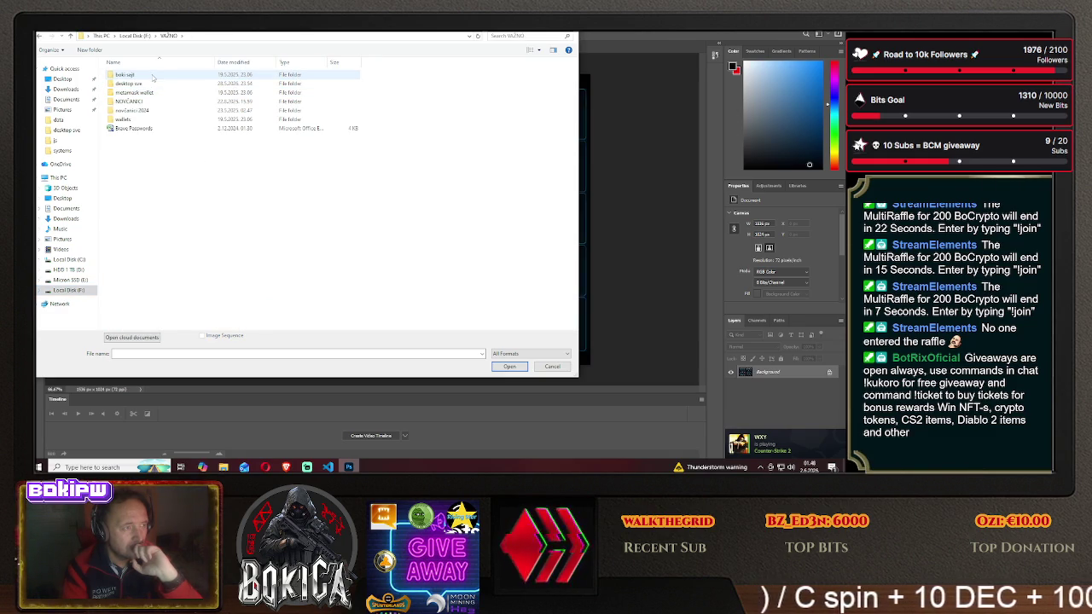
{"action": "double_click", "coordinate": [152, 83]}
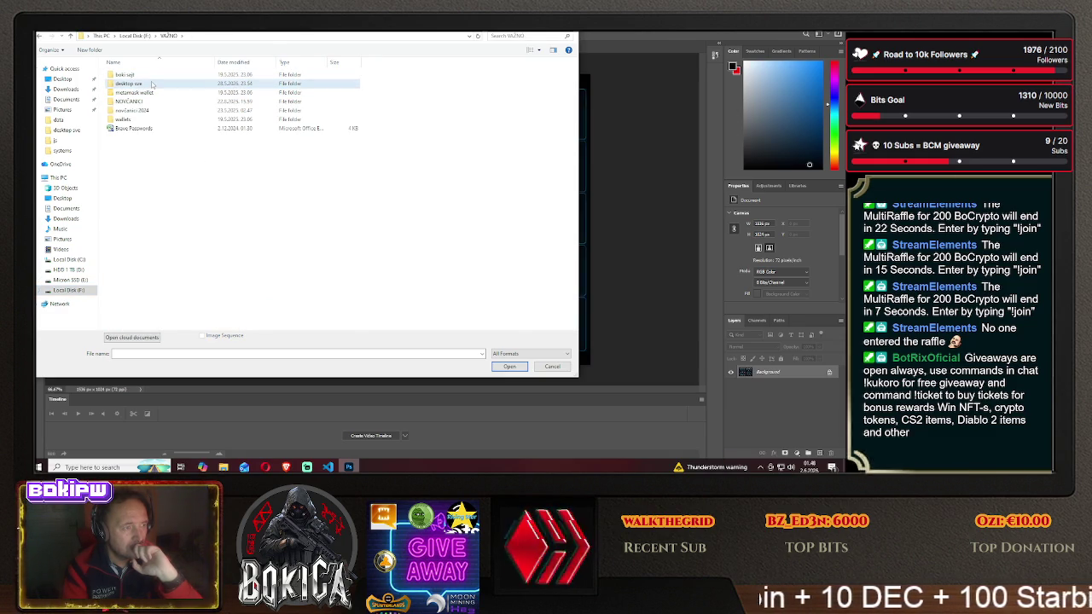
{"action": "left_click_drag", "start_coordinate": [567, 108], "coordinate": [586, 322]}
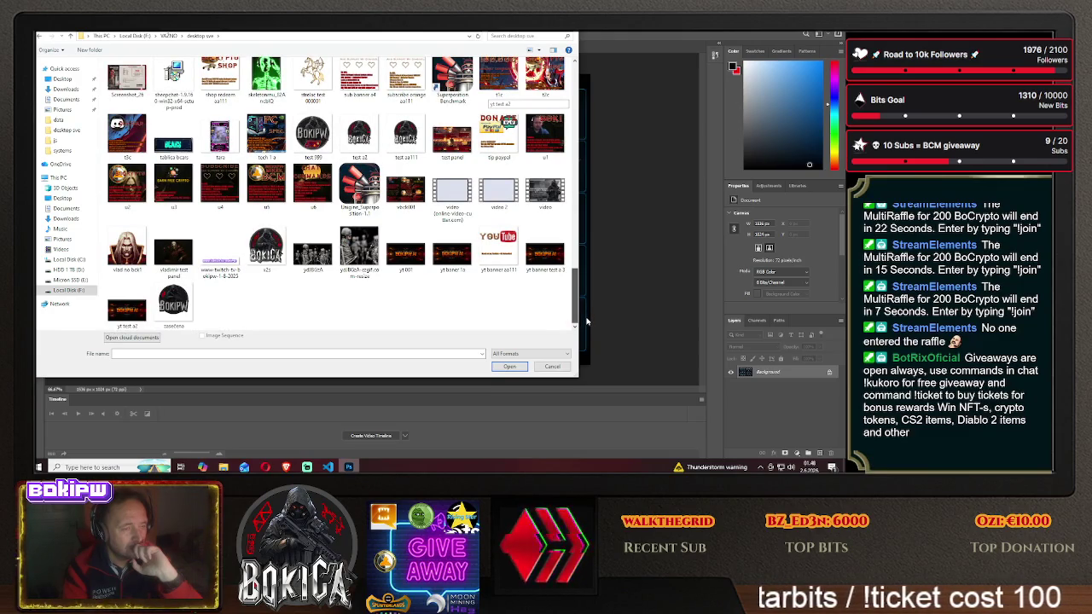
{"action": "left_click_drag", "start_coordinate": [586, 322], "coordinate": [579, 90]}
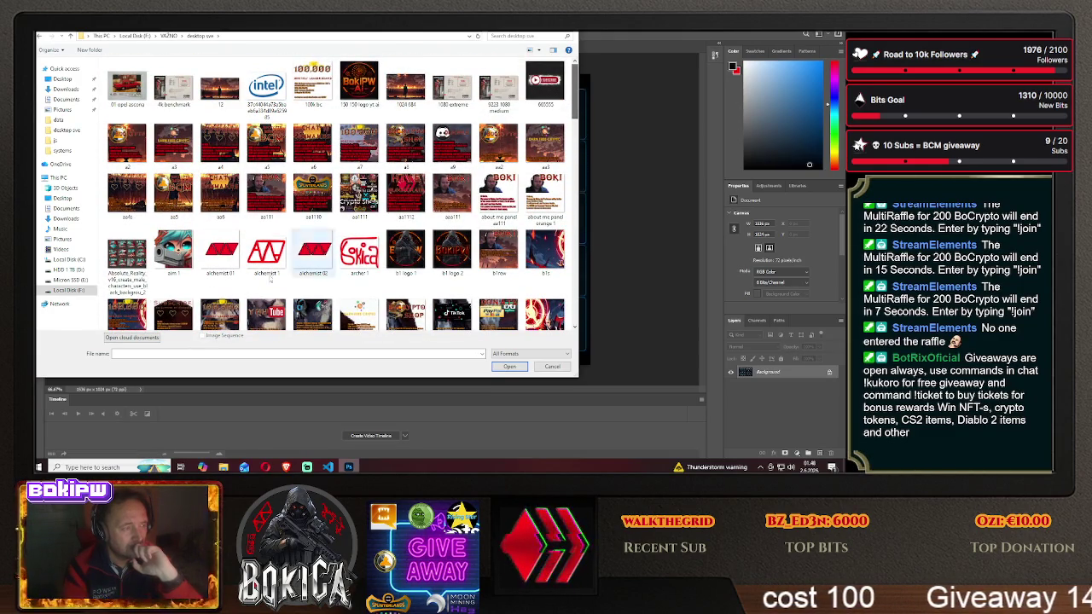
{"action": "left_click", "coordinate": [78, 282]}
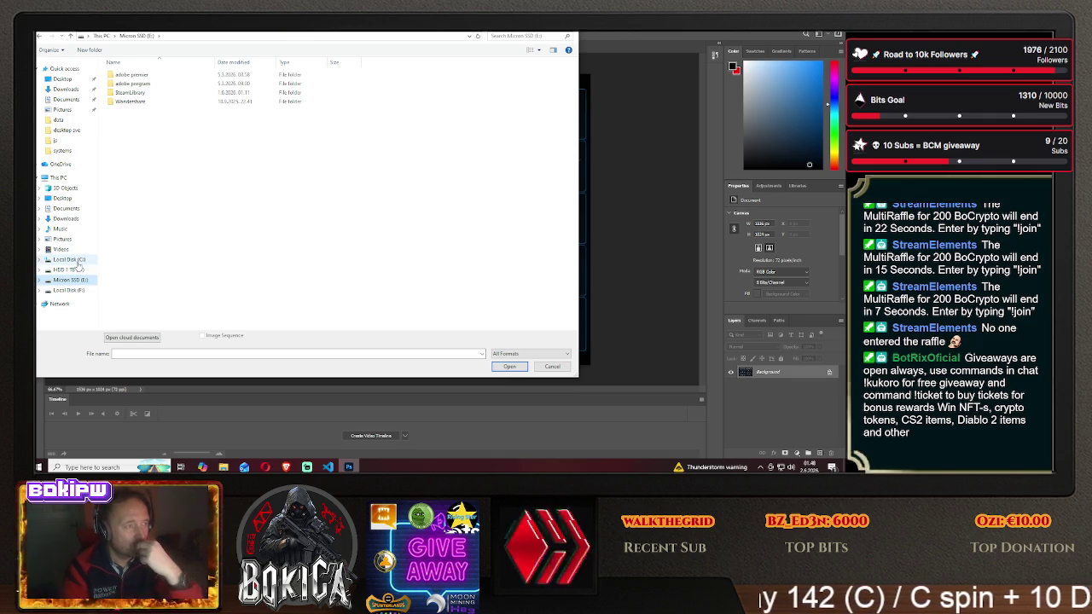
- Go to F:\VAZNO\desktop sve, scroll the thumbnails, and select the feb image
{"action": "left_click", "coordinate": [64, 270]}
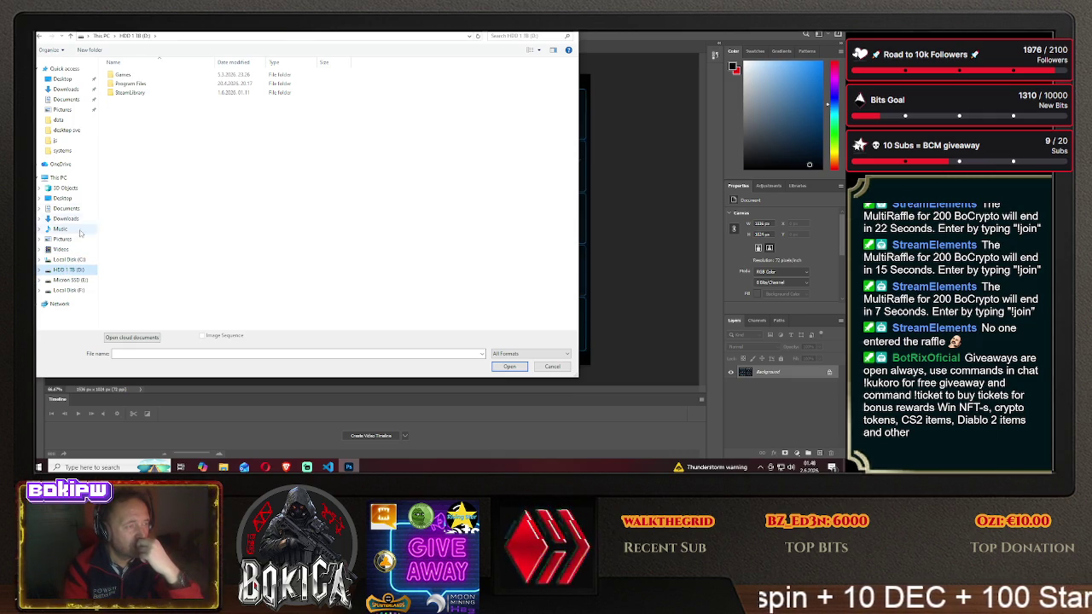
{"action": "left_click", "coordinate": [68, 290]}
{"action": "double_click", "coordinate": [142, 92]}
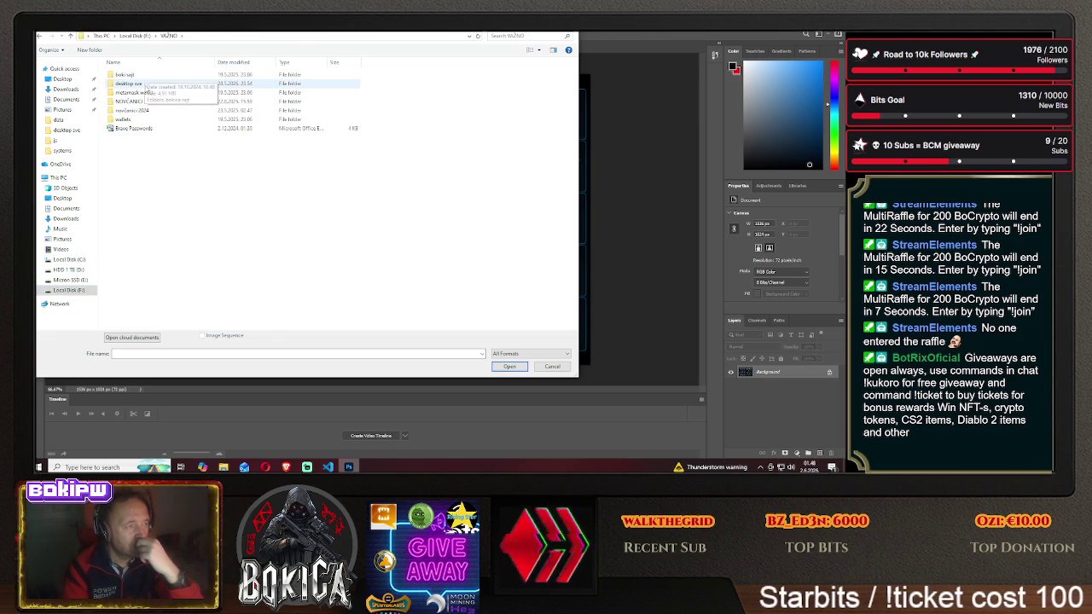
{"action": "double_click", "coordinate": [160, 86]}
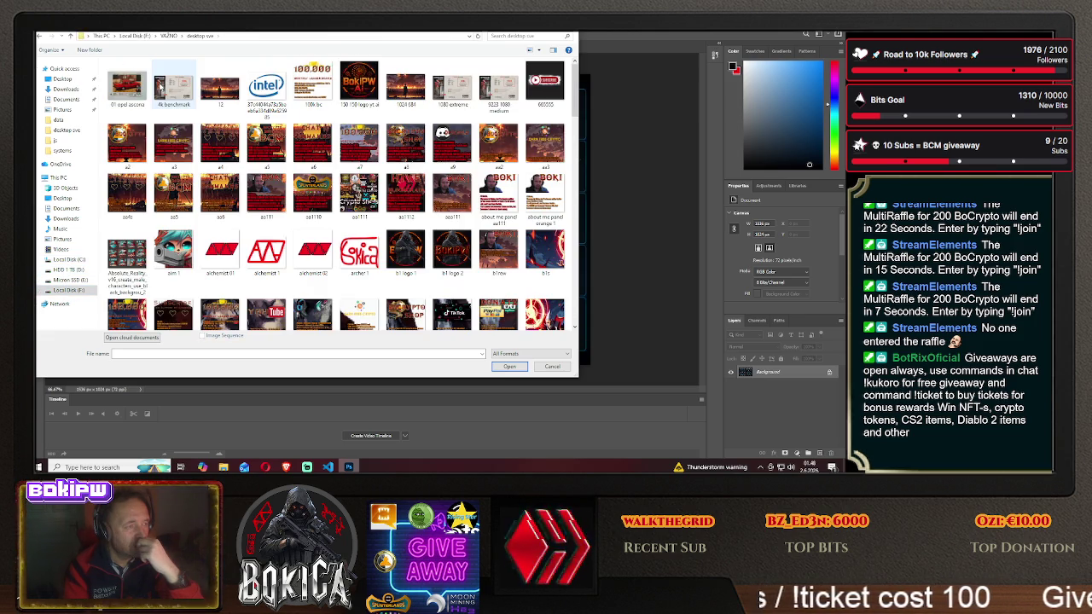
{"action": "left_click_drag", "start_coordinate": [574, 101], "coordinate": [586, 168]}
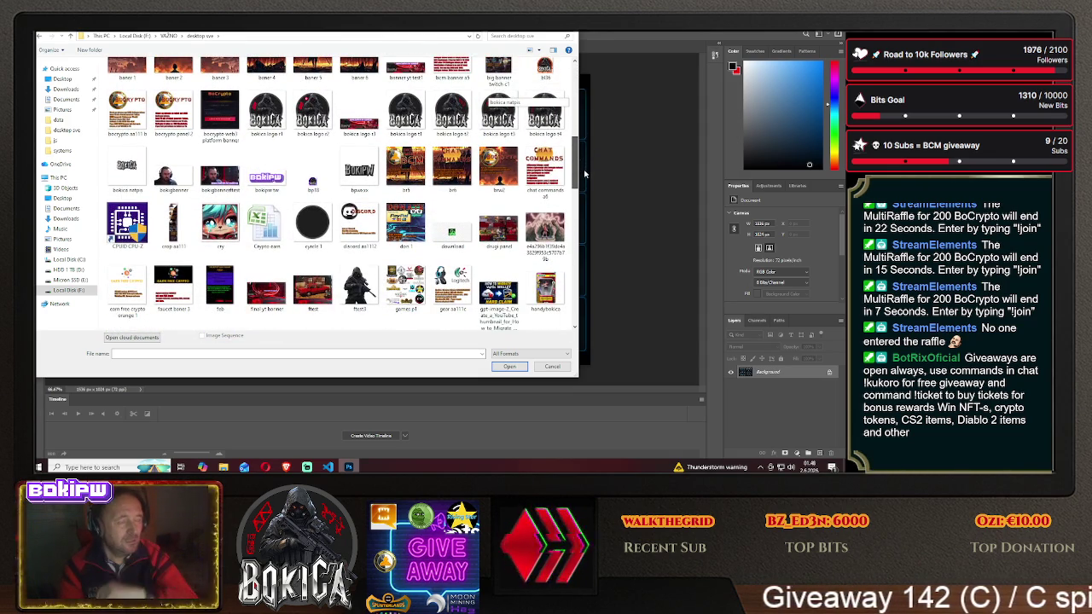
{"action": "left_click_drag", "start_coordinate": [584, 174], "coordinate": [592, 308]}
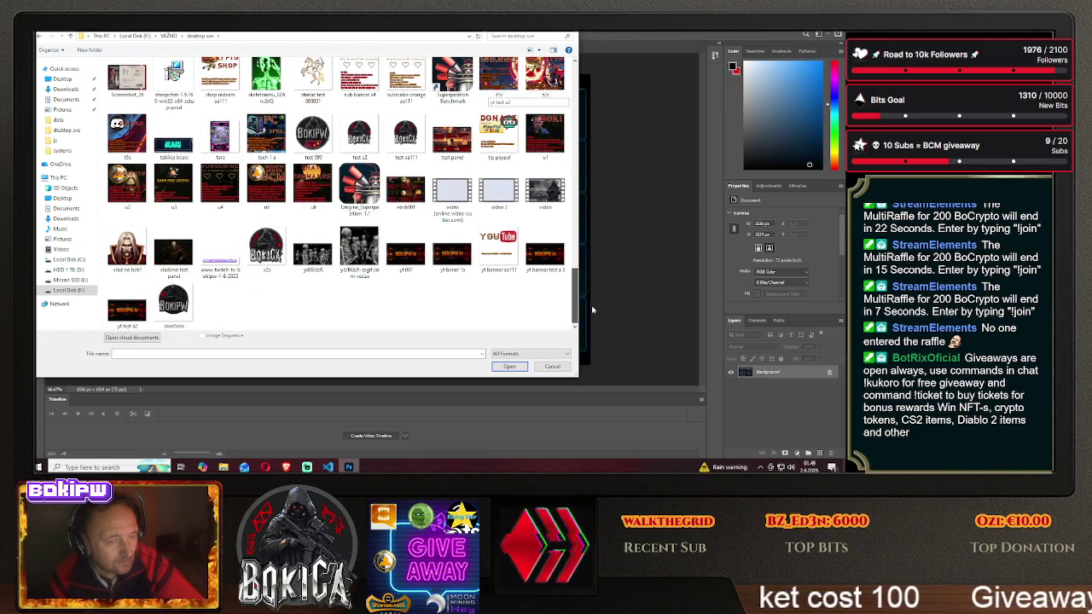
{"action": "left_click_drag", "start_coordinate": [593, 310], "coordinate": [590, 236]}
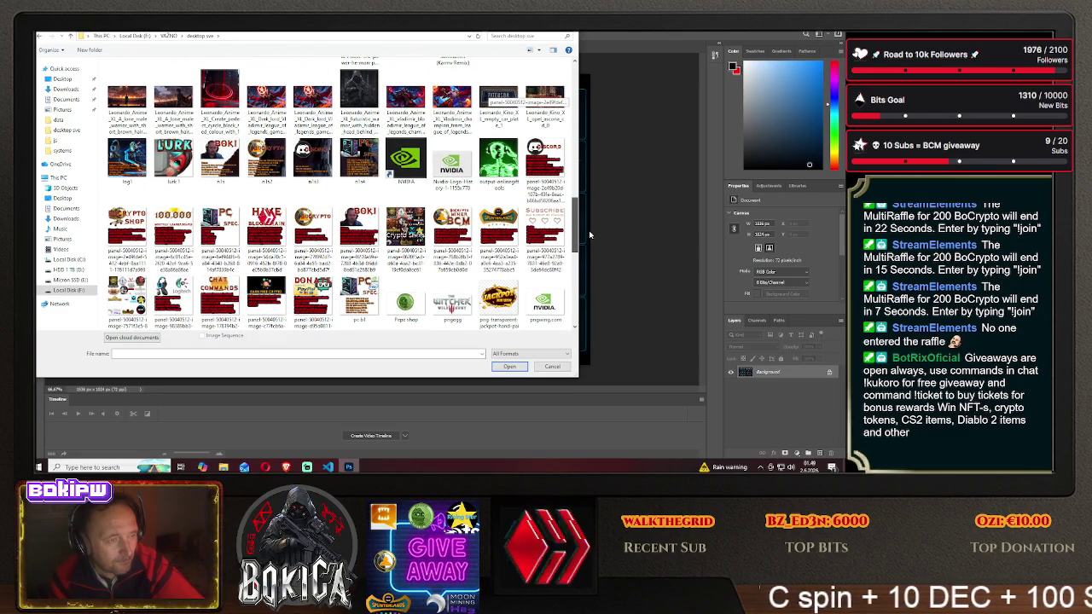
{"action": "left_click_drag", "start_coordinate": [590, 236], "coordinate": [593, 194]}
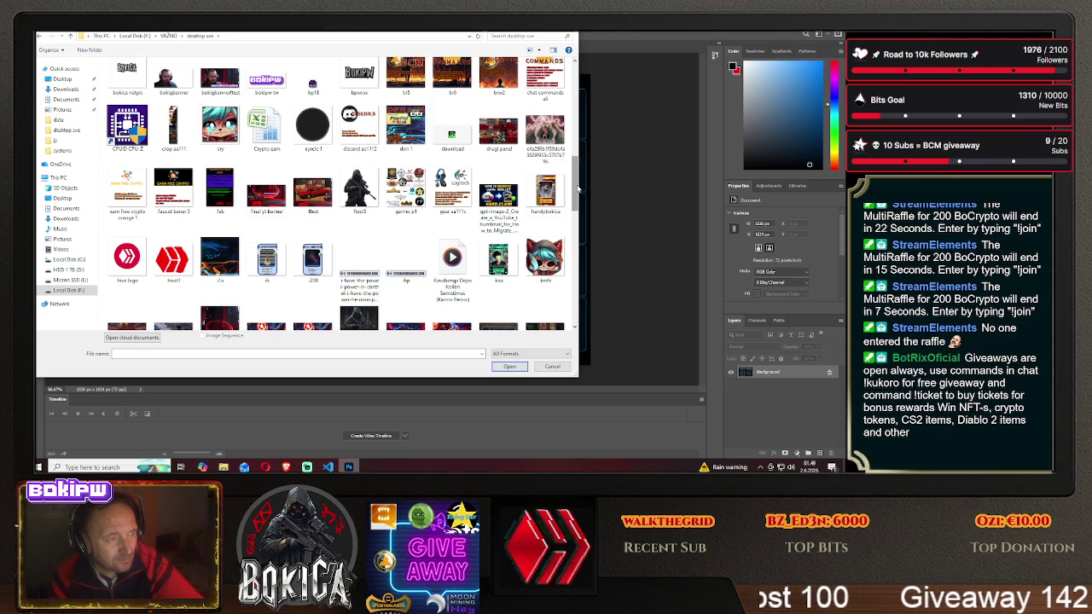
{"action": "left_click", "coordinate": [220, 189]}
- Open feb.png and set its Image Size to 200 × 200 px
{"action": "left_click", "coordinate": [509, 366]}
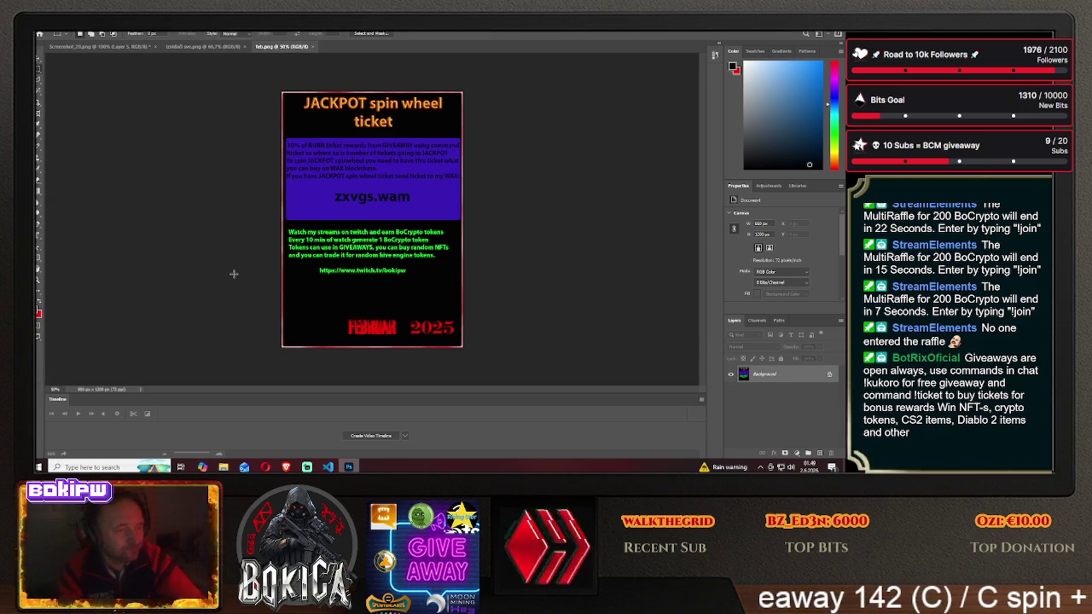
{"action": "left_click", "coordinate": [77, 26]}
{"action": "left_click", "coordinate": [103, 87]}
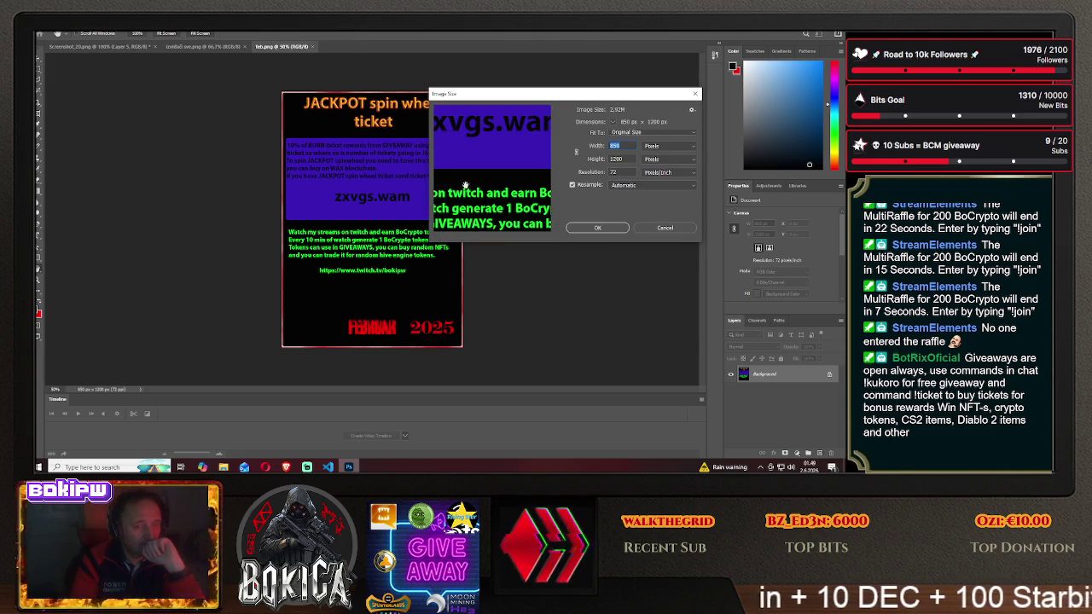
{"action": "mouse_move", "coordinate": [492, 166]}
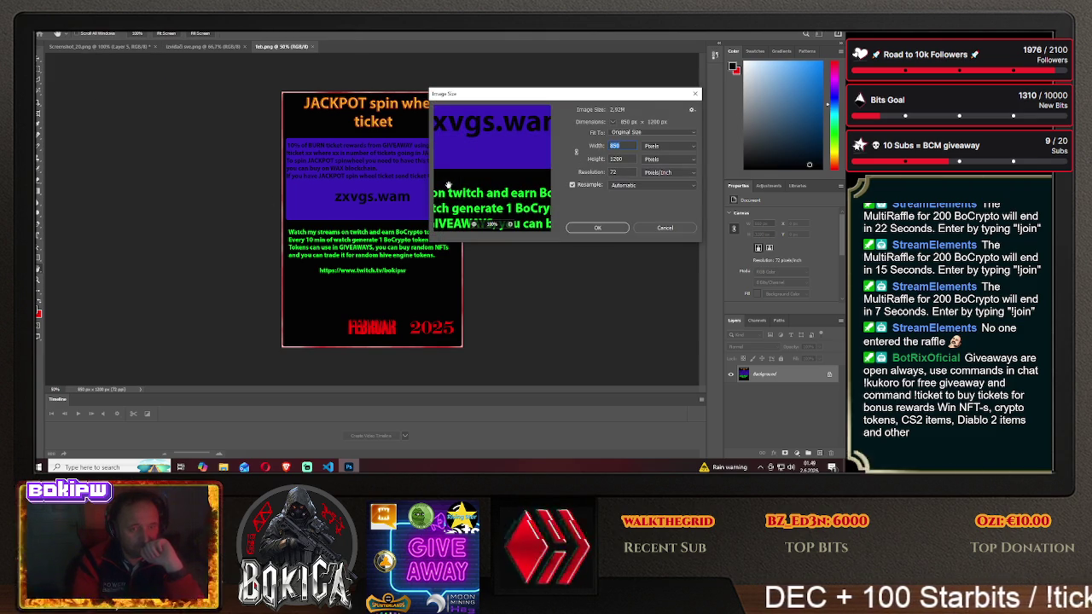
{"action": "type", "text": "2"}
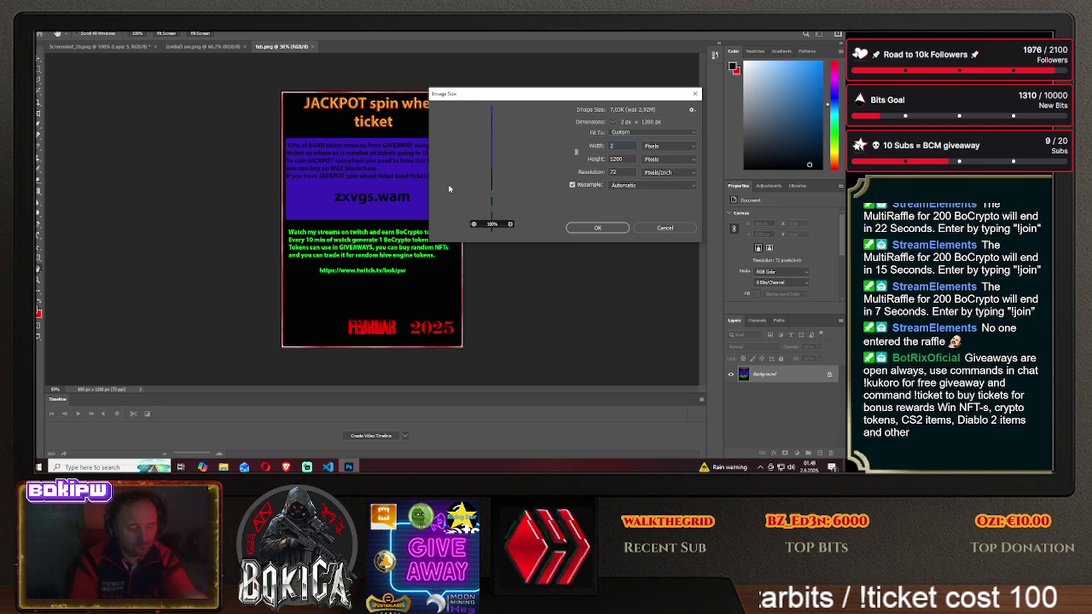
{"action": "type", "text": "00"}
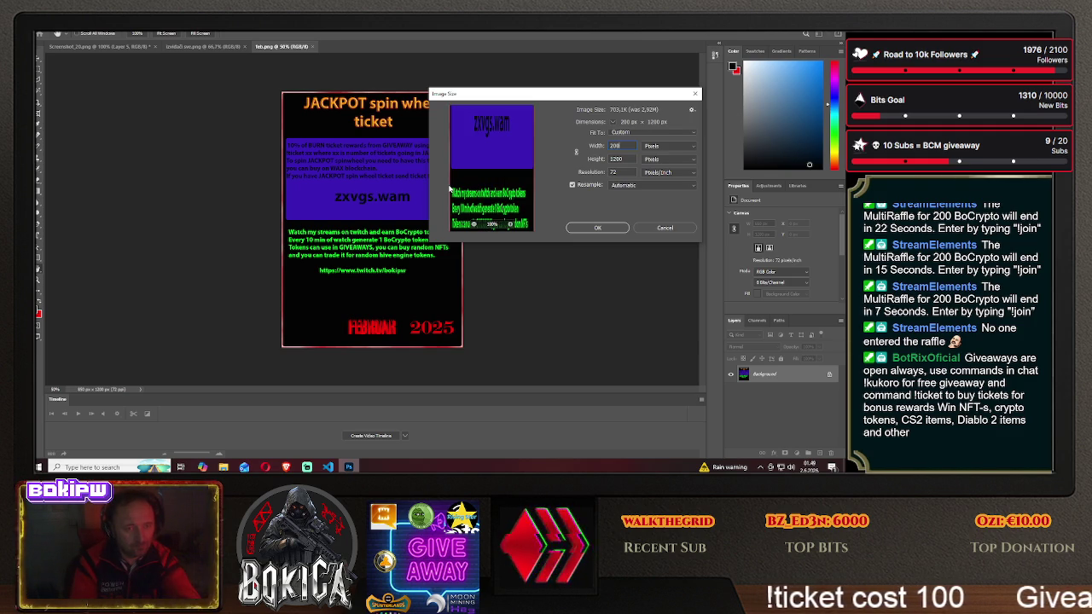
{"action": "left_click_drag", "start_coordinate": [622, 159], "coordinate": [596, 162]}
{"action": "type", "text": "00"}
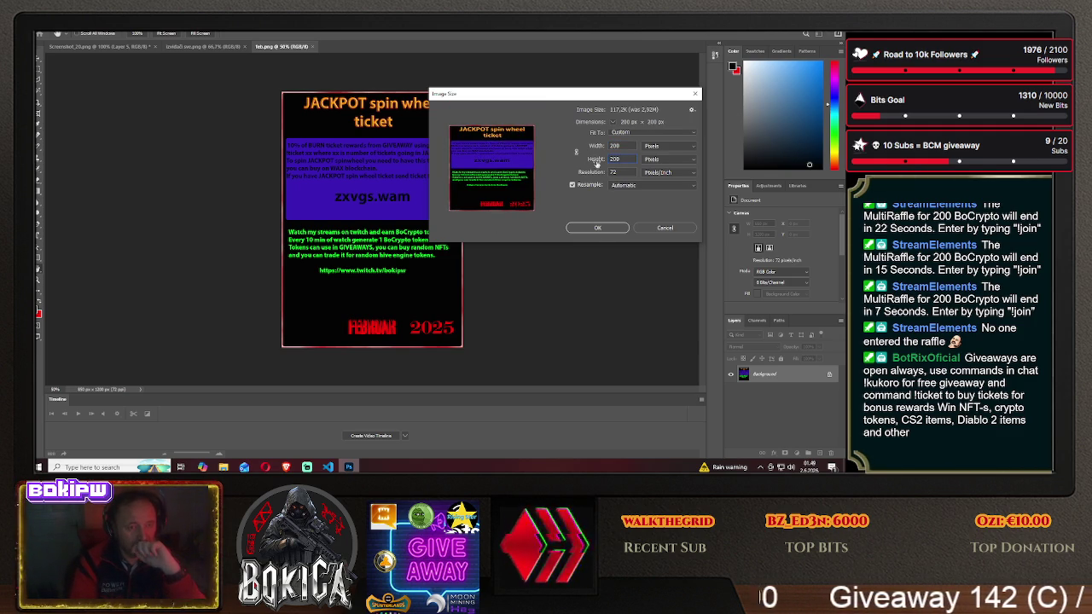
{"action": "left_click", "coordinate": [597, 227]}
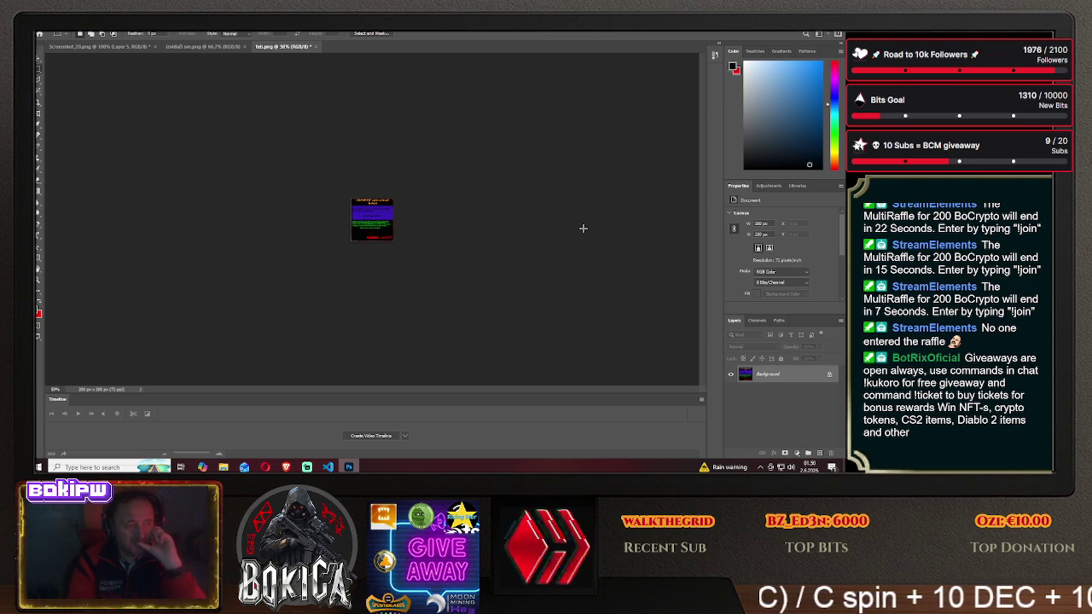
- Zoom to 100%, unlock the Background, cover the canvas with a dark rectangle, and choose Save As
{"action": "key", "text": "ctrl+plus"}
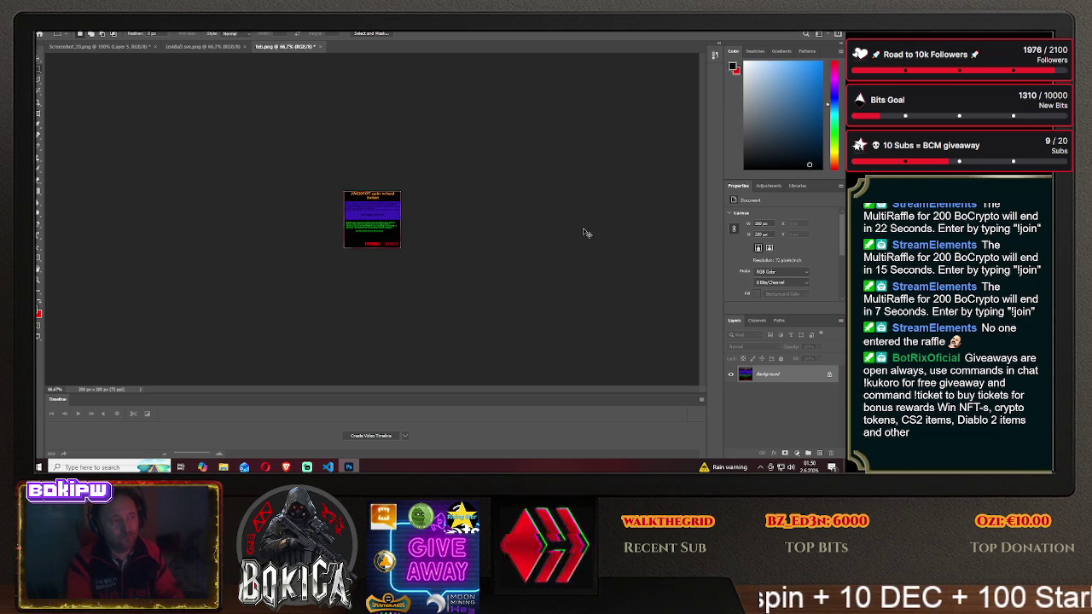
{"action": "key", "text": "ctrl+plus"}
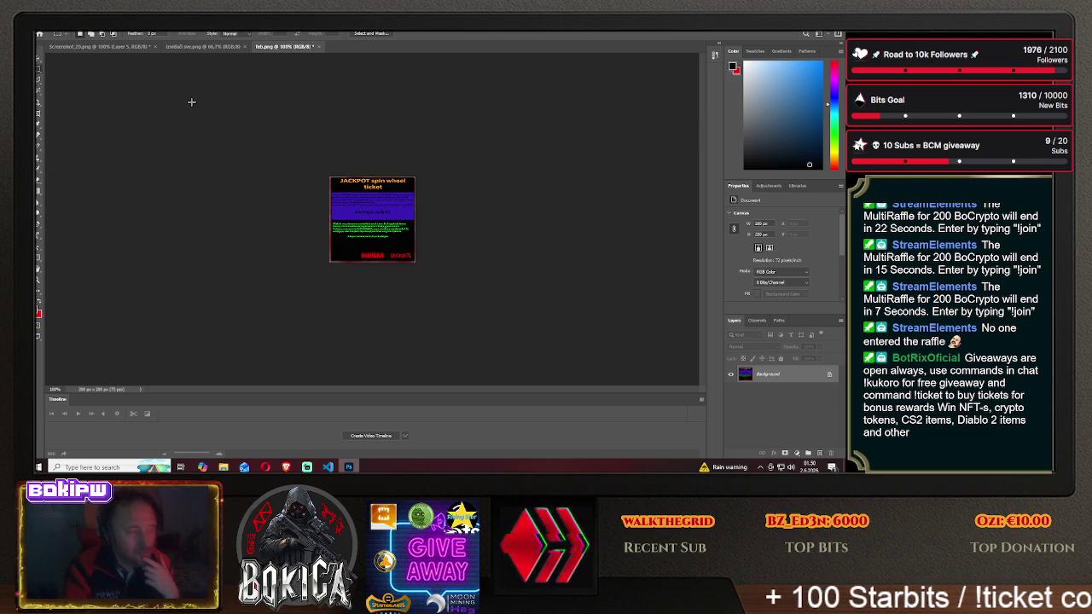
{"action": "left_click", "coordinate": [829, 374]}
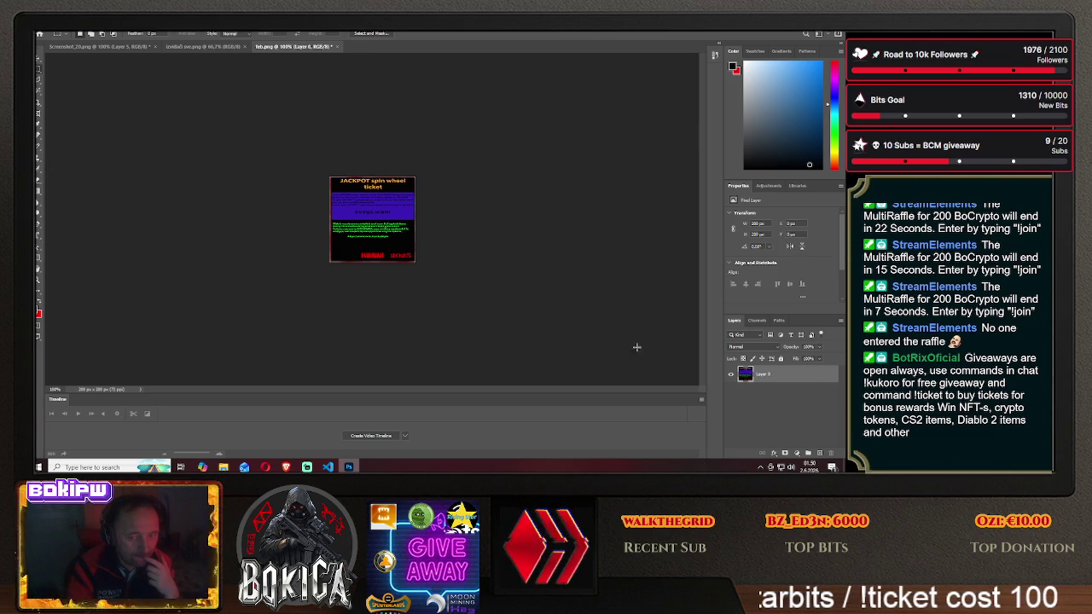
{"action": "left_click", "coordinate": [38, 269]}
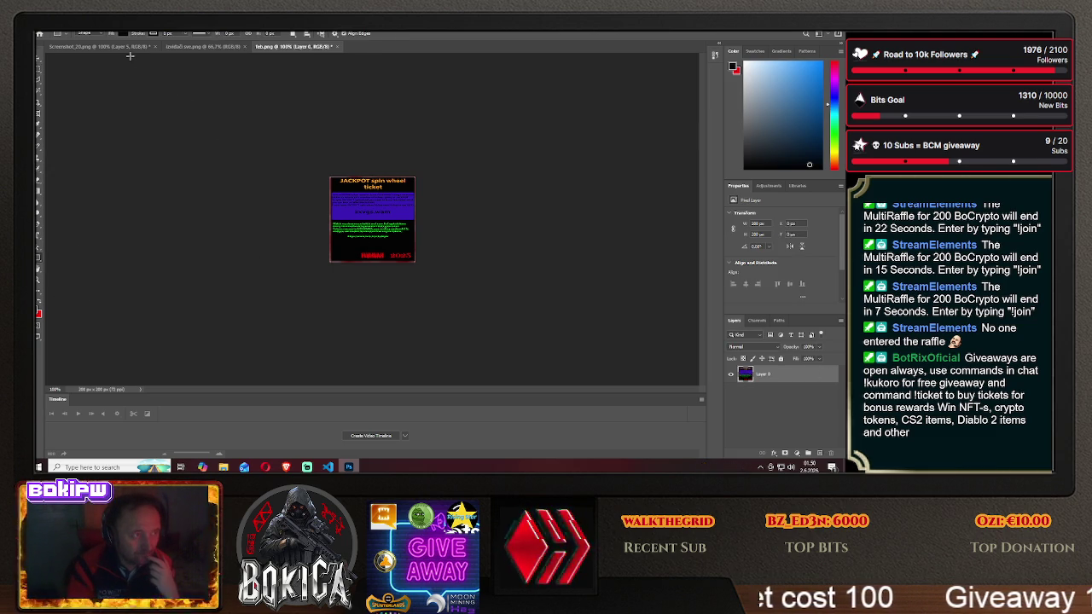
{"action": "left_click_drag", "start_coordinate": [277, 135], "coordinate": [459, 294]}
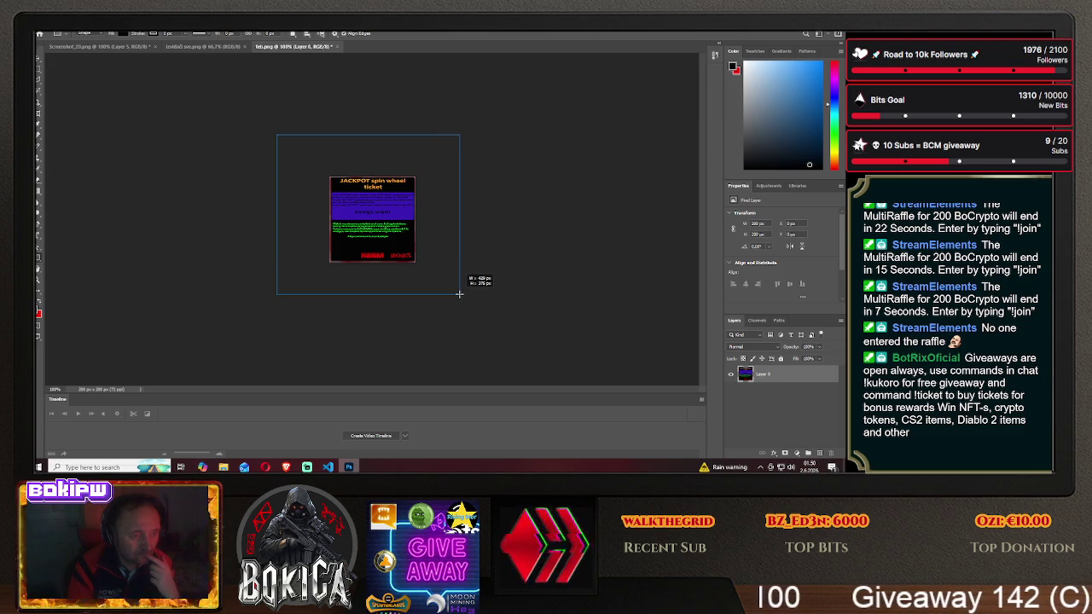
{"action": "left_click_drag", "start_coordinate": [459, 293], "coordinate": [459, 294]}
{"action": "left_click", "coordinate": [39, 69]}
{"action": "left_click", "coordinate": [44, 30]}
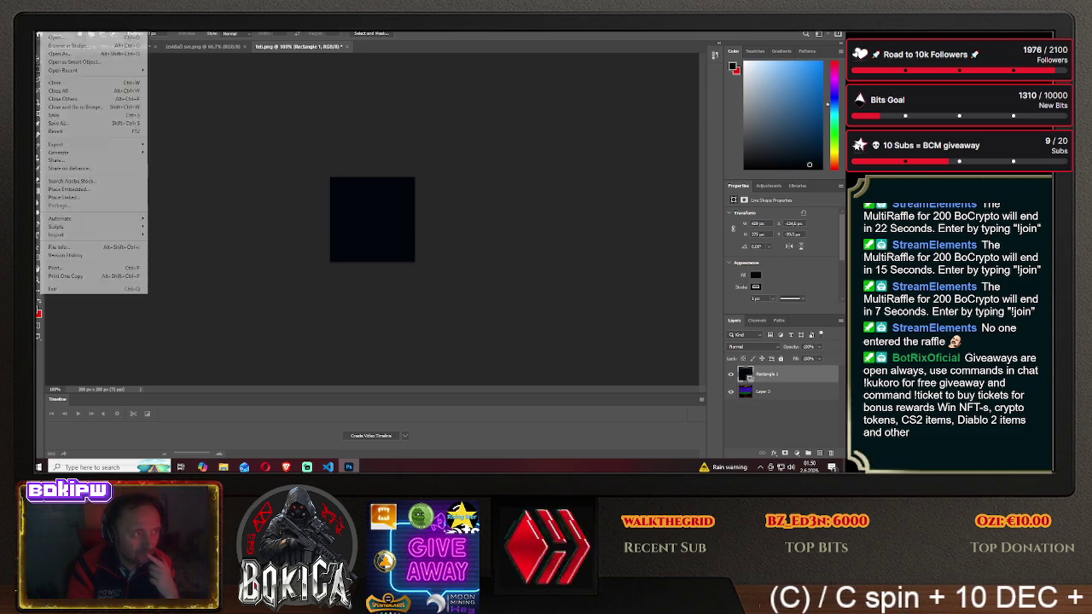
{"action": "left_click", "coordinate": [78, 125]}
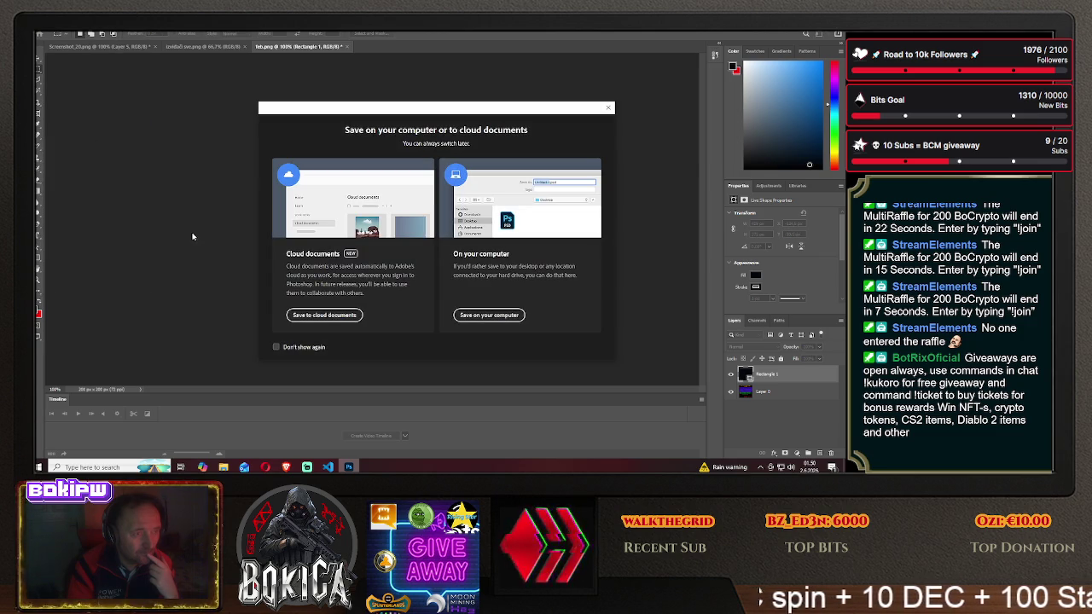
- Save the dark square on the Desktop as PNG '200 200 puna boja', then close feb.png
{"action": "left_click", "coordinate": [488, 313]}
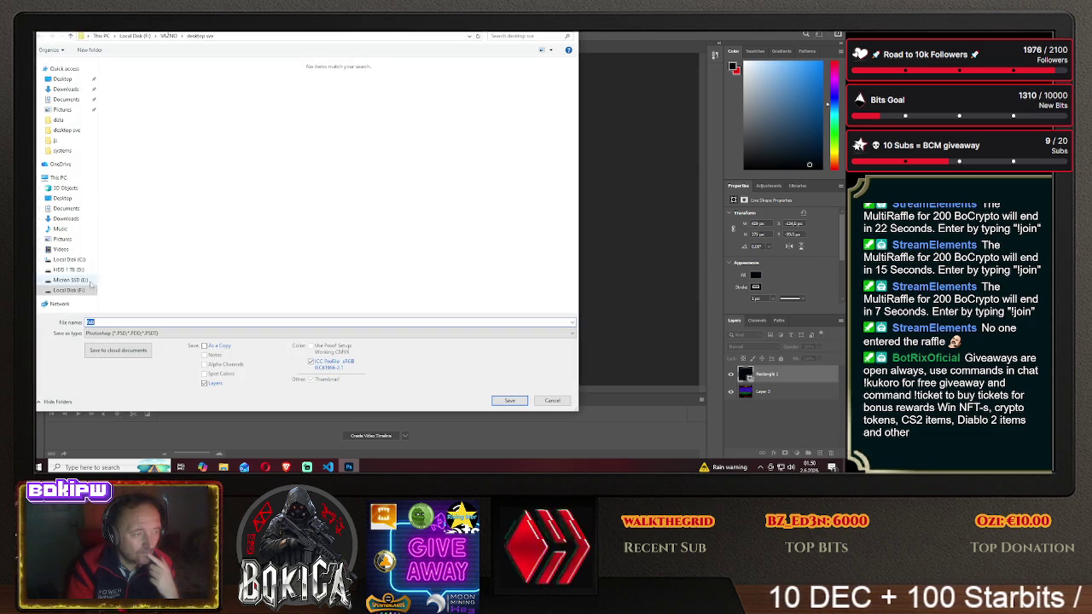
{"action": "left_click", "coordinate": [63, 79]}
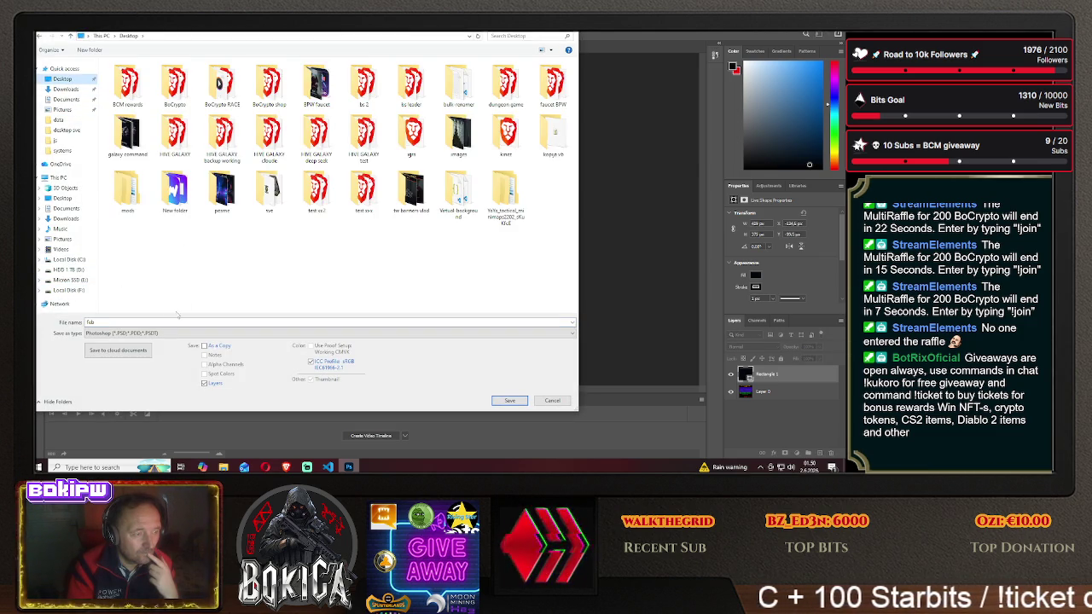
{"action": "left_click", "coordinate": [119, 333]}
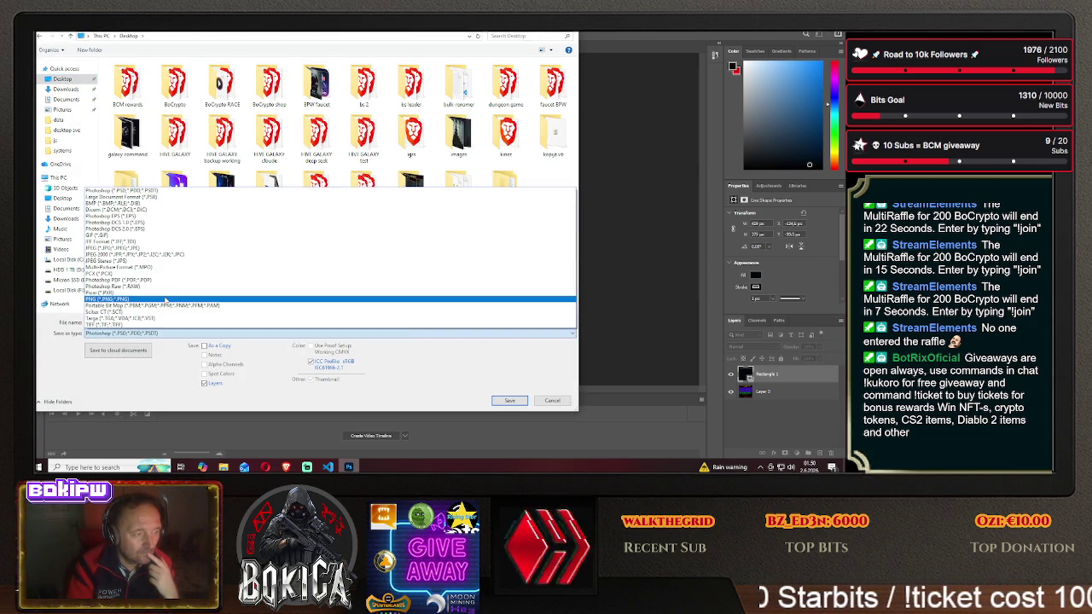
{"action": "left_click", "coordinate": [166, 300]}
{"action": "type", "text": "2"}
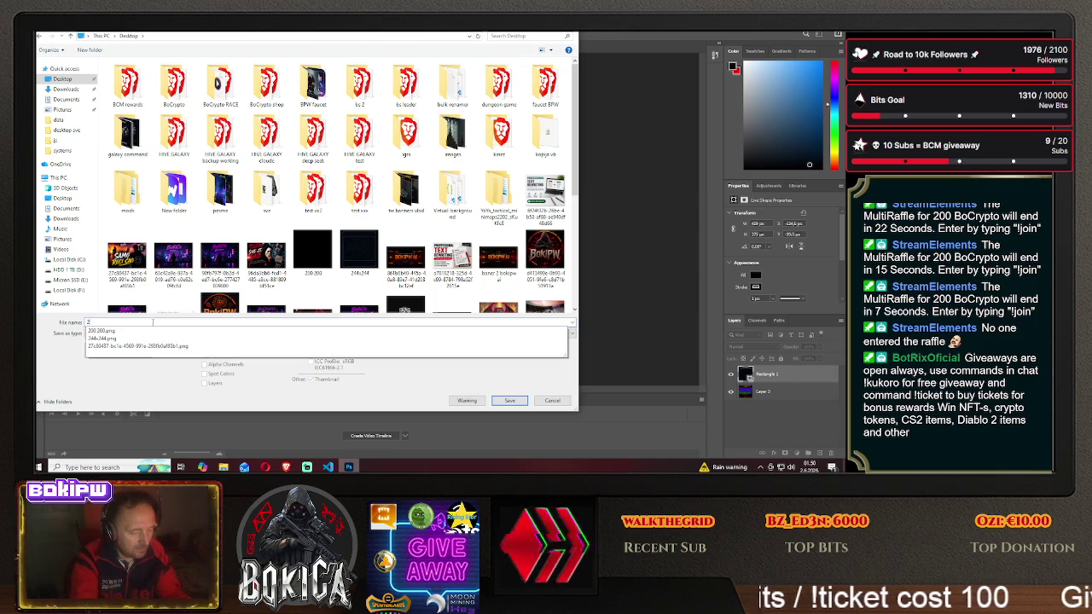
{"action": "type", "text": "0000 200"}
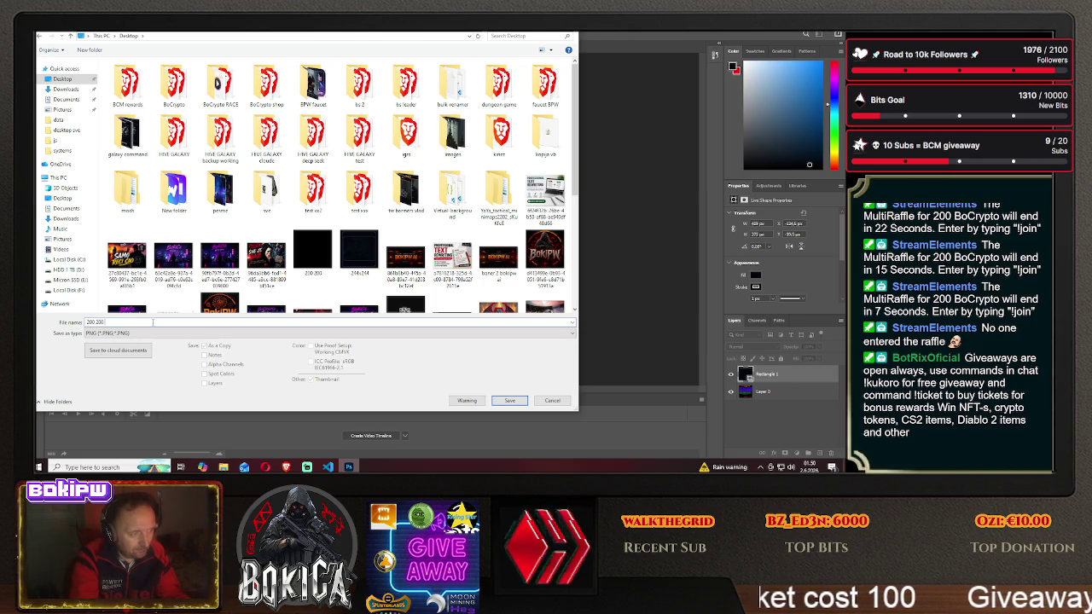
{"action": "type", "text": " boja"}
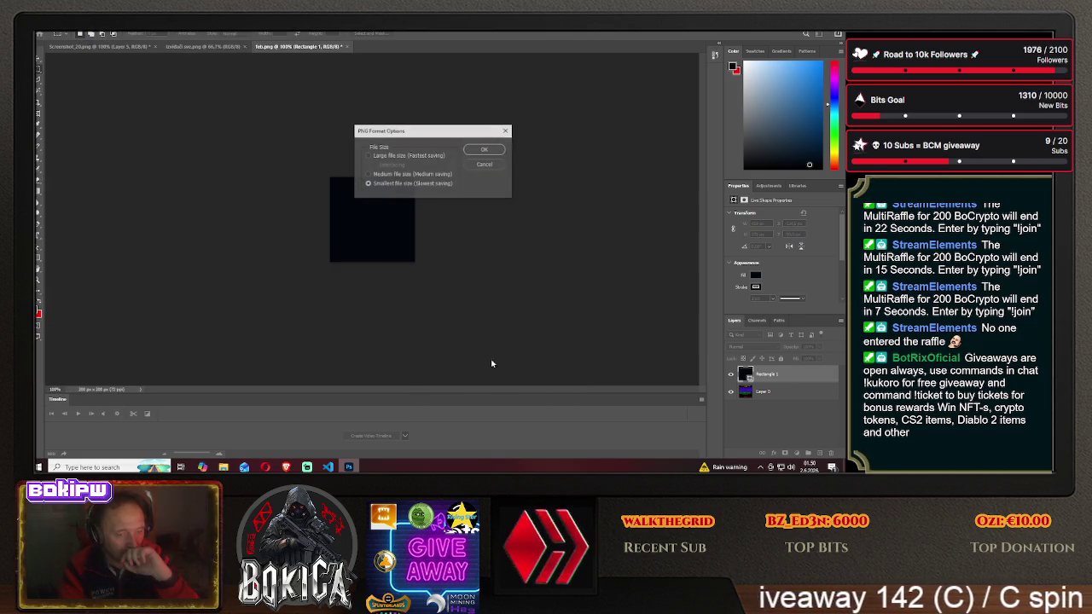
{"action": "key", "text": "Return"}
{"action": "left_click", "coordinate": [477, 154]}
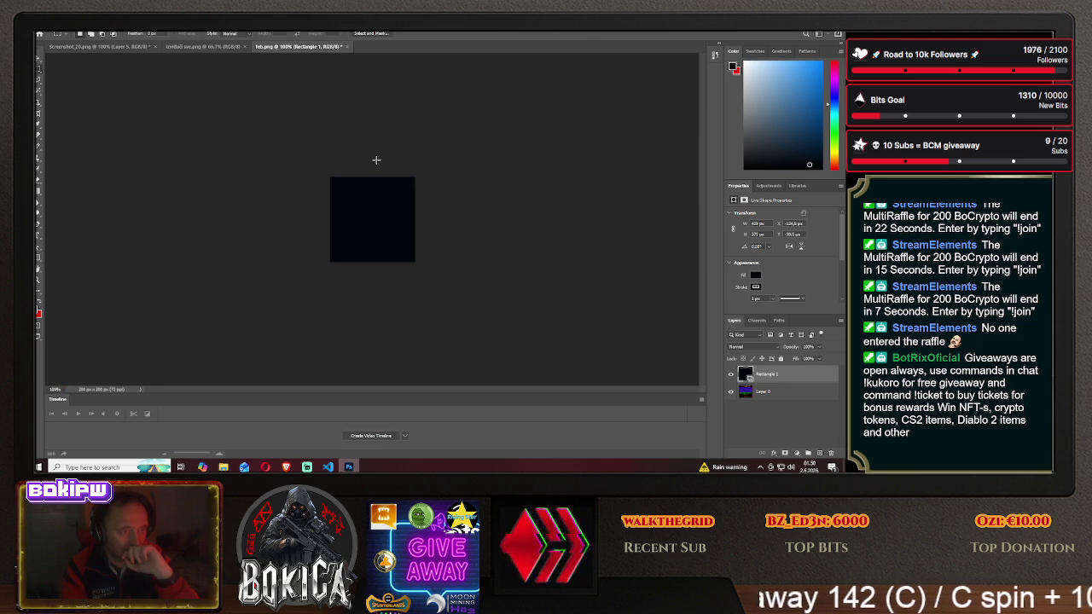
{"action": "key", "text": "ctrl+w"}
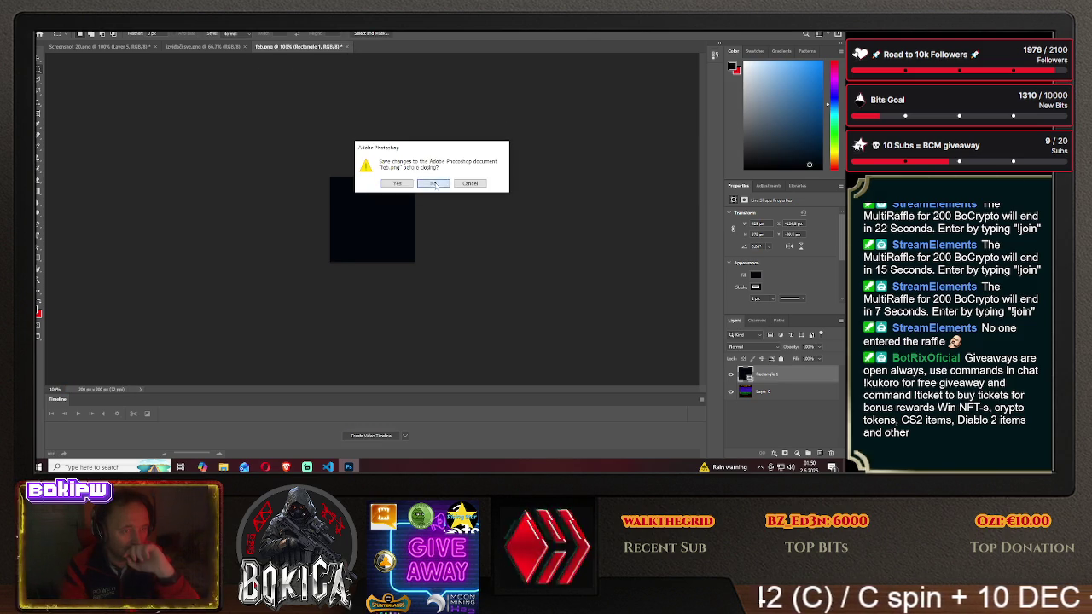
- Discard feb.png's changes and open the '200 200 puna boja' image
{"action": "left_click", "coordinate": [396, 183]}
{"action": "left_click", "coordinate": [40, 25]}
{"action": "left_click", "coordinate": [64, 44]}
{"action": "left_click", "coordinate": [326, 262]}
{"action": "left_click", "coordinate": [509, 367]}
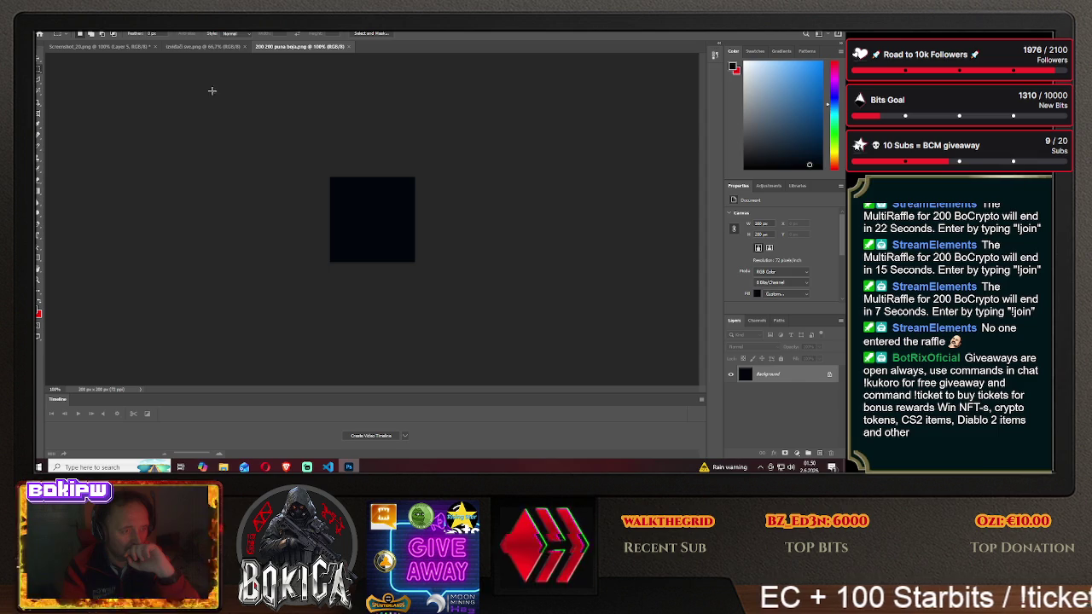
- Open the 200 200.png image as well
{"action": "left_click", "coordinate": [40, 26]}
{"action": "left_click", "coordinate": [64, 44]}
{"action": "left_click", "coordinate": [369, 247]}
{"action": "left_click", "coordinate": [506, 369]}
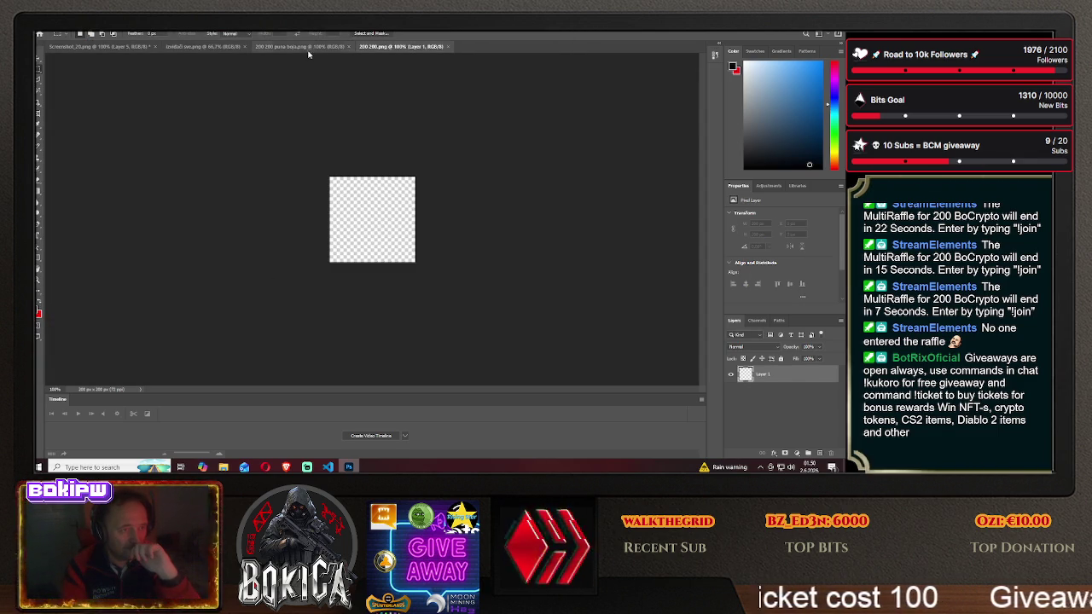
- Select the whole puna boja dark square and drag it into the 200 200.png document
{"action": "key", "text": "ctrl+shift+Tab"}
{"action": "key", "text": "v"}
{"action": "left_click_drag", "start_coordinate": [343, 197], "coordinate": [353, 201]}
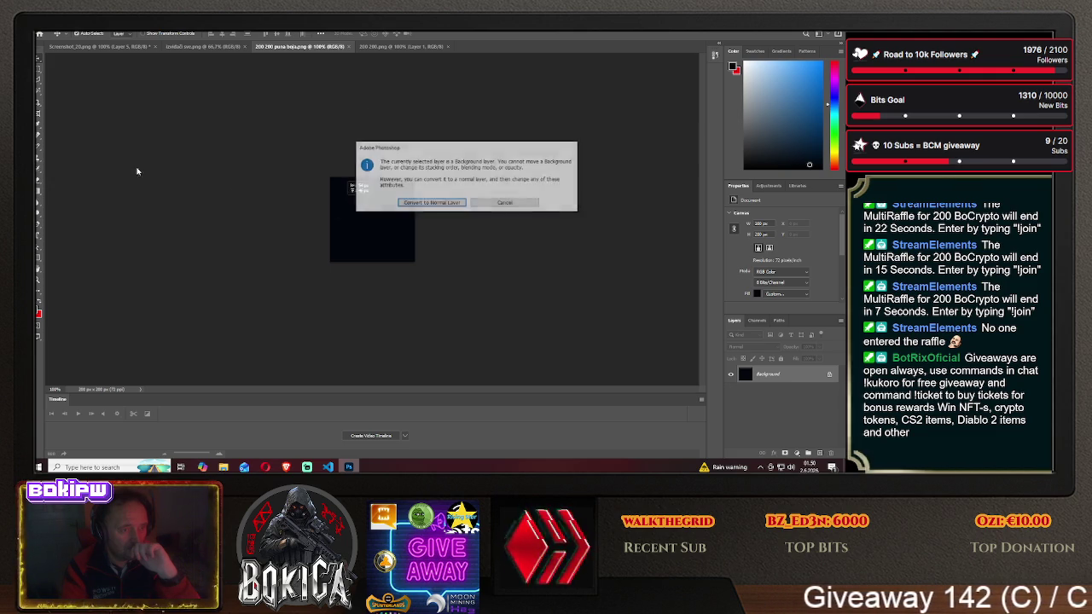
{"action": "left_click", "coordinate": [503, 204]}
{"action": "left_click", "coordinate": [38, 73]}
{"action": "key", "text": "ctrl+a"}
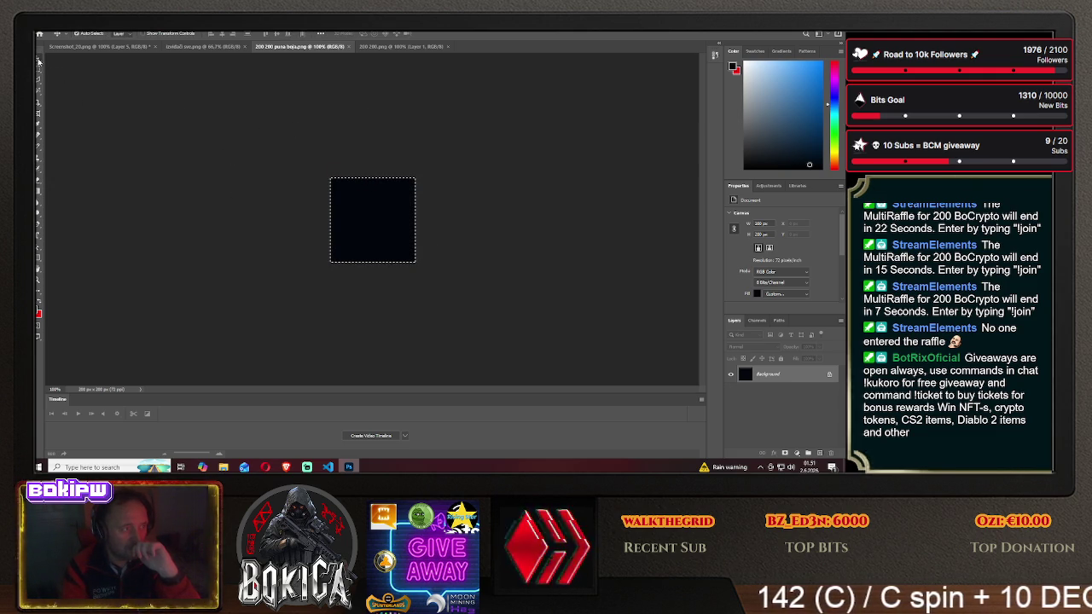
{"action": "key", "text": "v"}
{"action": "mouse_move", "coordinate": [360, 201]}
{"action": "left_mouse_down"}
{"action": "mouse_move", "coordinate": [378, 63]}
{"action": "mouse_move", "coordinate": [369, 205]}
{"action": "left_mouse_up"}
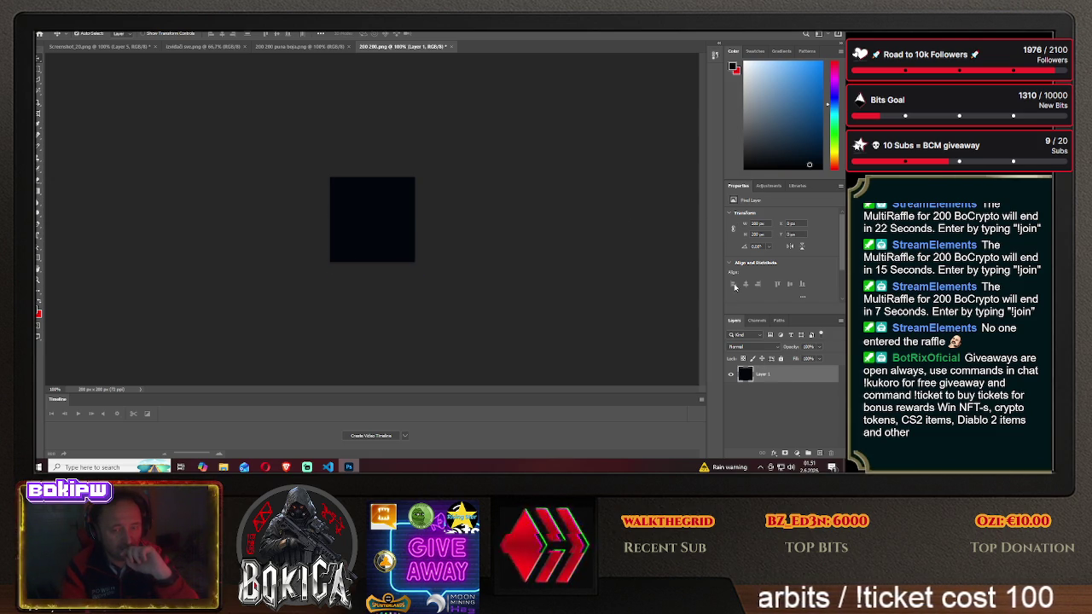
- Scale the dark layer proportionally to 180×180 px and centre it with 10 px margins
{"action": "left_click", "coordinate": [731, 230]}
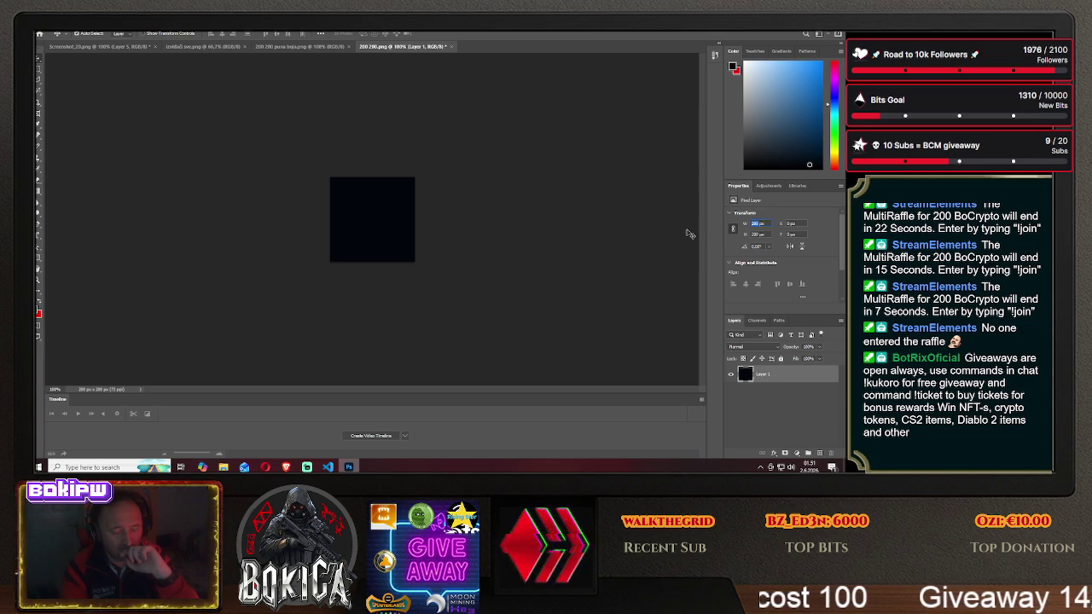
{"action": "type", "text": "180"}
{"action": "key", "text": "Return"}
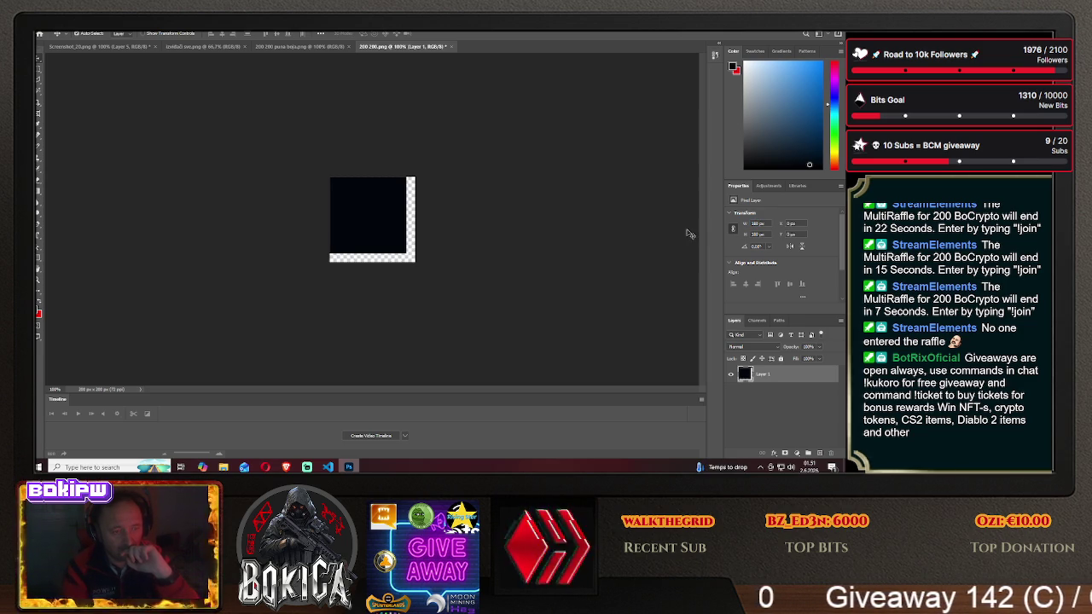
{"action": "left_click_drag", "start_coordinate": [372, 206], "coordinate": [384, 219]}
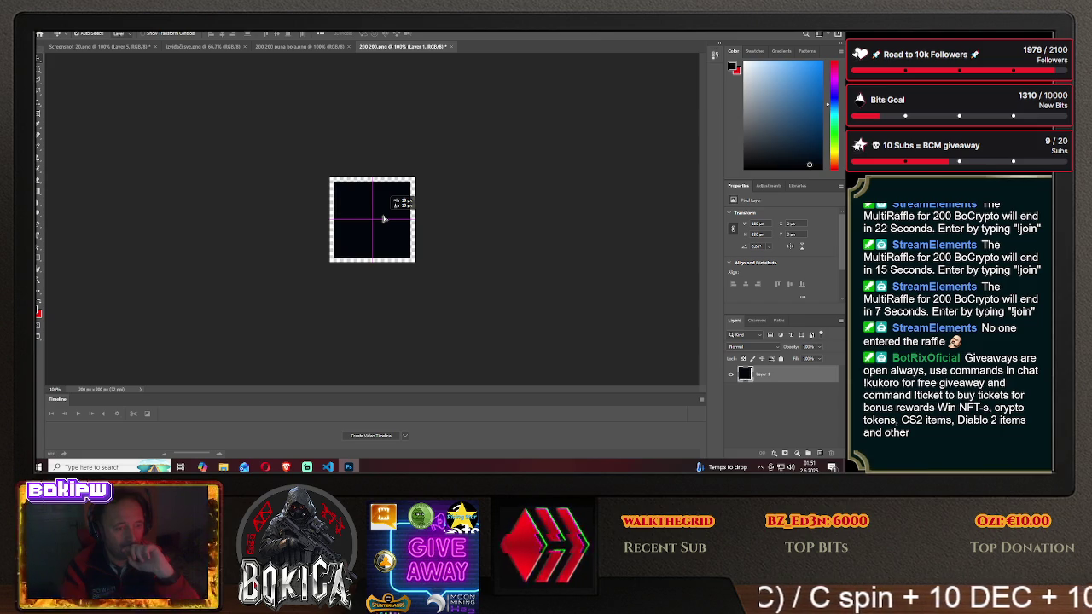
{"action": "left_click_drag", "start_coordinate": [384, 220], "coordinate": [385, 221]}
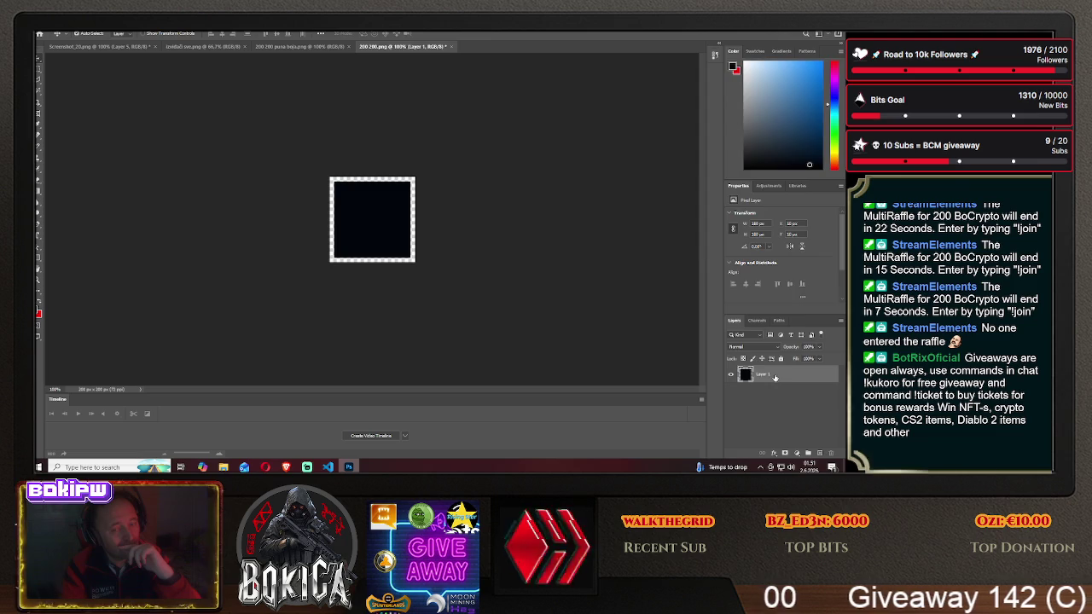
{"action": "right_click", "coordinate": [790, 375]}
{"action": "left_click", "coordinate": [755, 32]}
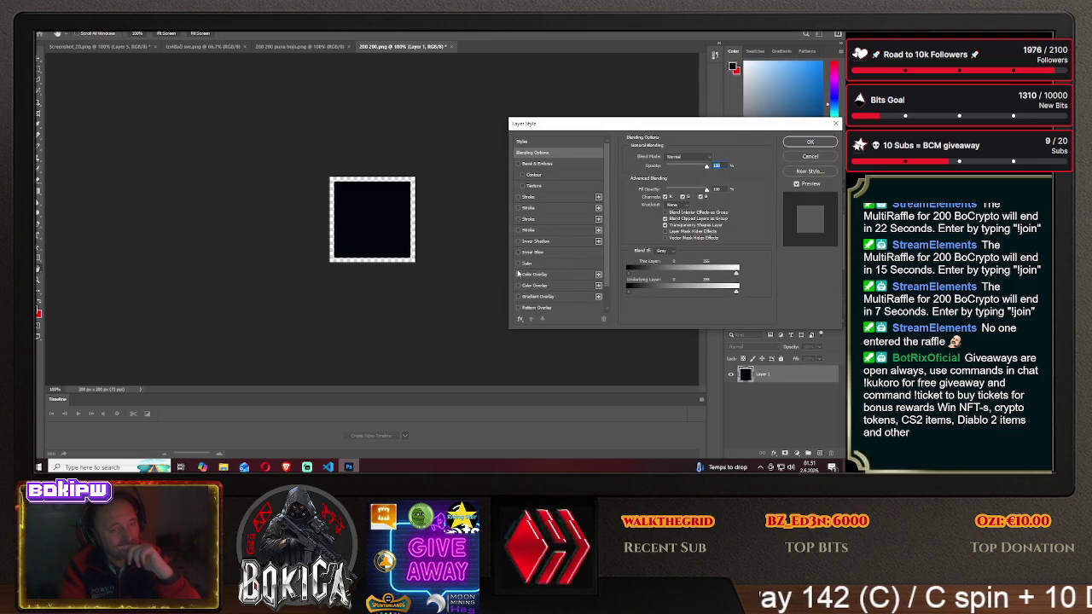
- Apply a thin purple Inside stroke in Normal blend mode to Layer 1
{"action": "left_click", "coordinate": [518, 197]}
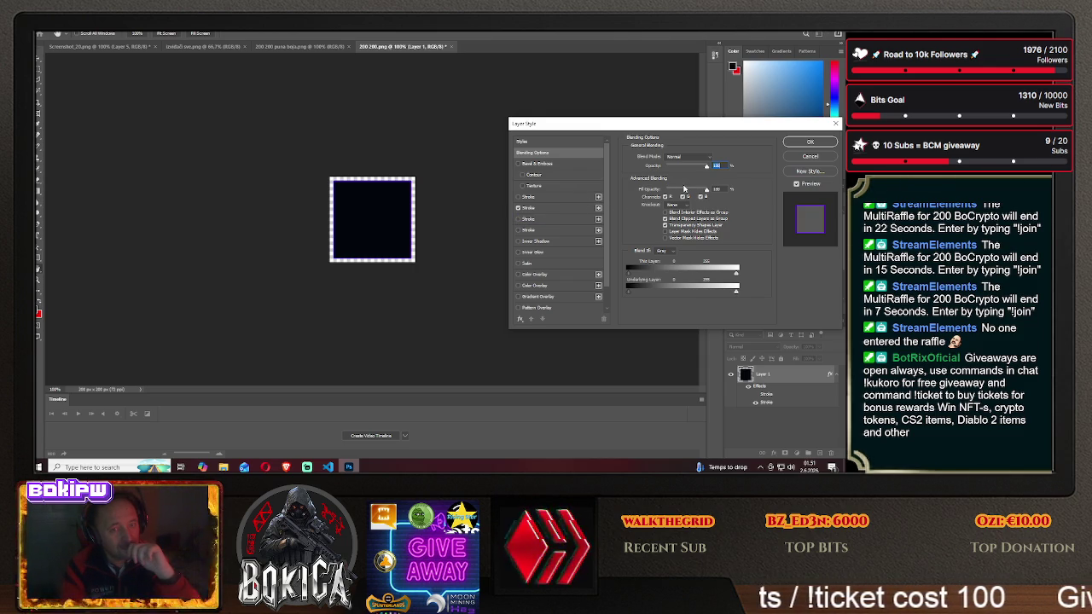
{"action": "left_click", "coordinate": [538, 209]}
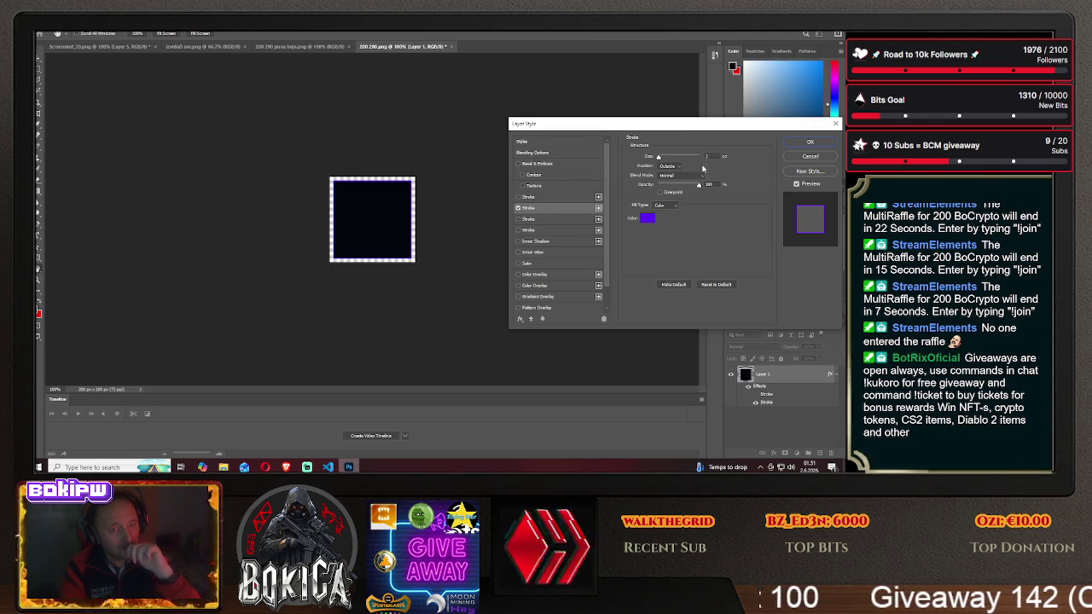
{"action": "left_click_drag", "start_coordinate": [658, 157], "coordinate": [660, 160]}
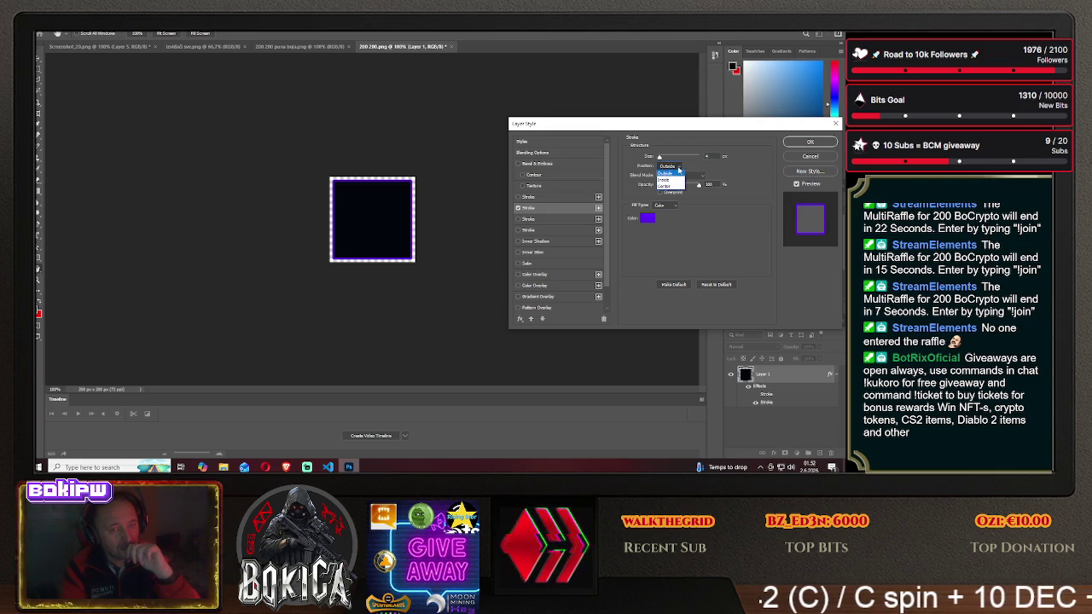
{"action": "left_click", "coordinate": [664, 179]}
{"action": "left_click", "coordinate": [668, 176]}
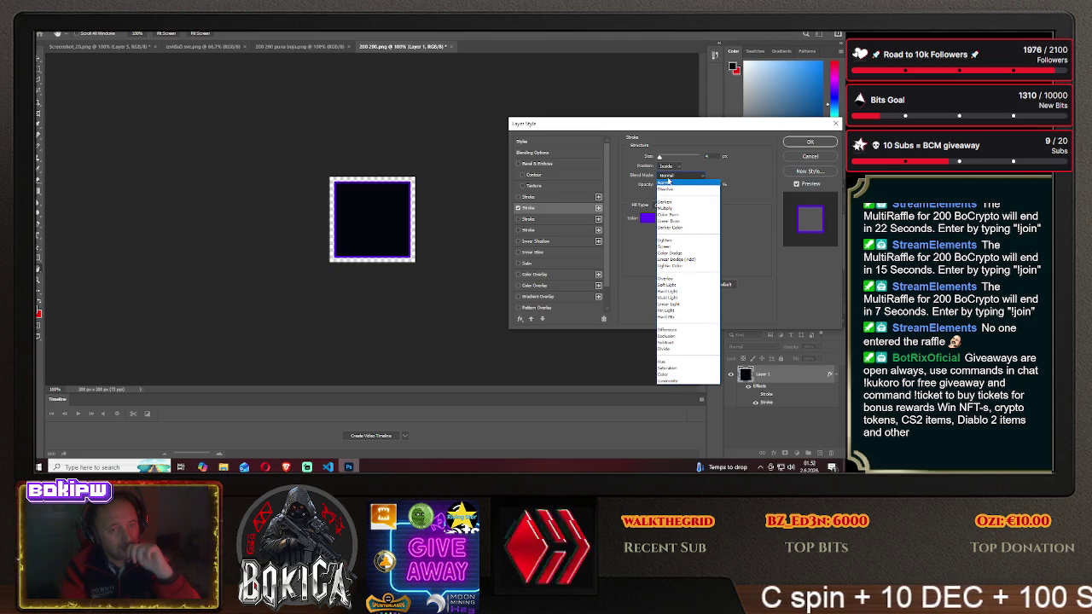
{"action": "left_click", "coordinate": [739, 177]}
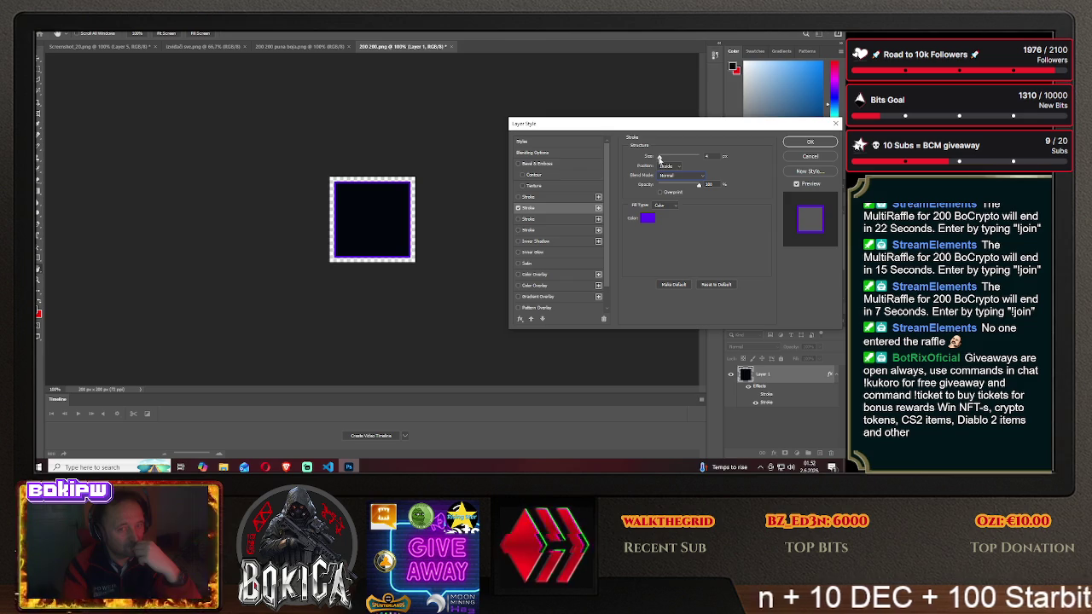
{"action": "left_click_drag", "start_coordinate": [658, 158], "coordinate": [657, 159]}
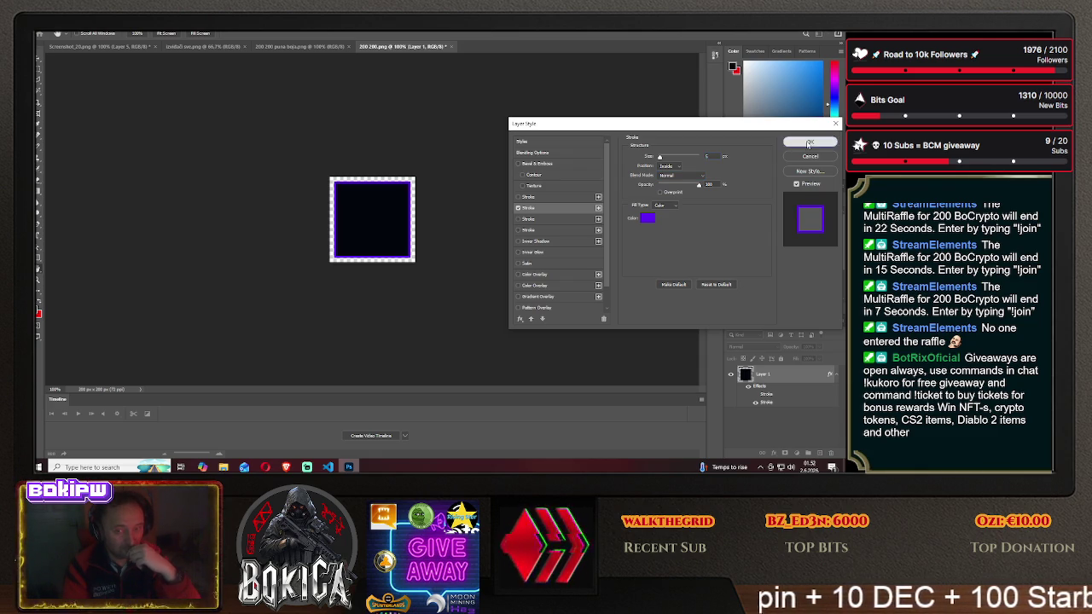
{"action": "left_click", "coordinate": [809, 142]}
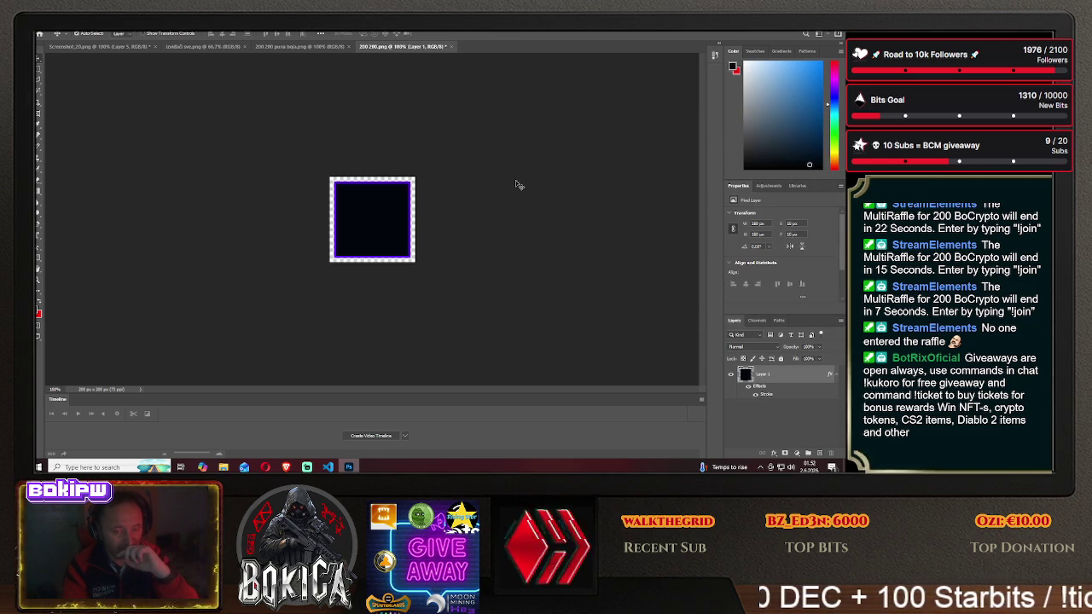
{"action": "left_click", "coordinate": [37, 75]}
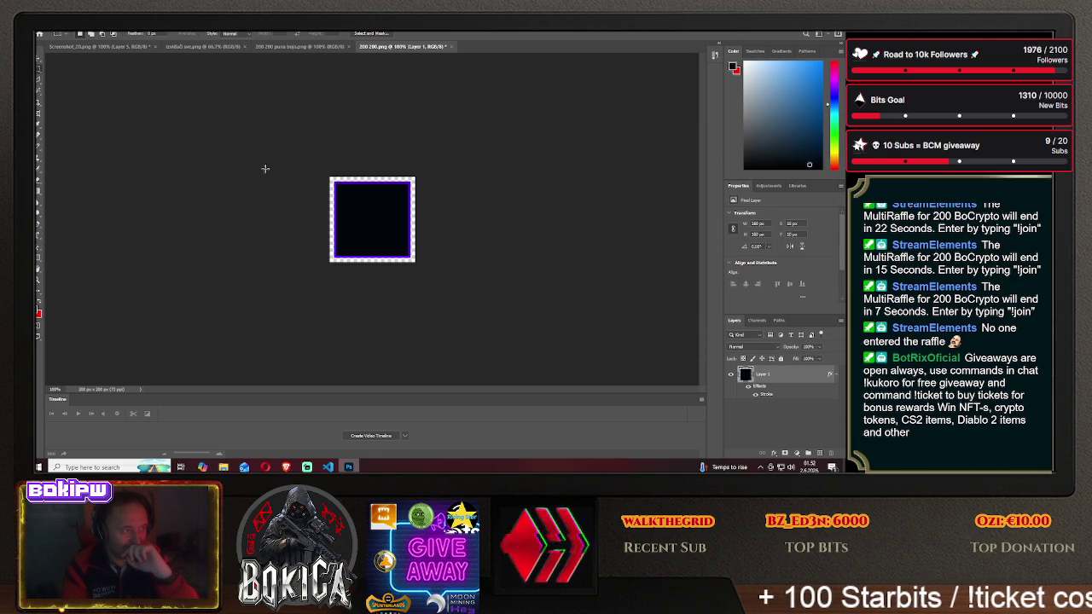
{"action": "left_click_drag", "start_coordinate": [349, 197], "coordinate": [384, 228]}
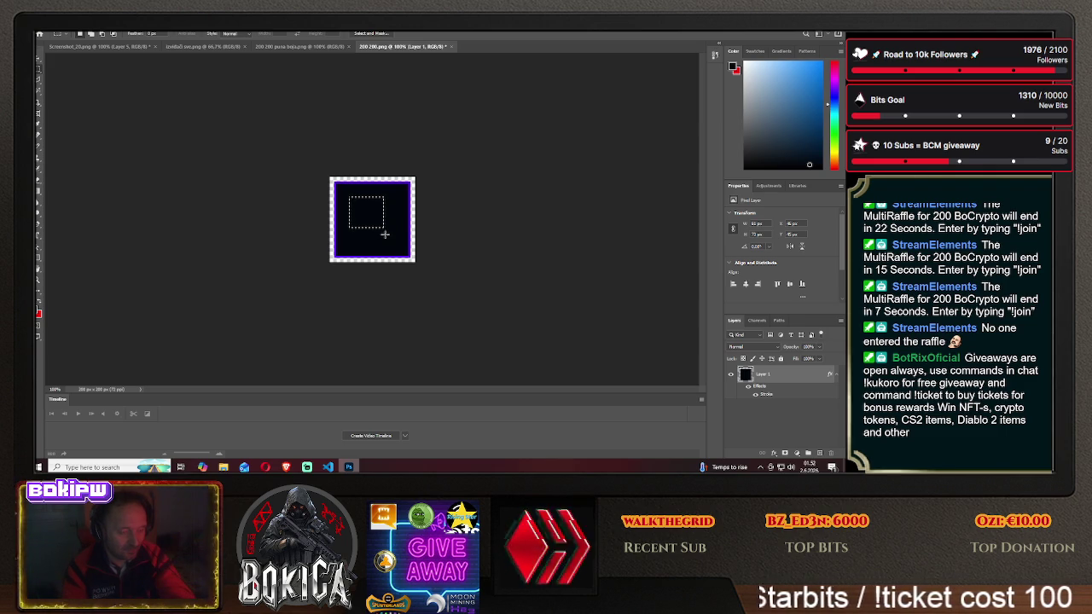
{"action": "key", "text": "Delete"}
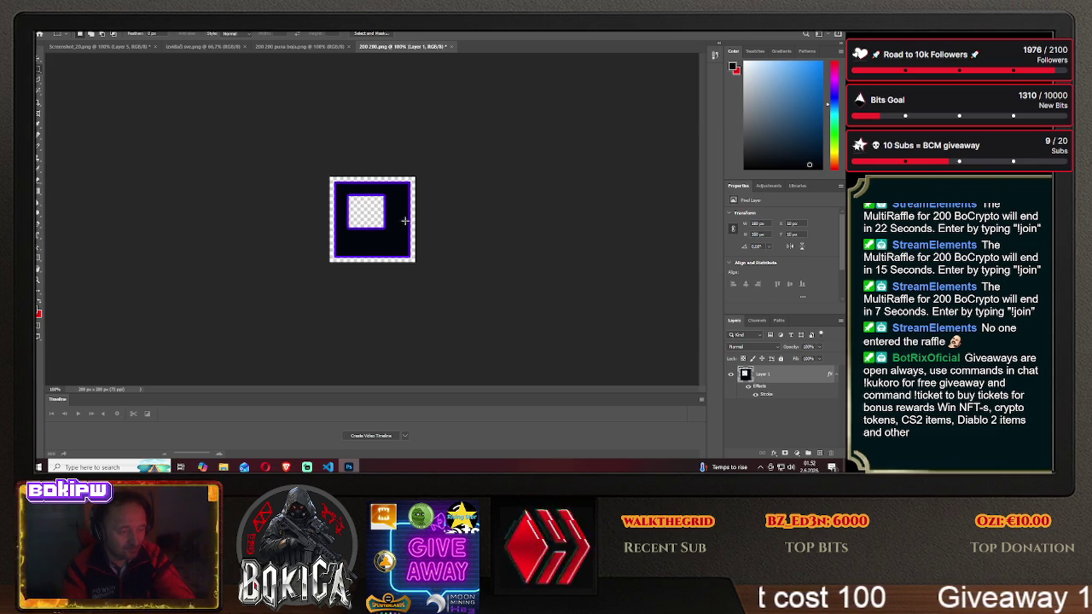
{"action": "left_click_drag", "start_coordinate": [391, 212], "coordinate": [401, 238]}
{"action": "key", "text": "Delete"}
{"action": "key", "text": "ctrl+d"}
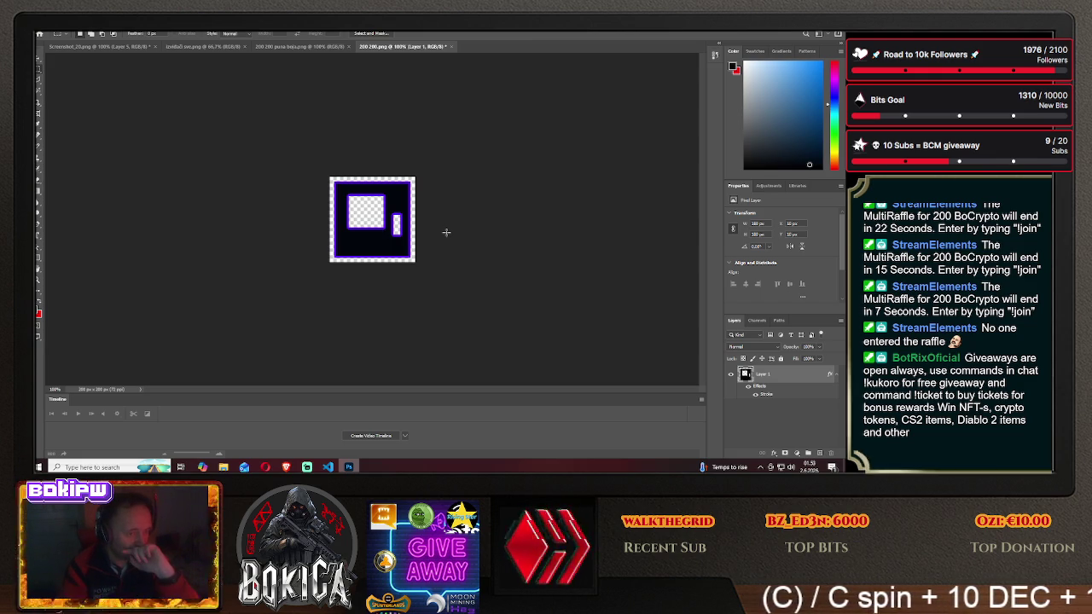
{"action": "left_click", "coordinate": [74, 34]}
{"action": "left_click", "coordinate": [64, 34]}
{"action": "left_click", "coordinate": [102, 143]}
{"action": "key", "text": "ctrl+d"}
{"action": "left_click", "coordinate": [64, 33]}
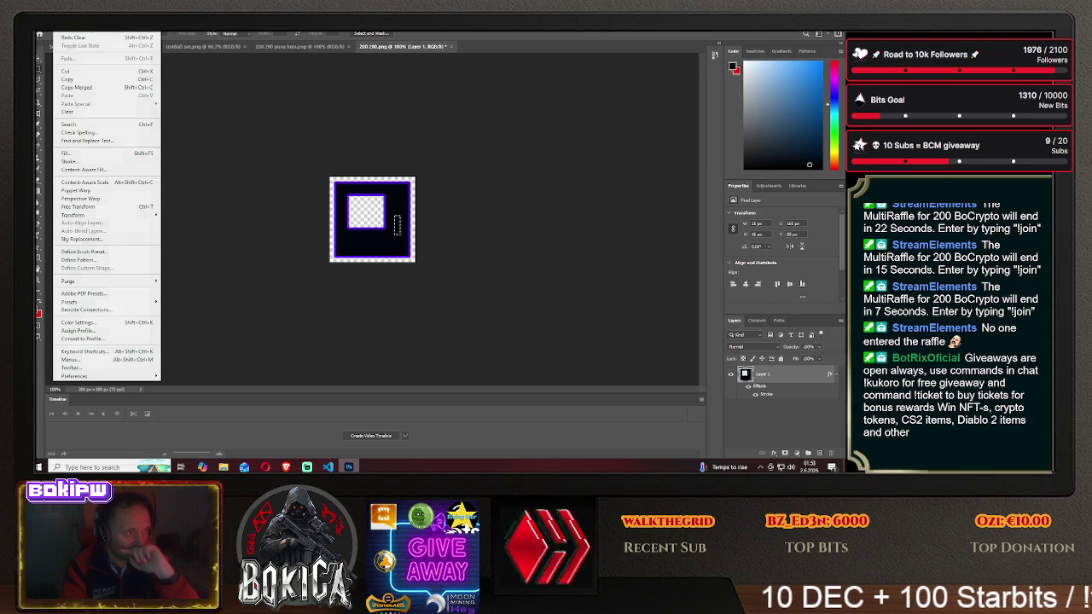
{"action": "left_click", "coordinate": [66, 34]}
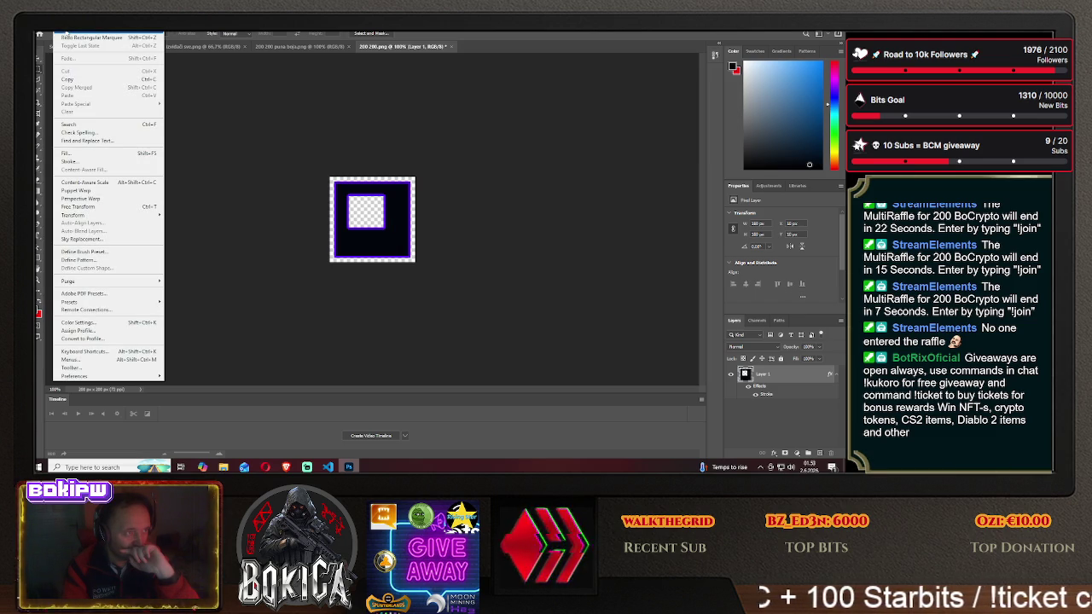
{"action": "left_click", "coordinate": [66, 34]}
{"action": "key", "text": "ctrl+z"}
{"action": "left_click", "coordinate": [67, 34]}
{"action": "key", "text": "ctrl+z"}
{"action": "key", "text": "ctrl+d"}
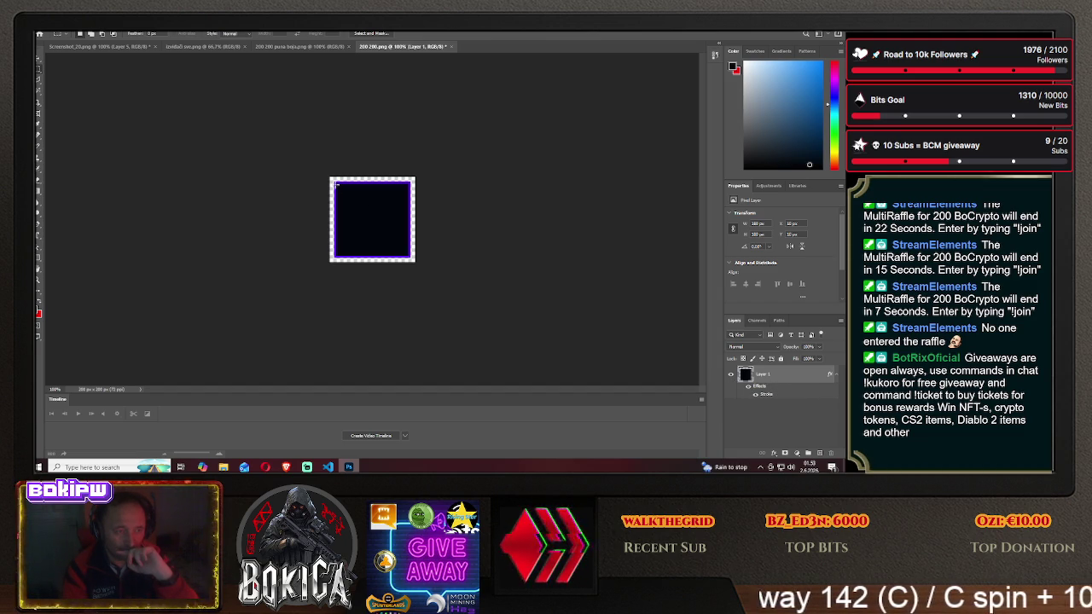
{"action": "left_click_drag", "start_coordinate": [332, 180], "coordinate": [409, 254]}
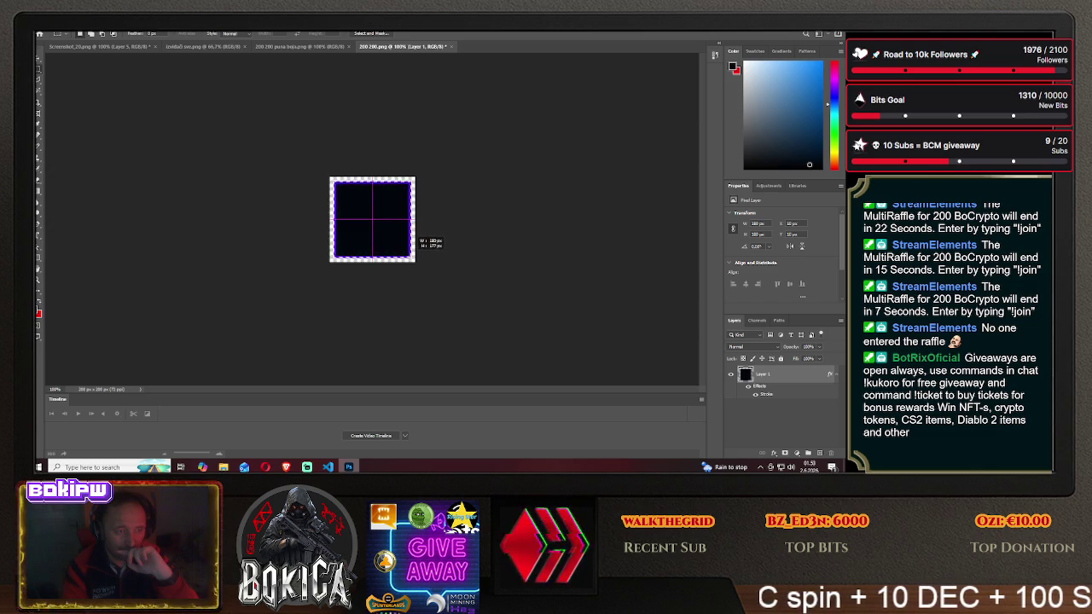
{"action": "left_click_drag", "start_coordinate": [409, 254], "coordinate": [414, 261]}
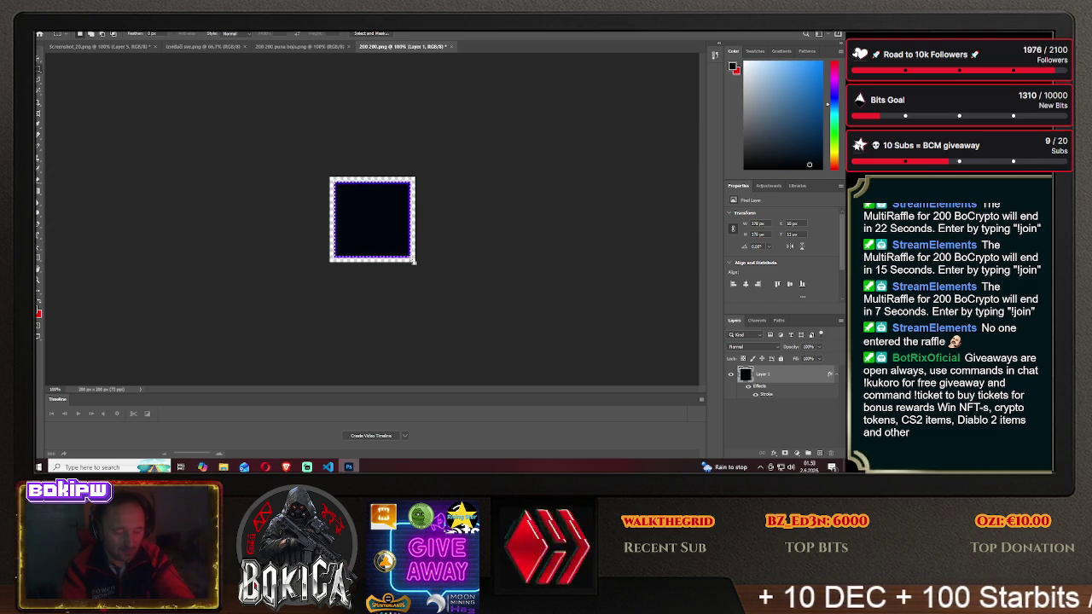
{"action": "key", "text": "Delete"}
{"action": "key", "text": "ctrl+d"}
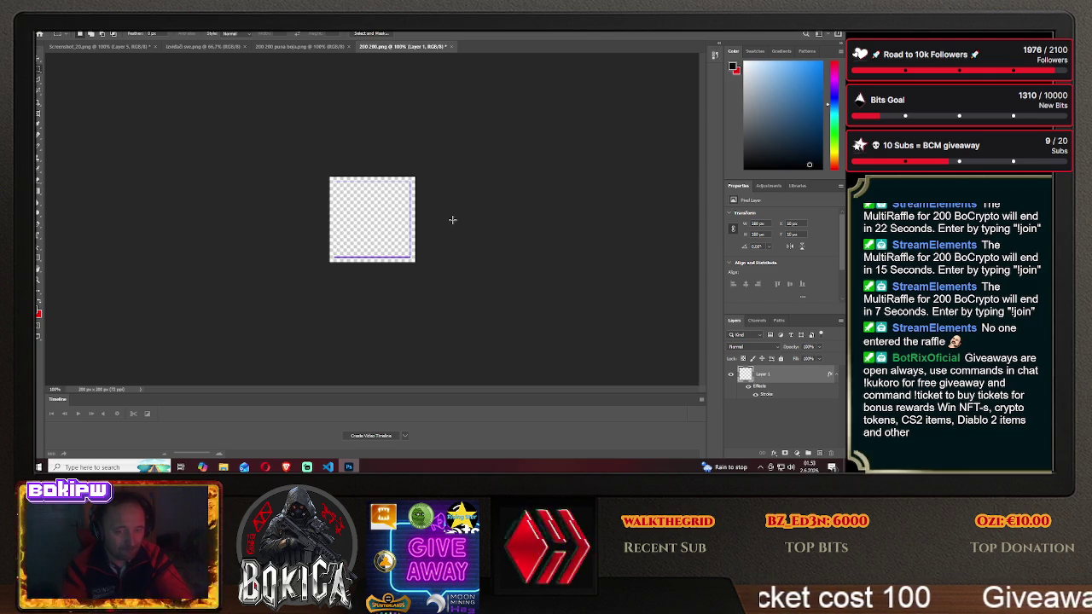
{"action": "left_click", "coordinate": [59, 32]}
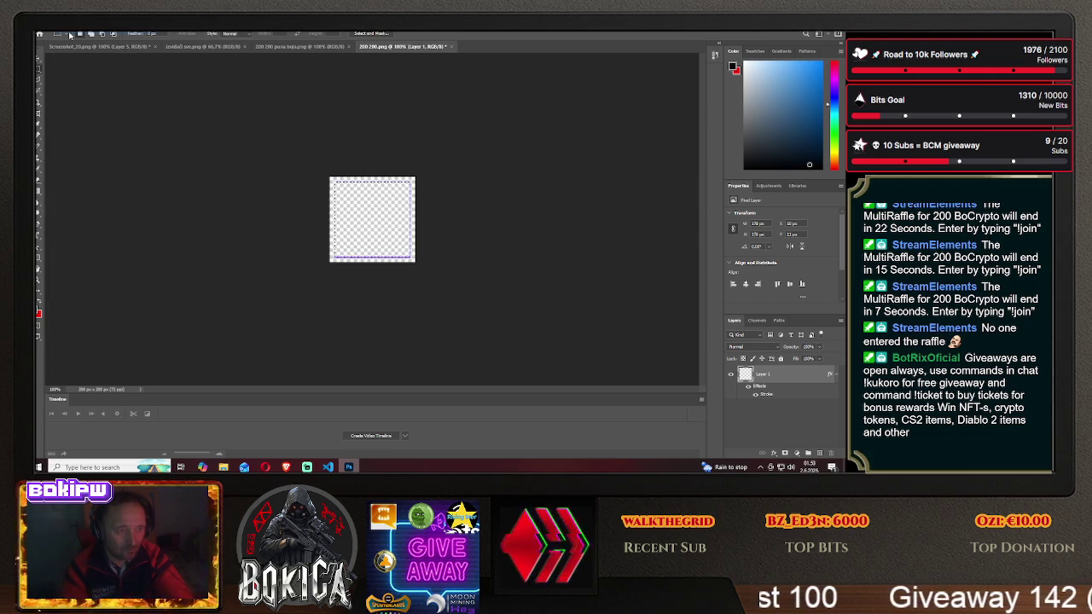
{"action": "left_click", "coordinate": [59, 32]}
{"action": "key", "text": "ctrl+BackSpace"}
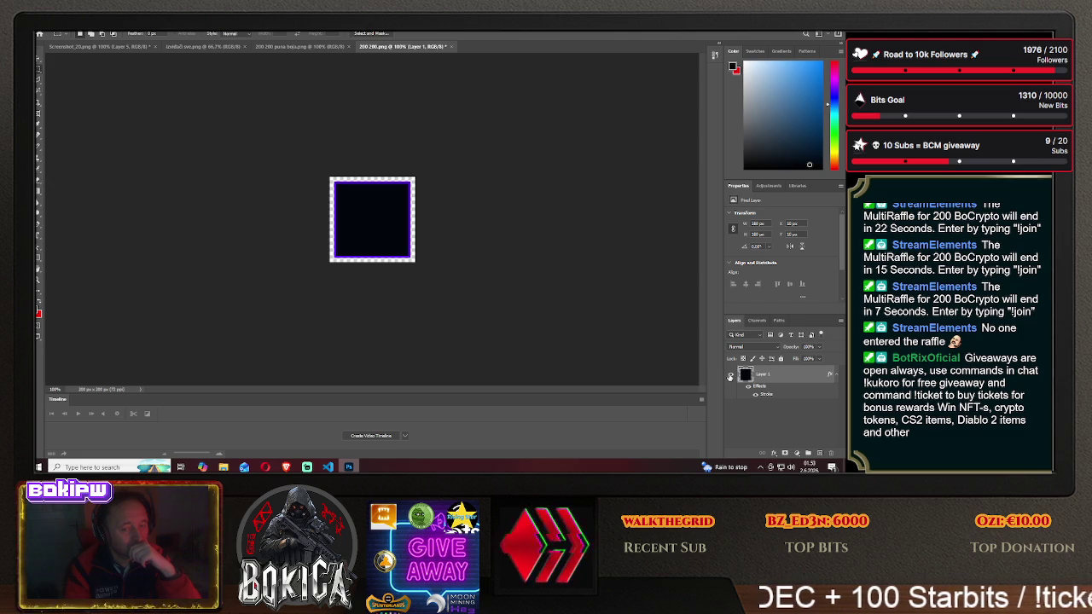
- Close the 200 200 document and reopen 200 200.png from disk
{"action": "left_click", "coordinate": [452, 46]}
{"action": "left_click", "coordinate": [430, 183]}
{"action": "key", "text": "ctrl+d"}
{"action": "left_click", "coordinate": [49, 29]}
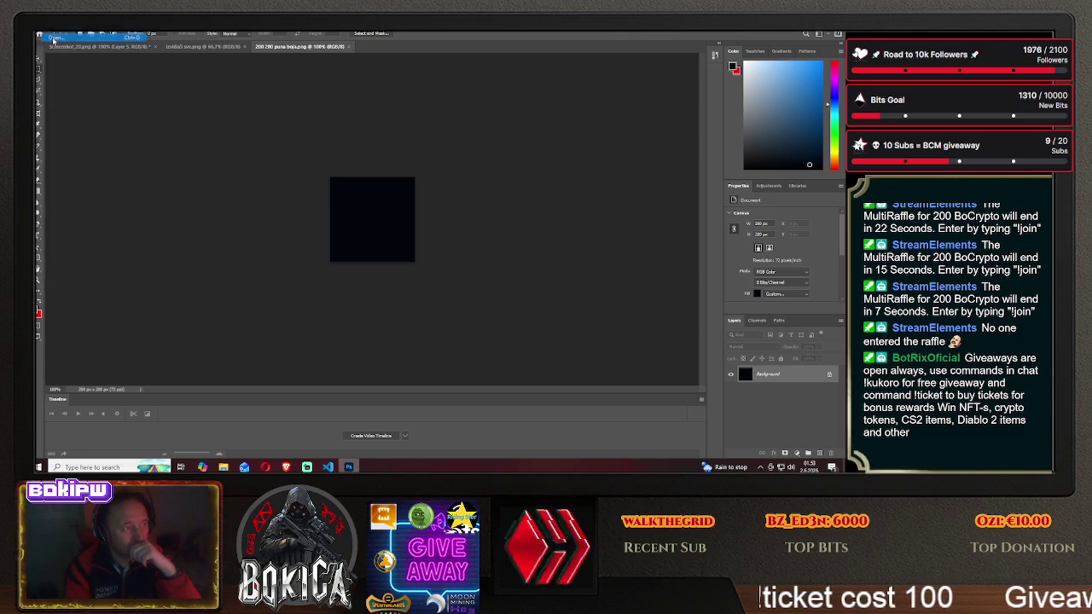
{"action": "left_click", "coordinate": [55, 37]}
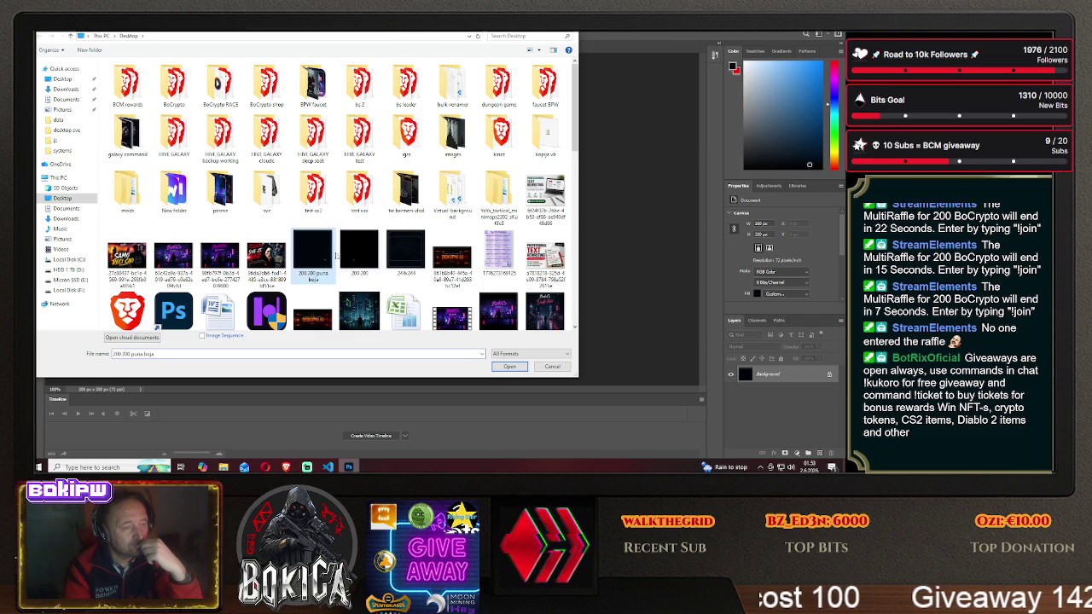
{"action": "double_click", "coordinate": [359, 249]}
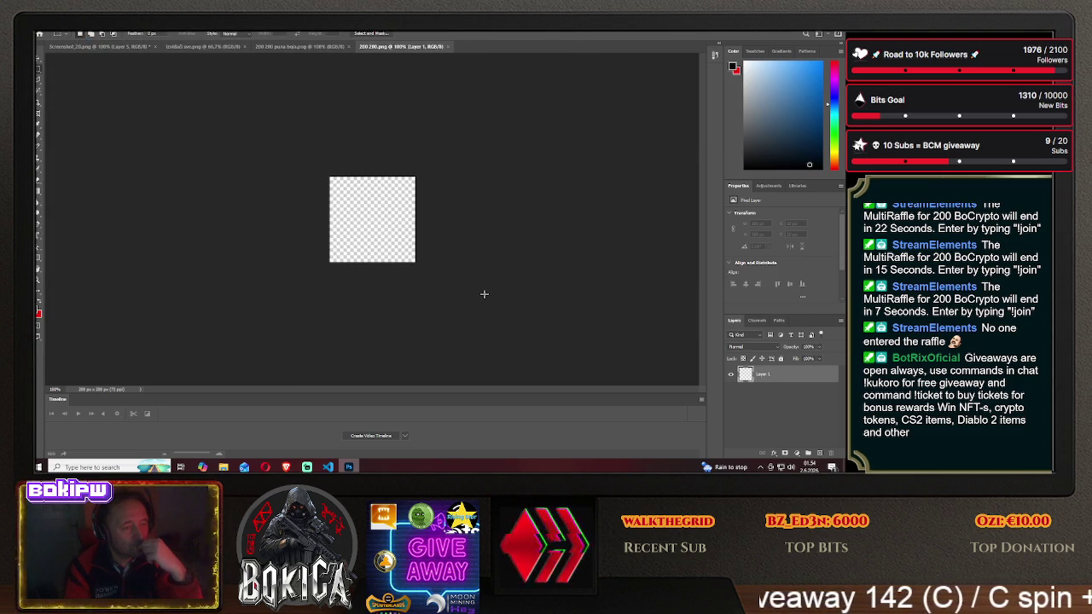
- Compare both documents and unlock the dark square's Background into editable Layer 0
{"action": "left_click", "coordinate": [290, 50]}
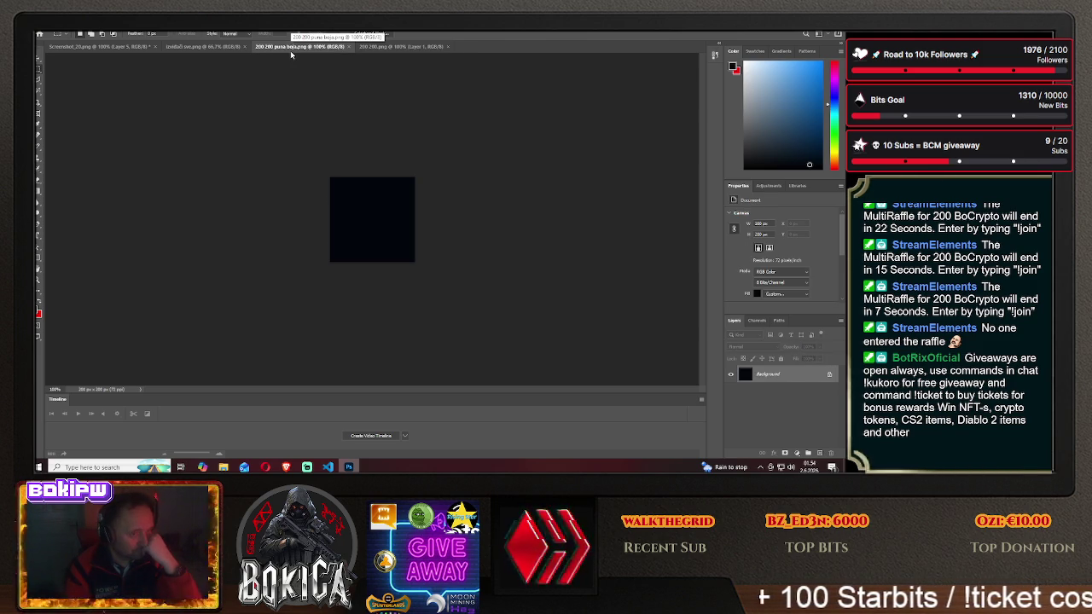
{"action": "left_click", "coordinate": [387, 47]}
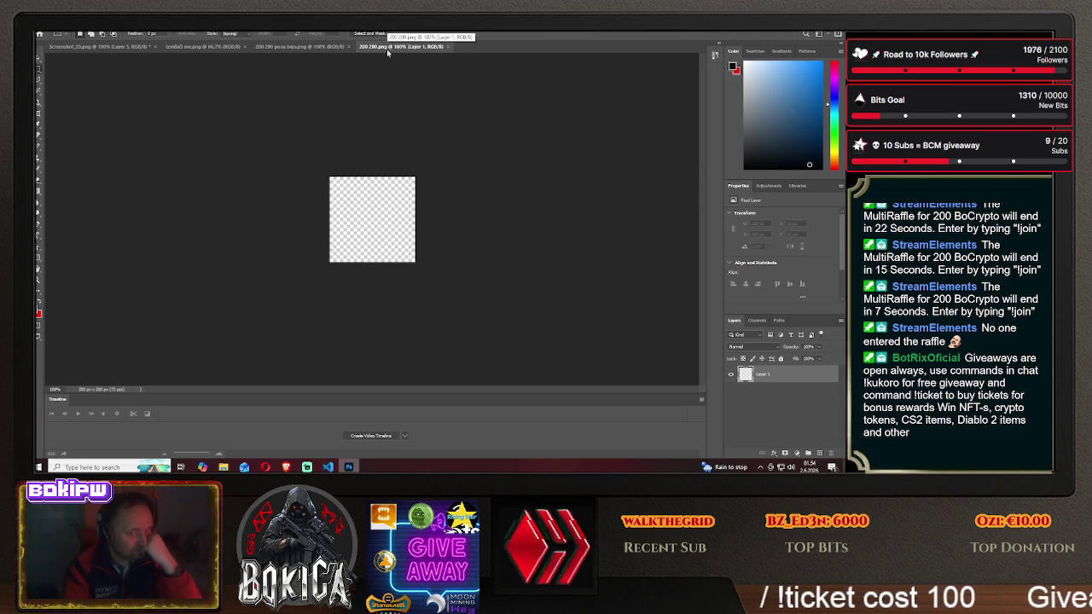
{"action": "left_click", "coordinate": [293, 47]}
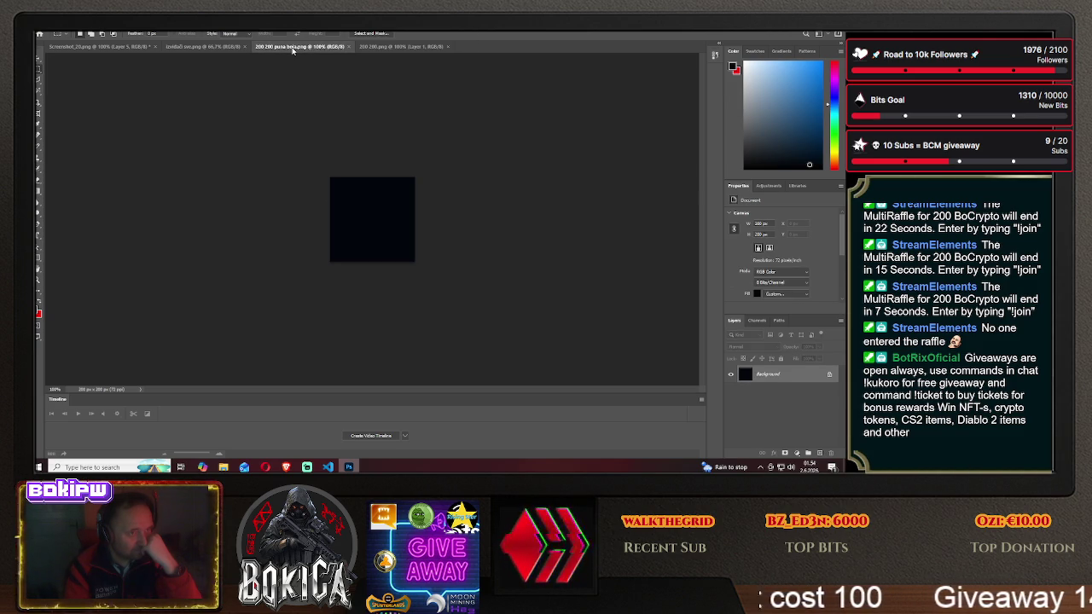
{"action": "left_click", "coordinate": [396, 47]}
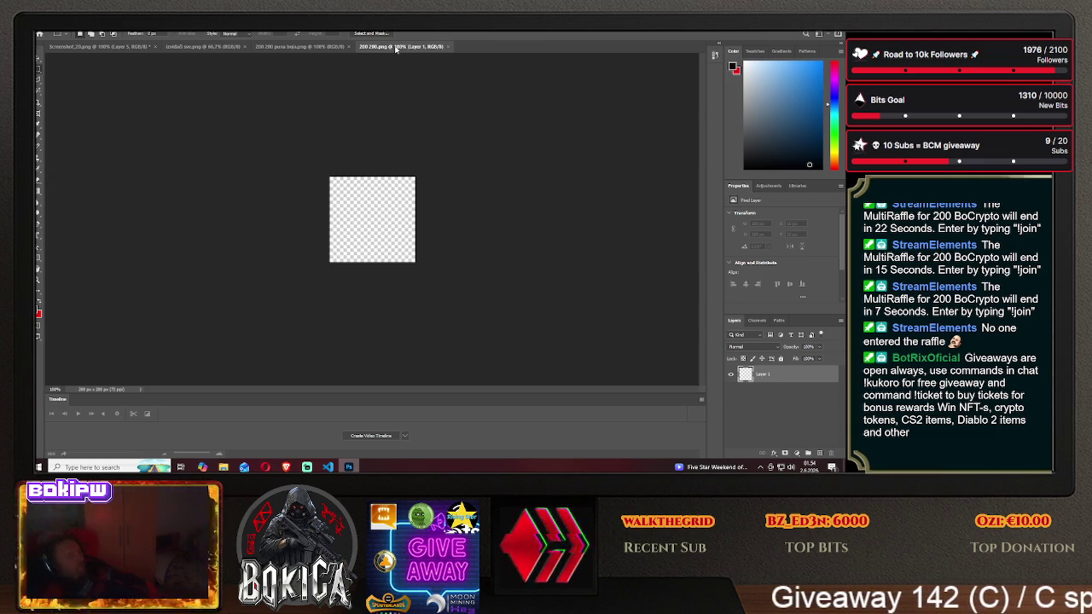
{"action": "left_click", "coordinate": [303, 47]}
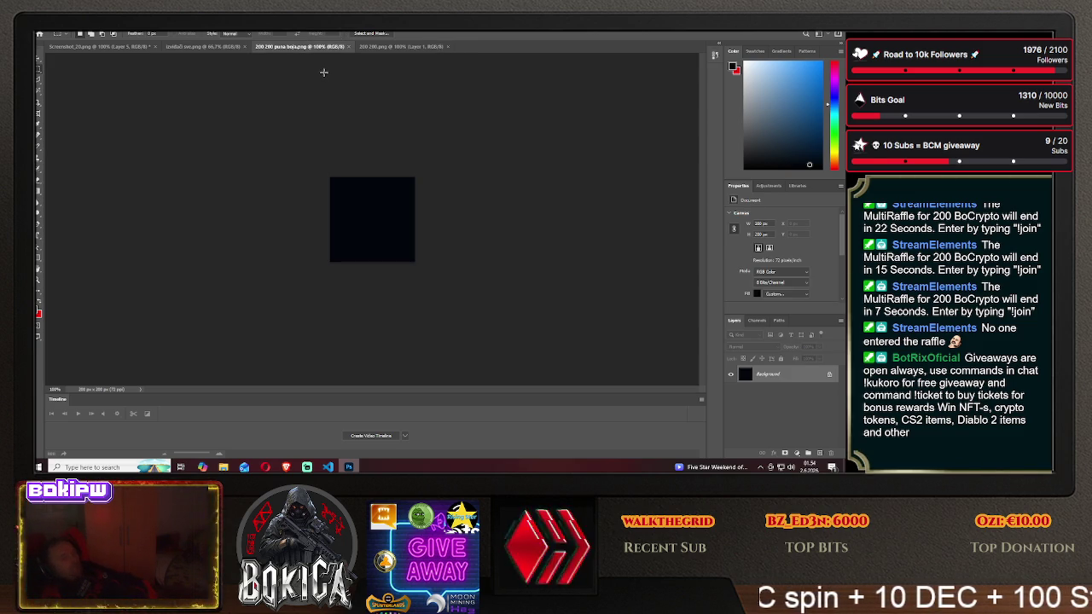
{"action": "left_click", "coordinate": [829, 377]}
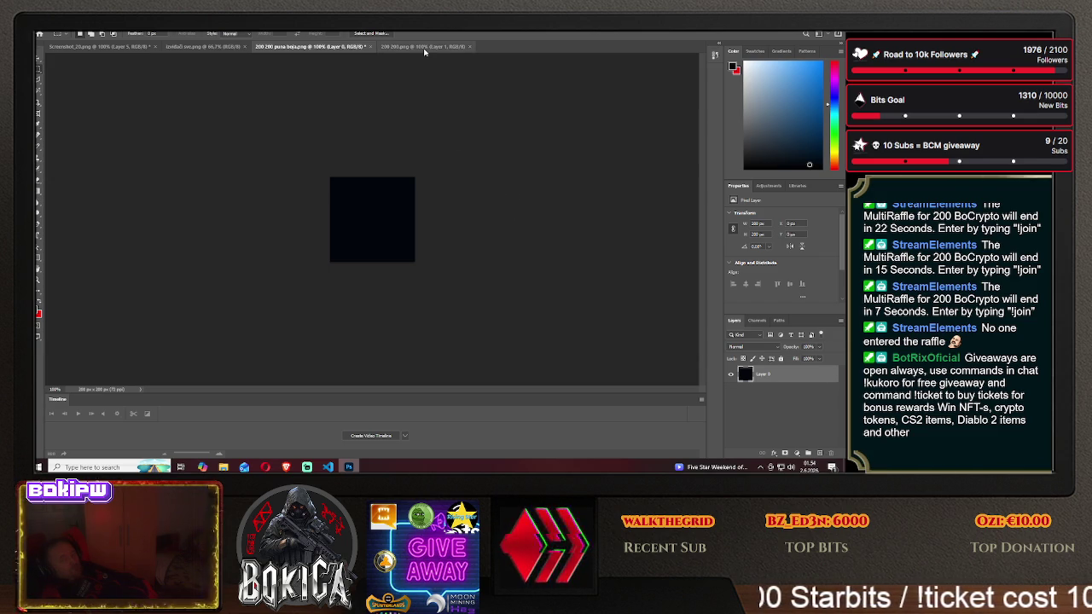
{"action": "left_click", "coordinate": [425, 47]}
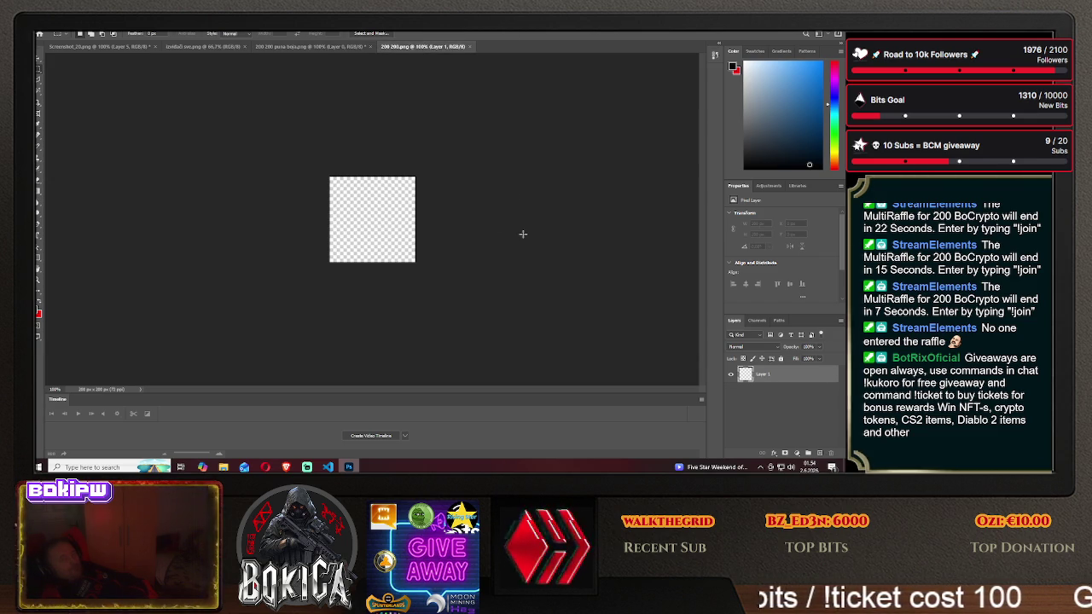
{"action": "left_click", "coordinate": [324, 54]}
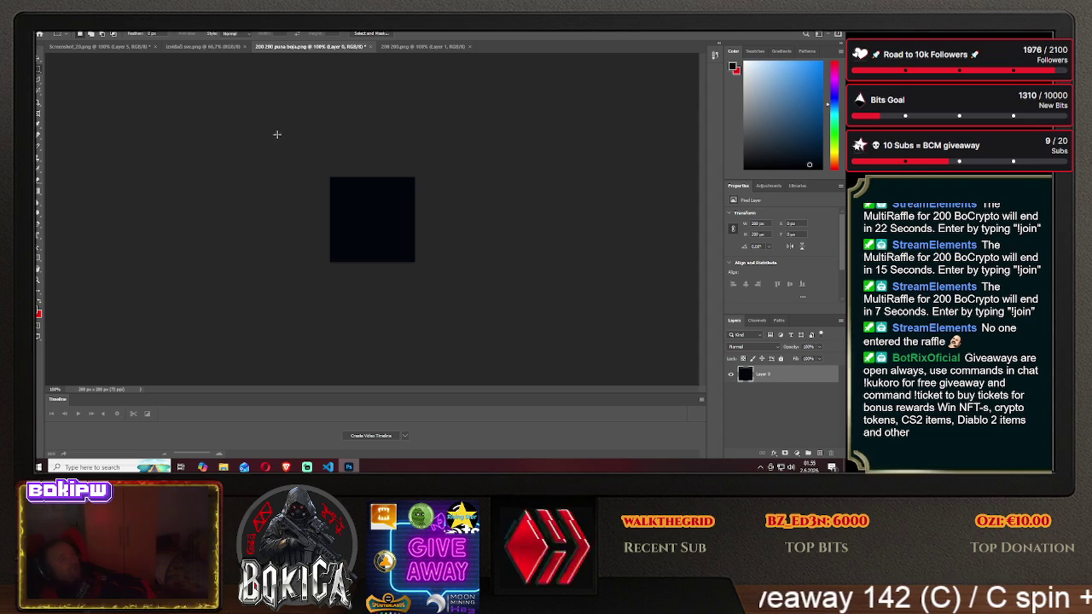
{"action": "key", "text": "ctrl+a"}
- Drag the dark square into the transparent 200×200 document and align it to fill the canvas
{"action": "key", "text": "v"}
{"action": "left_click_drag", "start_coordinate": [366, 183], "coordinate": [408, 47]}
{"action": "left_click_drag", "start_coordinate": [375, 218], "coordinate": [377, 219]}
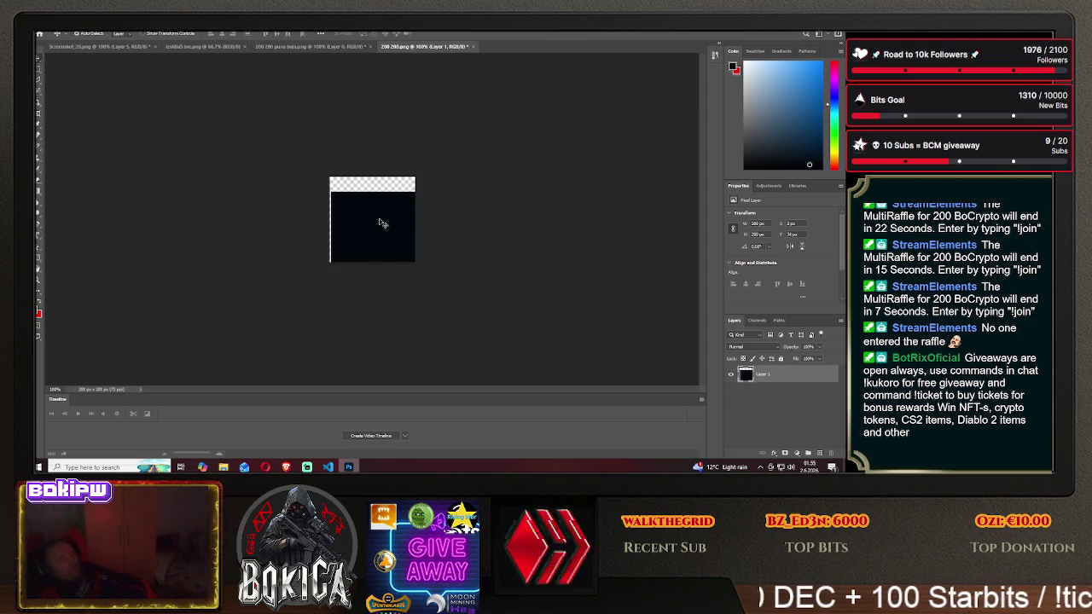
{"action": "left_click_drag", "start_coordinate": [373, 224], "coordinate": [369, 207]}
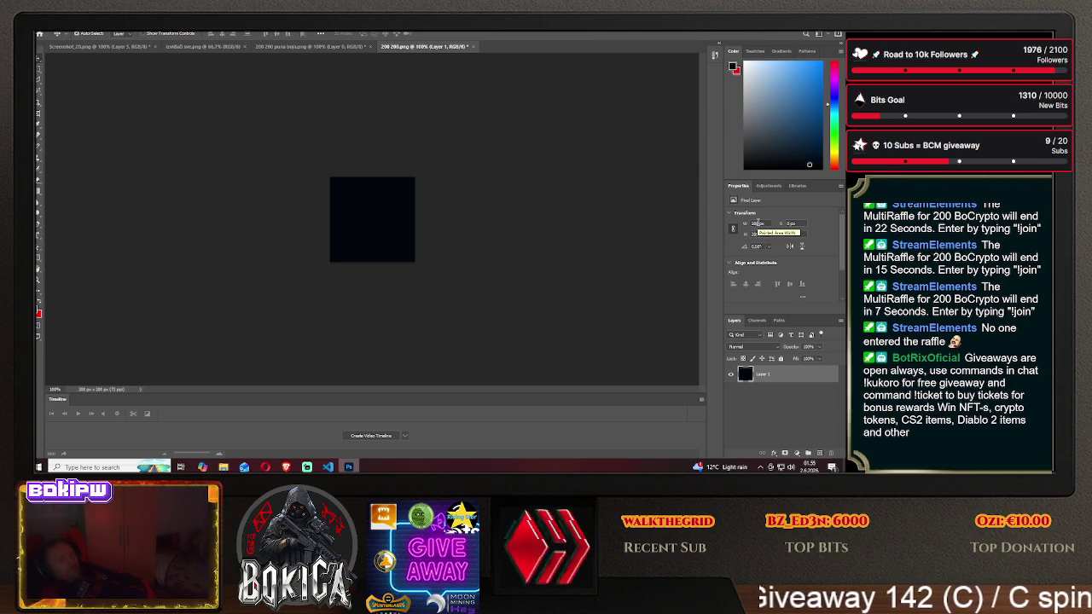
- Delete the square's inner area, leaving a dark border frame with a transparent centre
{"action": "left_click", "coordinate": [38, 72]}
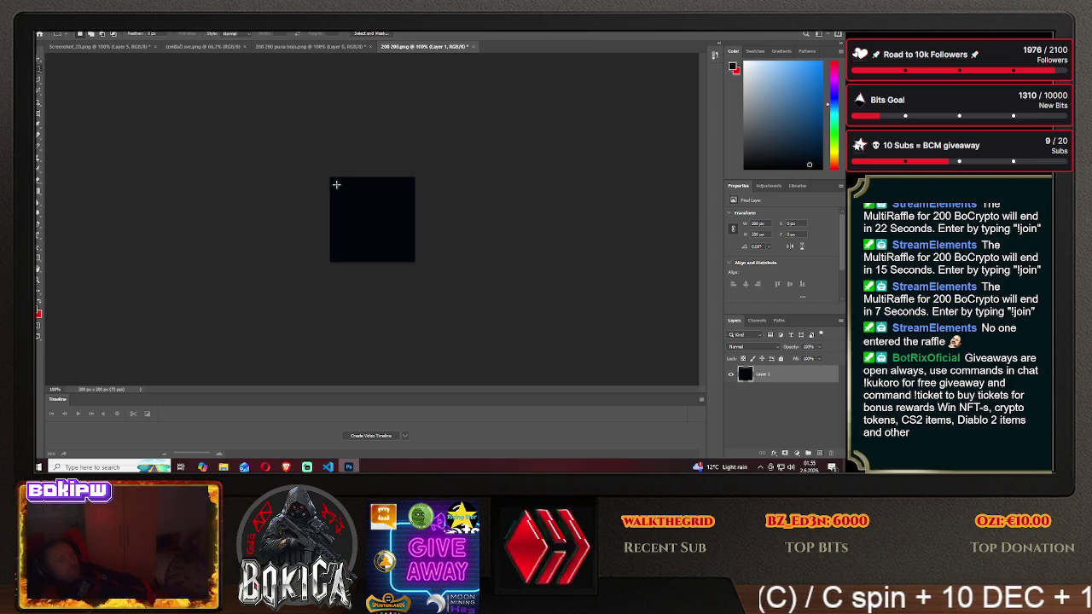
{"action": "left_click_drag", "start_coordinate": [335, 184], "coordinate": [407, 253]}
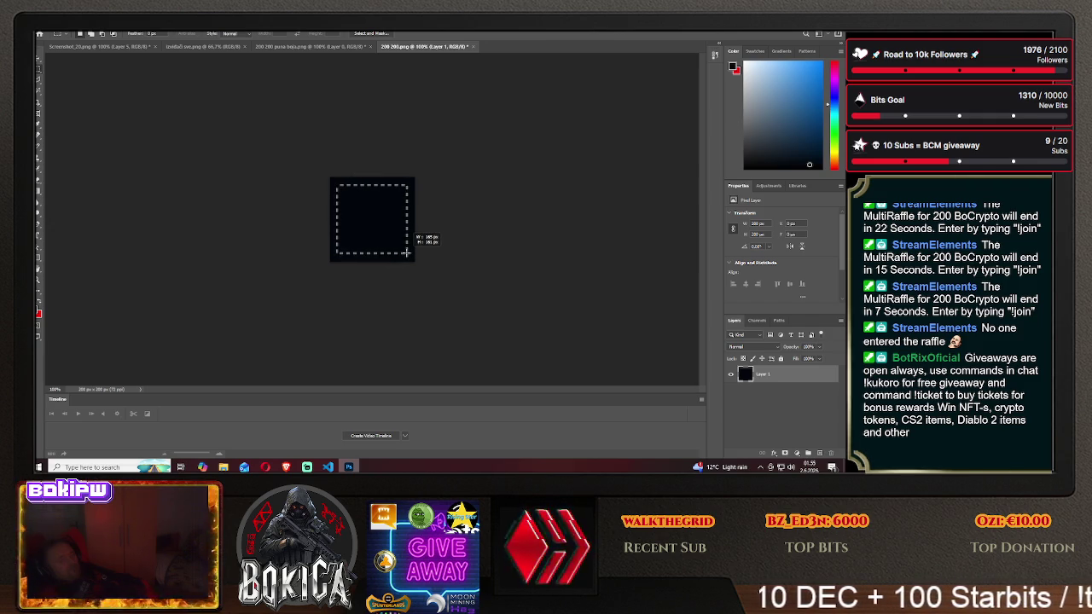
{"action": "left_click_drag", "start_coordinate": [407, 253], "coordinate": [409, 253]}
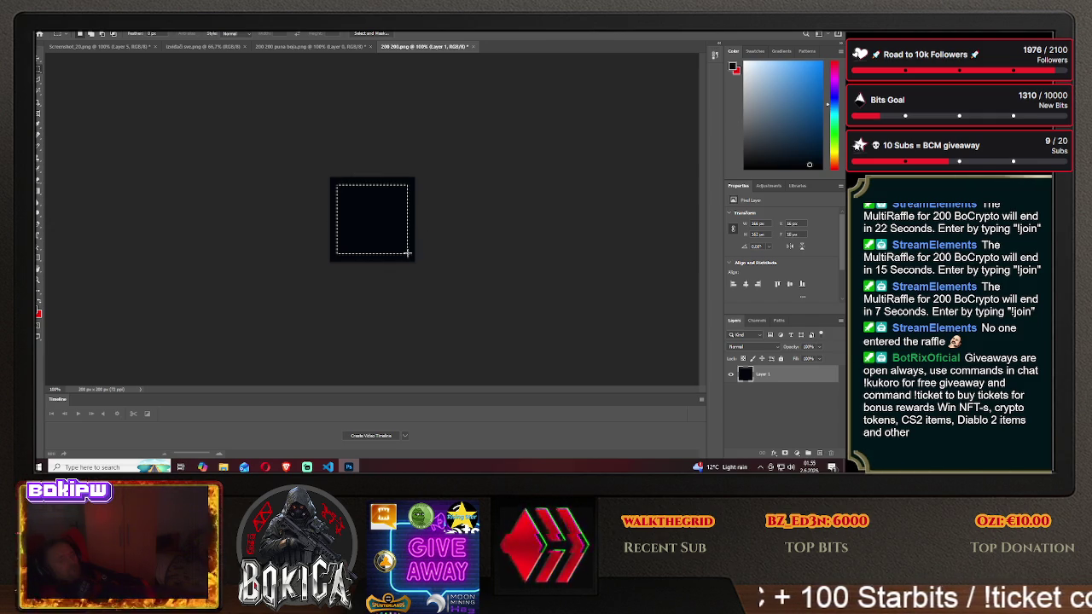
{"action": "key", "text": "Delete"}
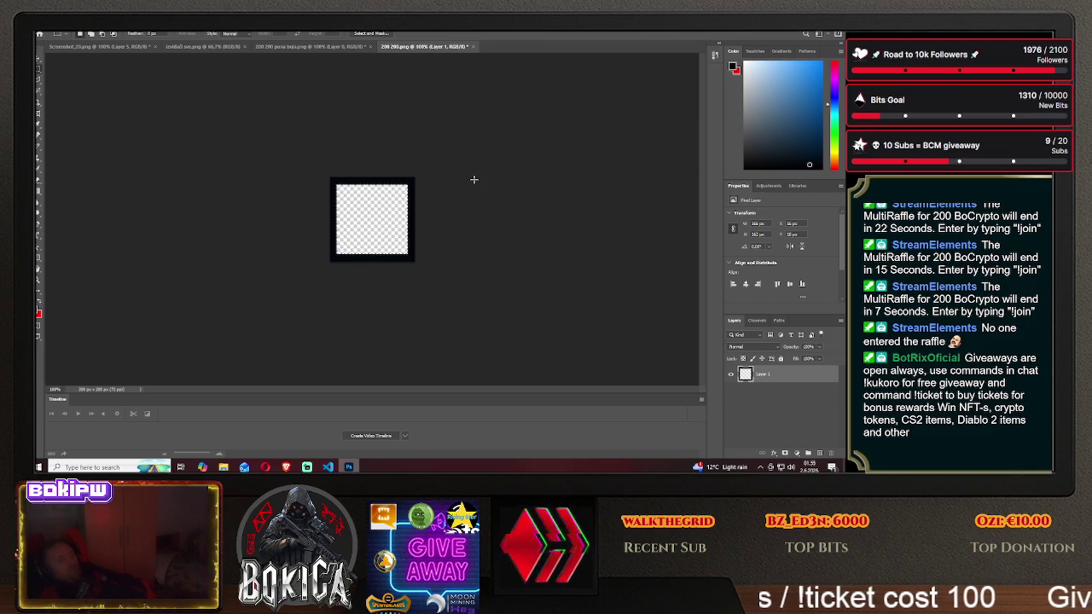
{"action": "key", "text": "ctrl+d"}
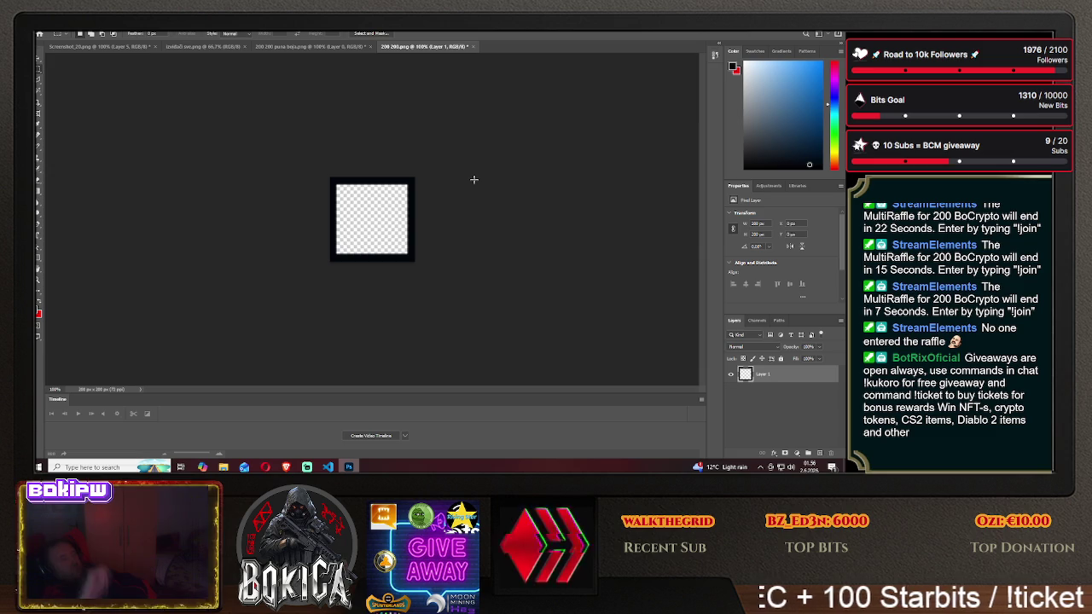
{"action": "left_click", "coordinate": [205, 46]}
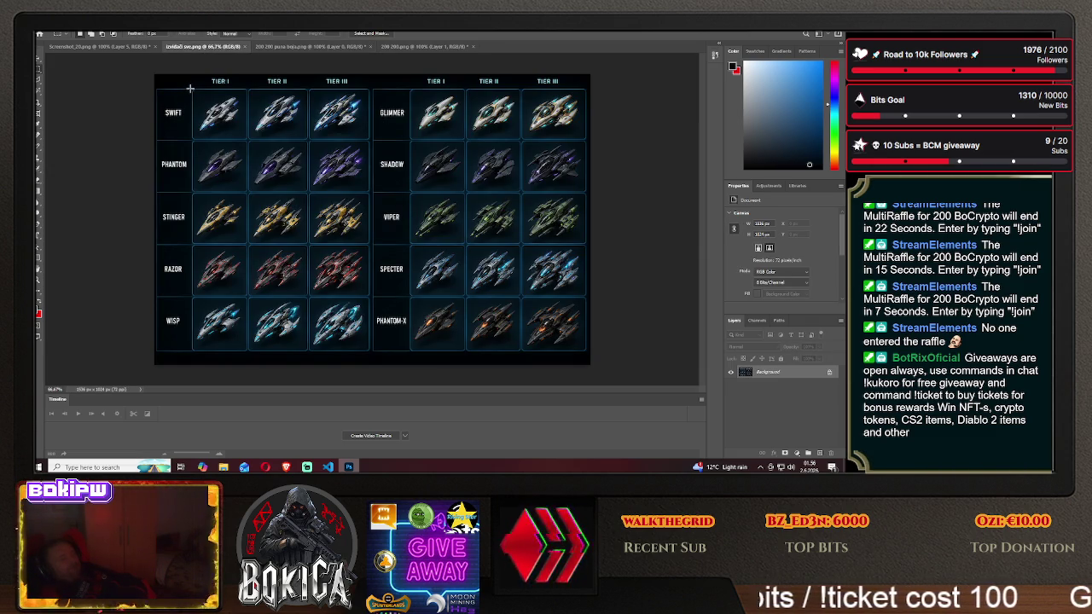
- Move the first SWIFT Tier I ship into the tile as Layer 2 beneath the frame, centred
{"action": "left_click_drag", "start_coordinate": [192, 87], "coordinate": [247, 138]}
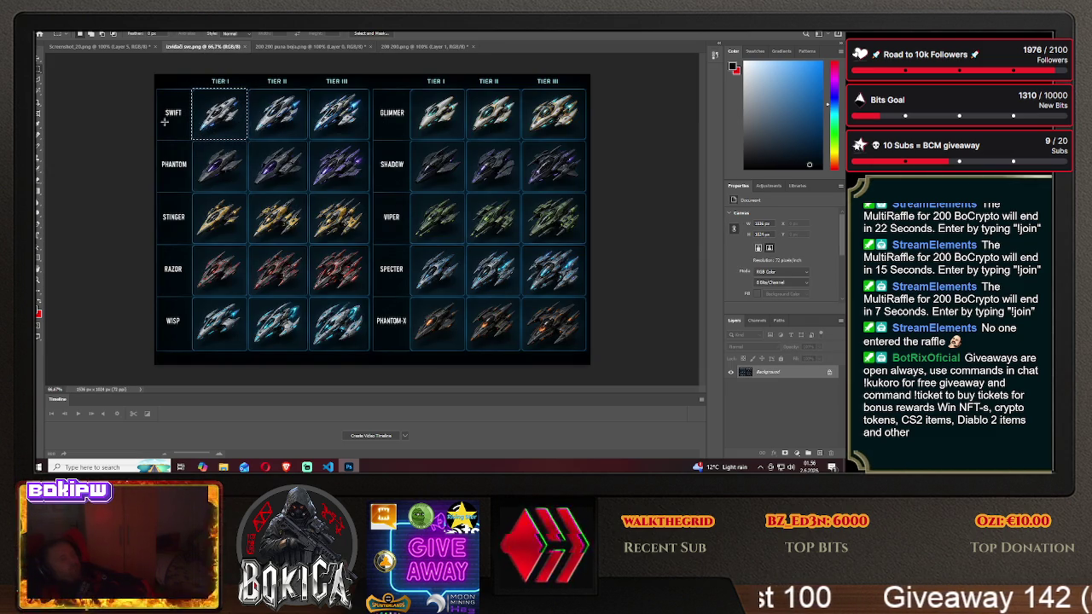
{"action": "key", "text": "v"}
{"action": "mouse_move", "coordinate": [240, 105]}
{"action": "left_mouse_down"}
{"action": "mouse_move", "coordinate": [402, 48]}
{"action": "mouse_move", "coordinate": [374, 218]}
{"action": "left_mouse_up"}
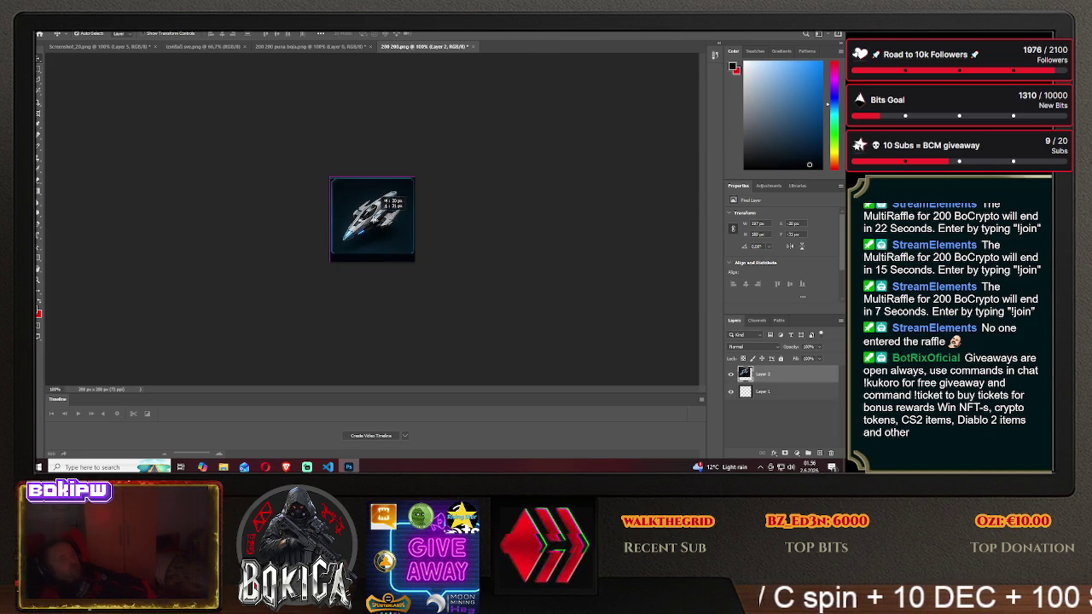
{"action": "left_click_drag", "start_coordinate": [378, 213], "coordinate": [390, 229]}
{"action": "left_click_drag", "start_coordinate": [770, 376], "coordinate": [768, 397]}
{"action": "left_click_drag", "start_coordinate": [381, 221], "coordinate": [381, 221]}
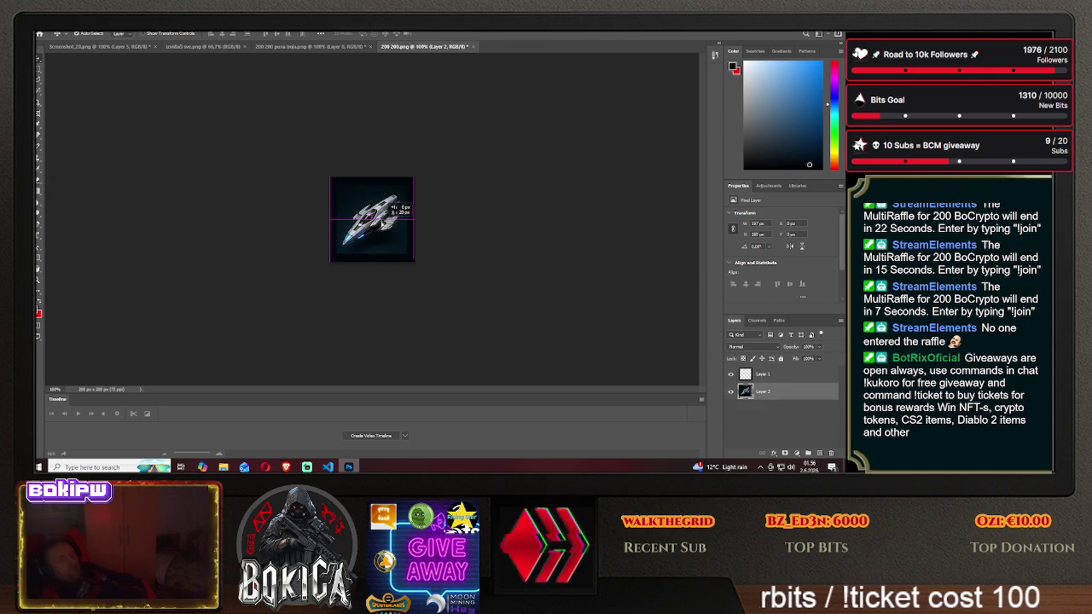
{"action": "left_click_drag", "start_coordinate": [381, 221], "coordinate": [382, 225]}
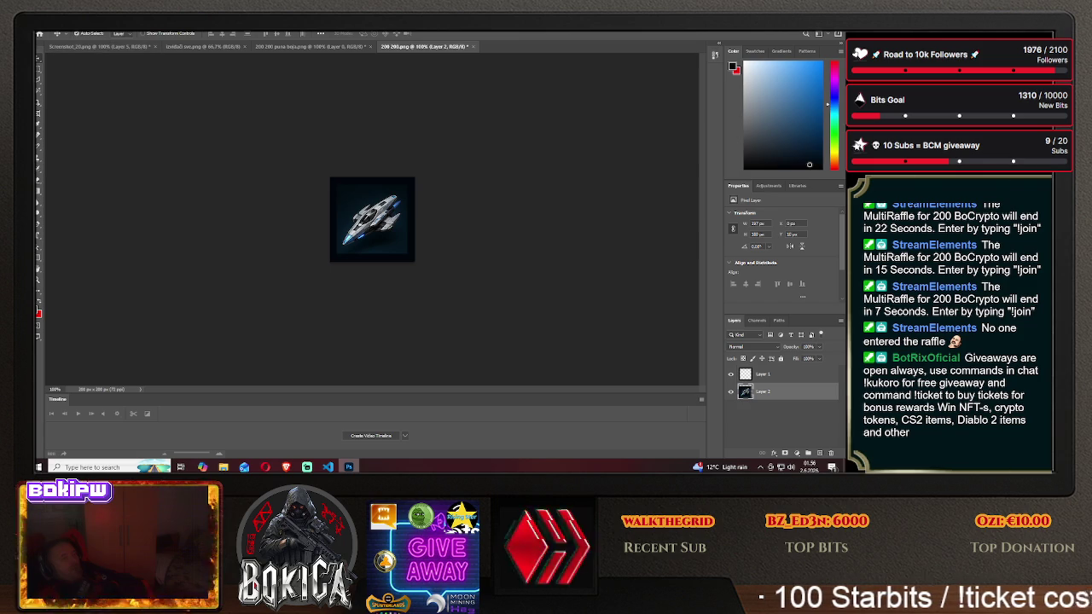
- Set the tile's Image Size to 80×80 pixels
{"action": "left_click", "coordinate": [77, 31]}
{"action": "left_click", "coordinate": [89, 84]}
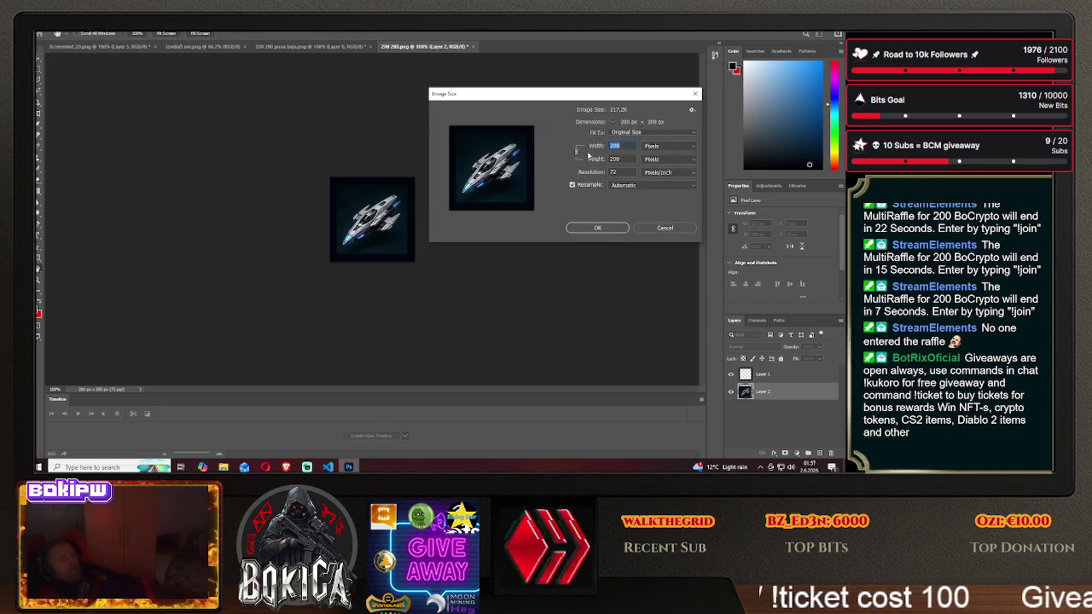
{"action": "type", "text": "80"}
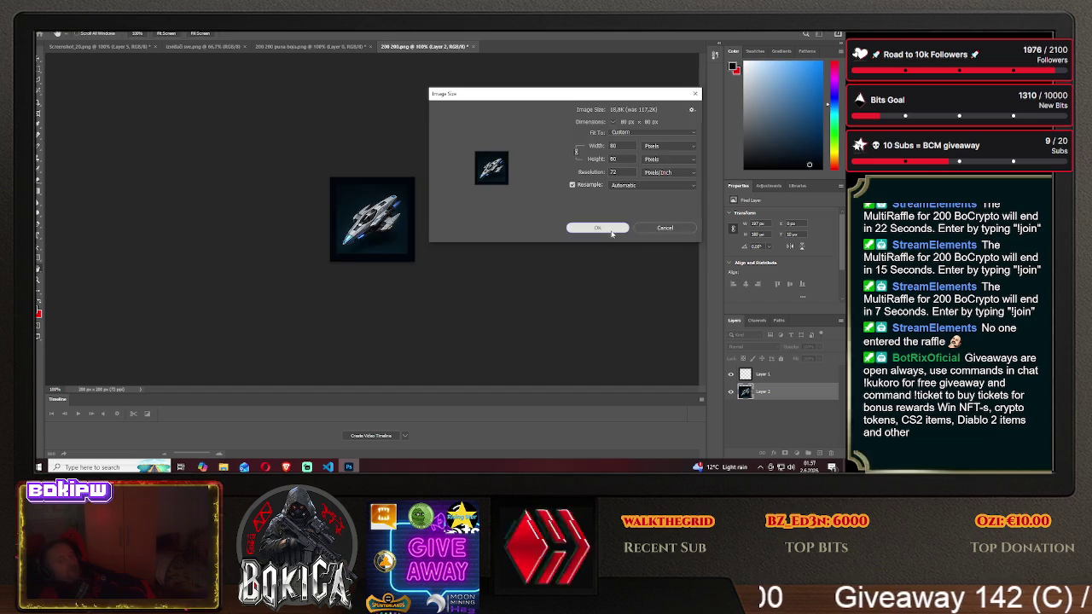
{"action": "left_click", "coordinate": [595, 228]}
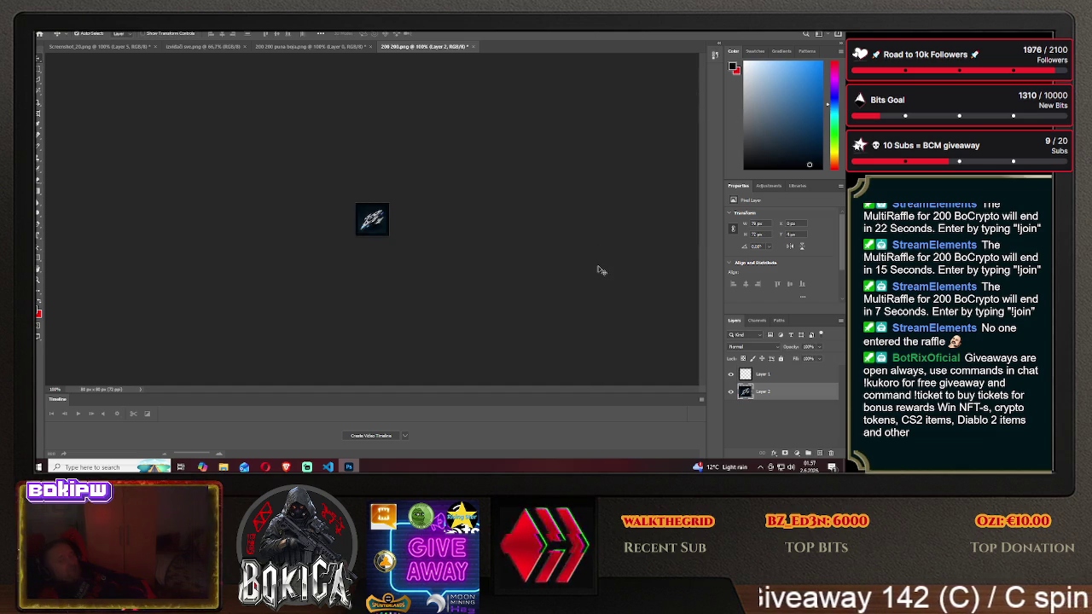
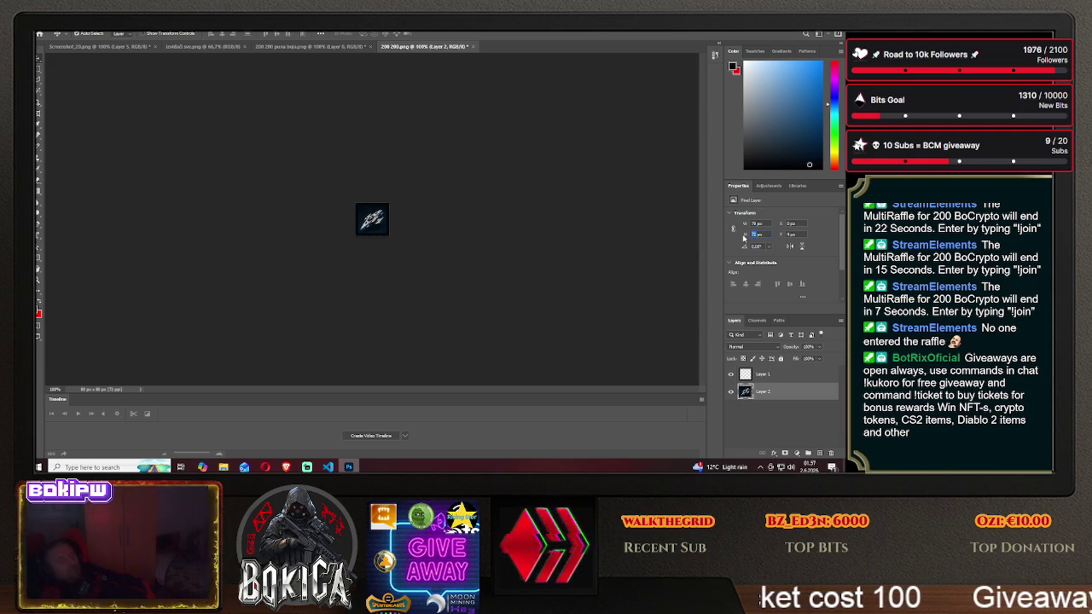
- Set the spaceship layer height to 80 px and nudge it slightly right
{"action": "type", "text": "80"}
{"action": "key", "text": "Return"}
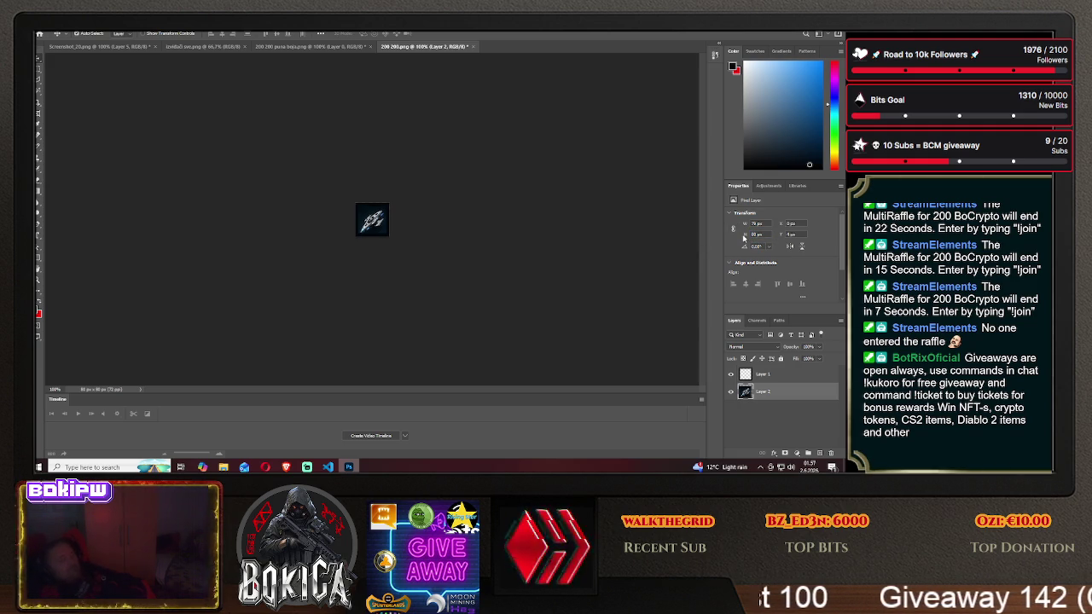
{"action": "key", "text": "Right"}
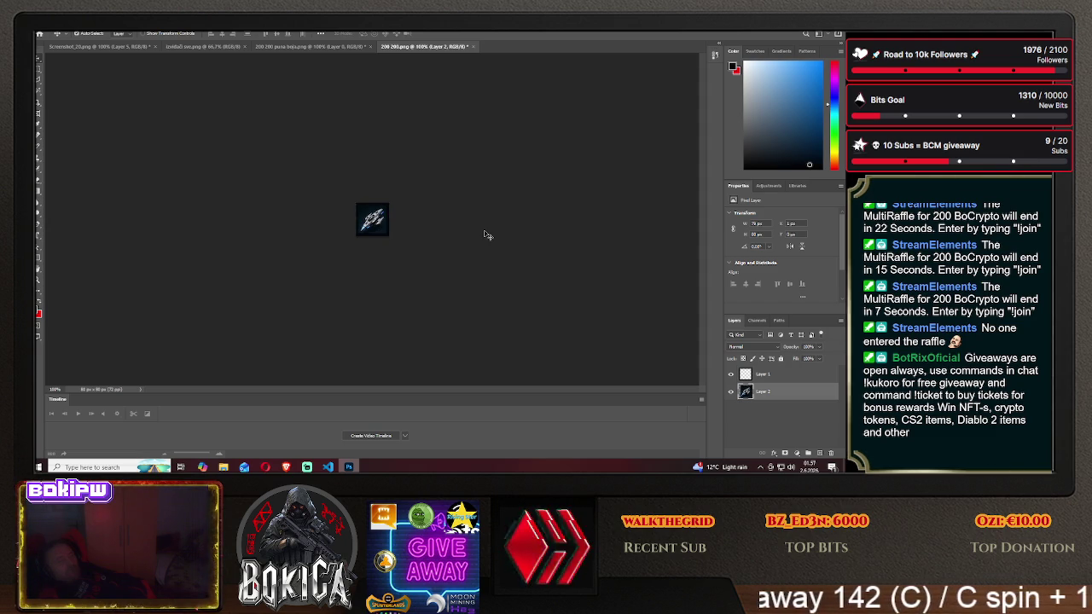
{"action": "left_click_drag", "start_coordinate": [378, 224], "coordinate": [382, 227]}
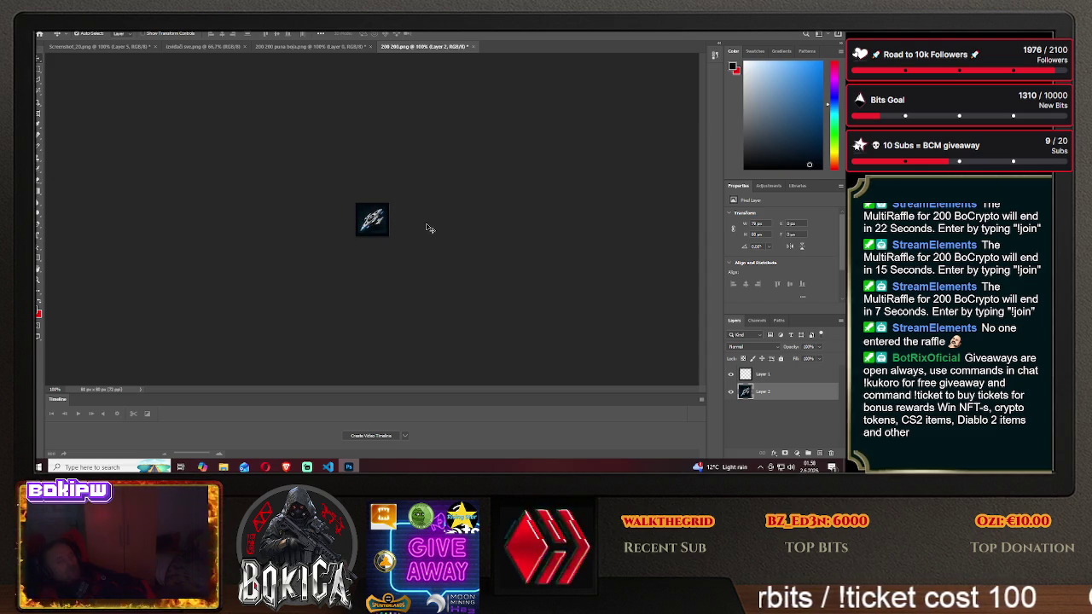
- Undo the spaceship move and redo the resize to restore the 200×200 canvas
{"action": "key", "text": "alt+e"}
{"action": "key", "text": "Escape"}
{"action": "key", "text": "alt+e"}
{"action": "left_click", "coordinate": [66, 32]}
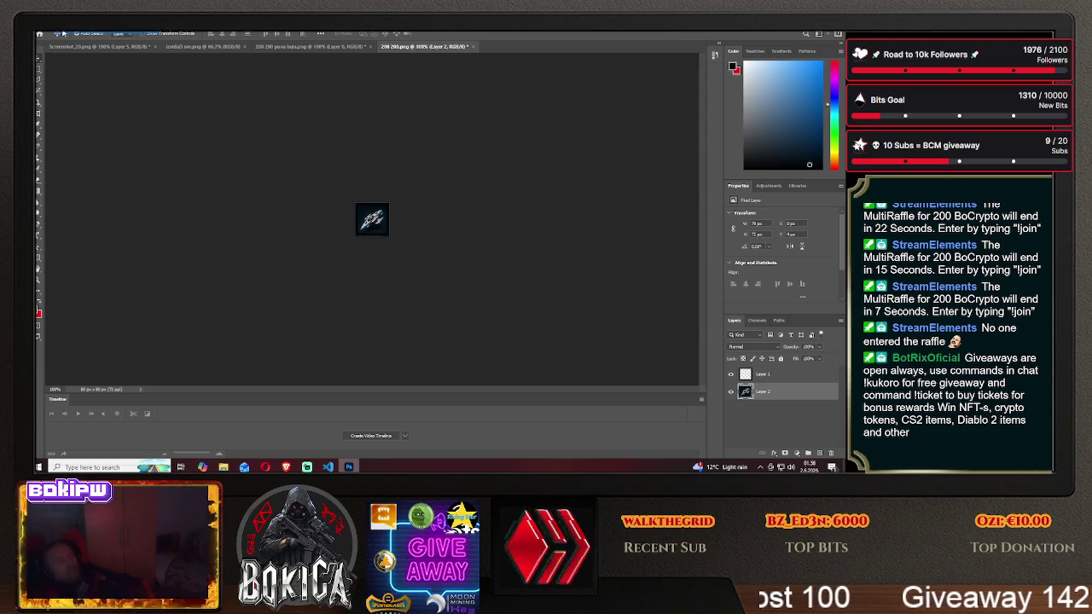
{"action": "left_click", "coordinate": [65, 33]}
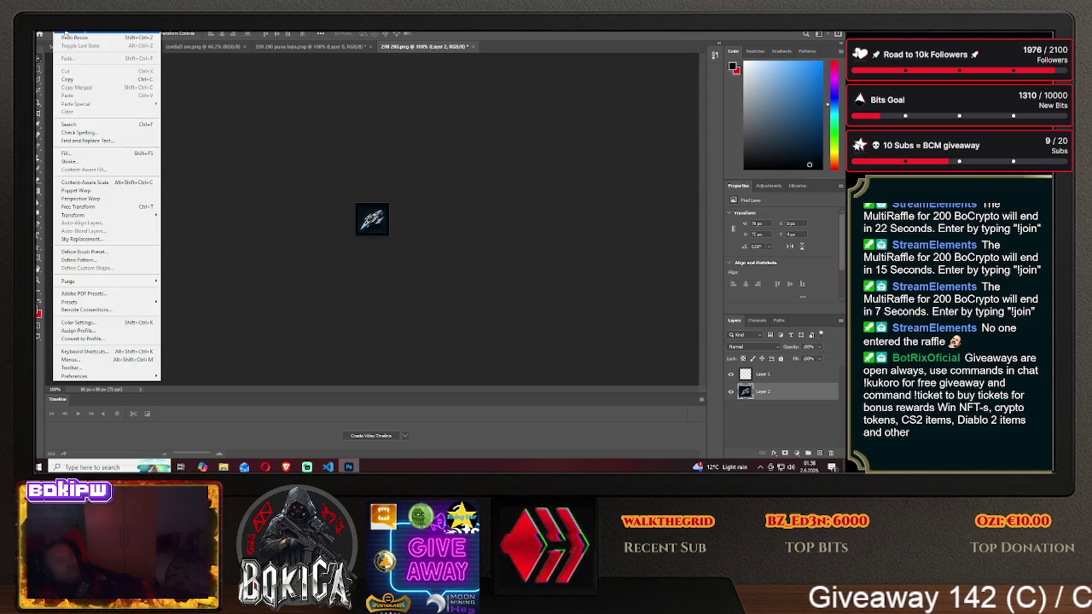
{"action": "left_click", "coordinate": [69, 36]}
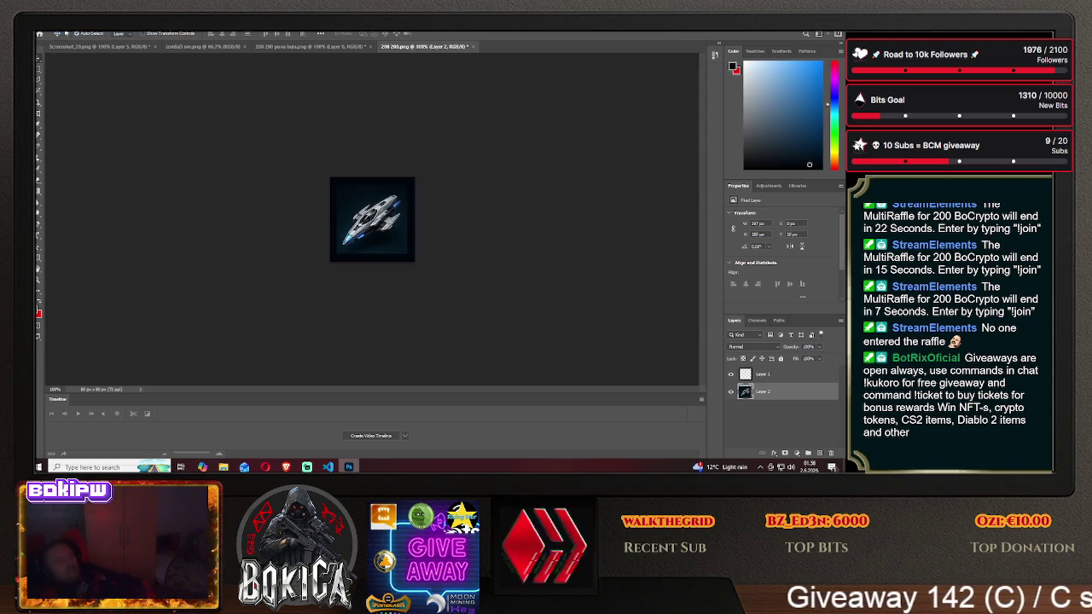
- Hide the spaceship layer and open Layer Style for the frame layer, Layer 1
{"action": "left_click", "coordinate": [461, 193]}
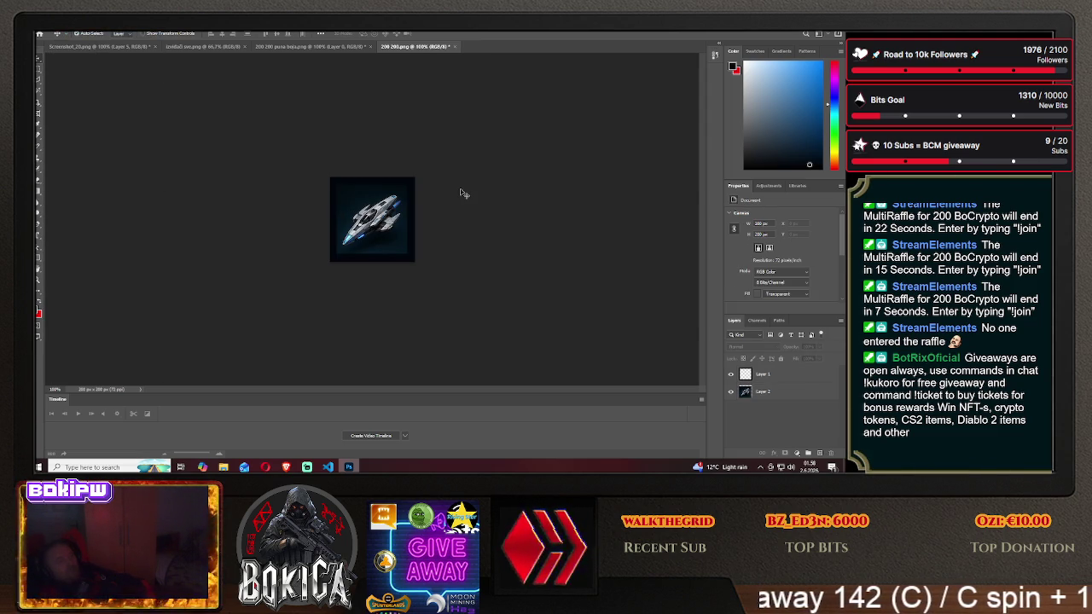
{"action": "left_click", "coordinate": [731, 391]}
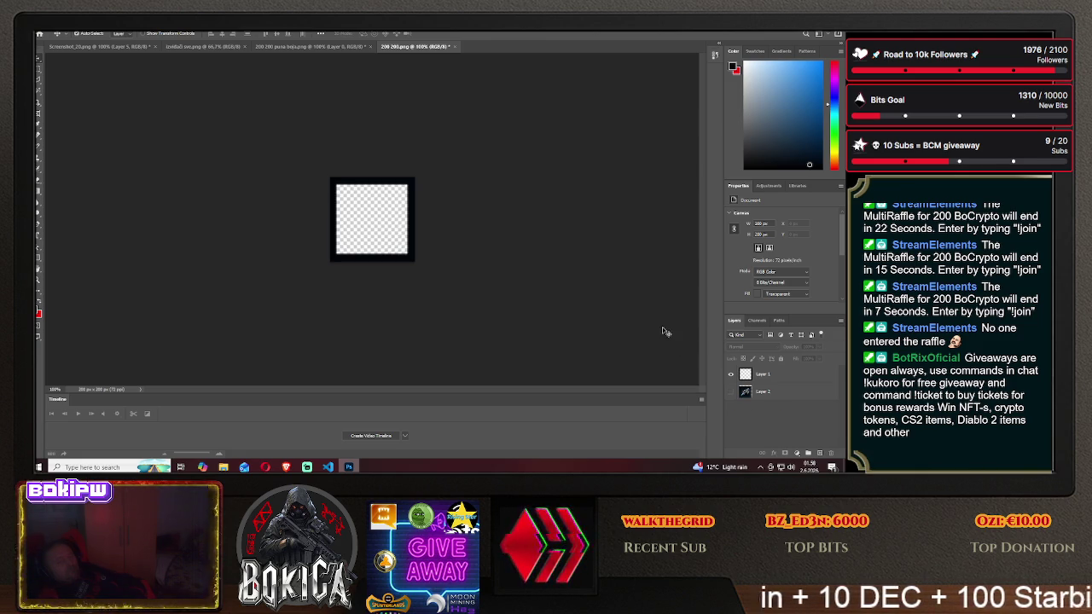
{"action": "left_click", "coordinate": [766, 374]}
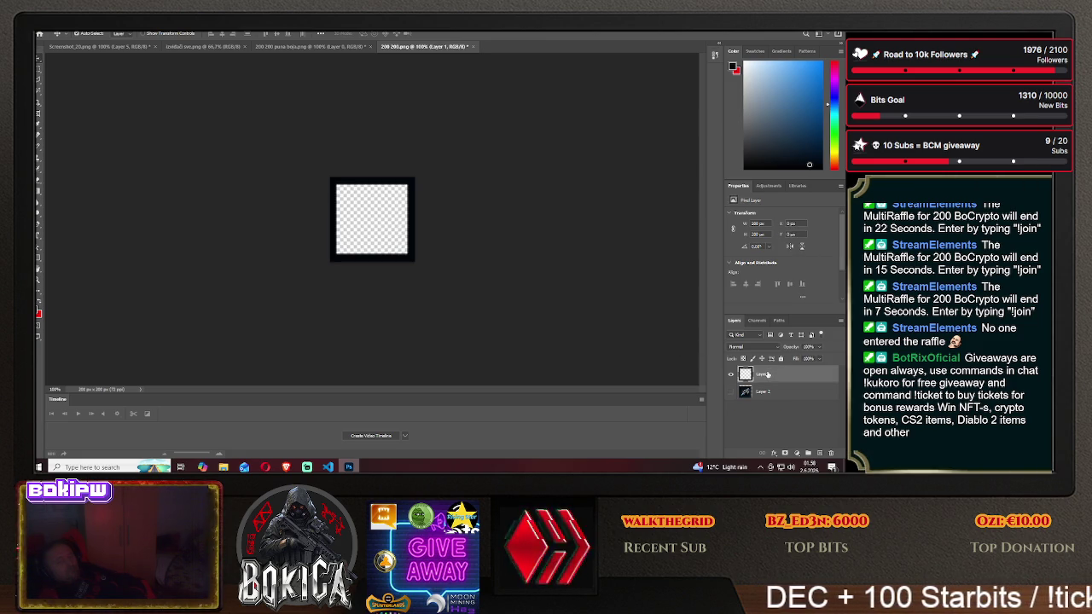
{"action": "right_click", "coordinate": [768, 375]}
{"action": "left_click", "coordinate": [751, 36]}
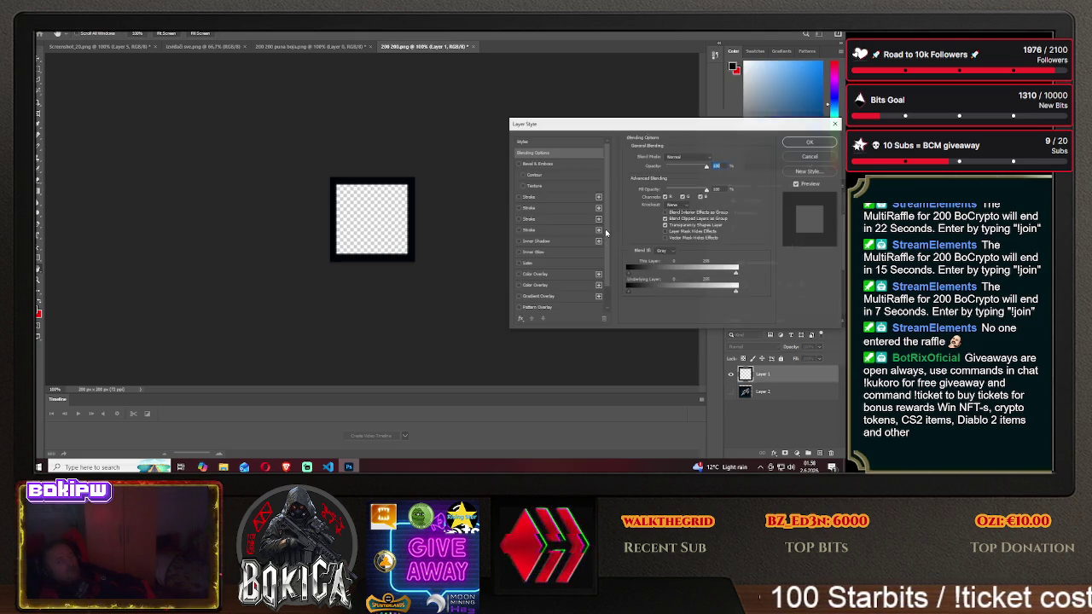
- Add a purple stroke to the frame, try sizes around 4 px, then switch it off
{"action": "left_click", "coordinate": [536, 207]}
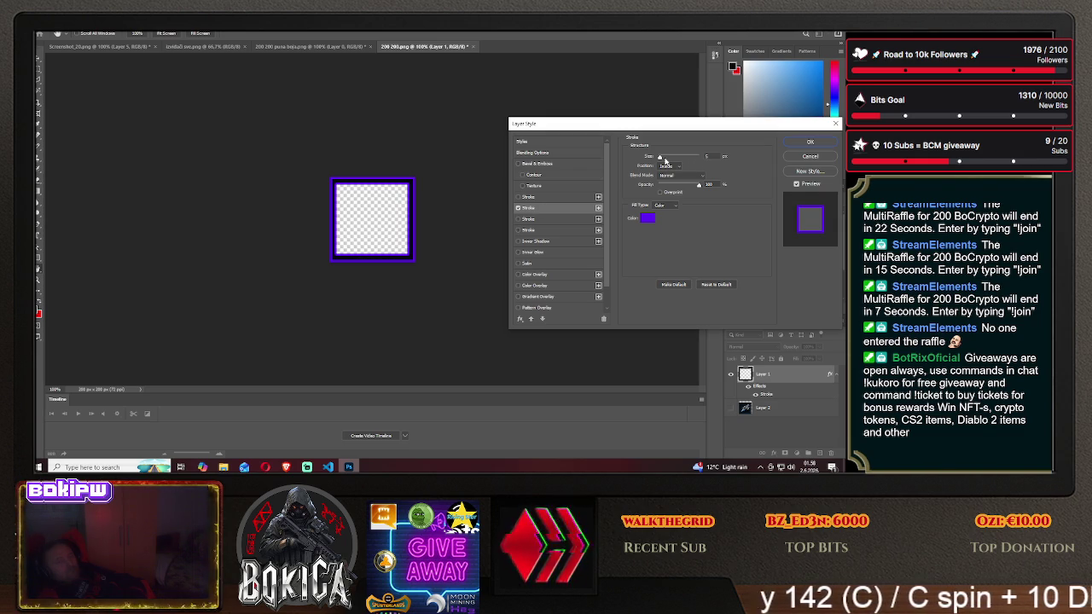
{"action": "left_click_drag", "start_coordinate": [661, 159], "coordinate": [657, 159]}
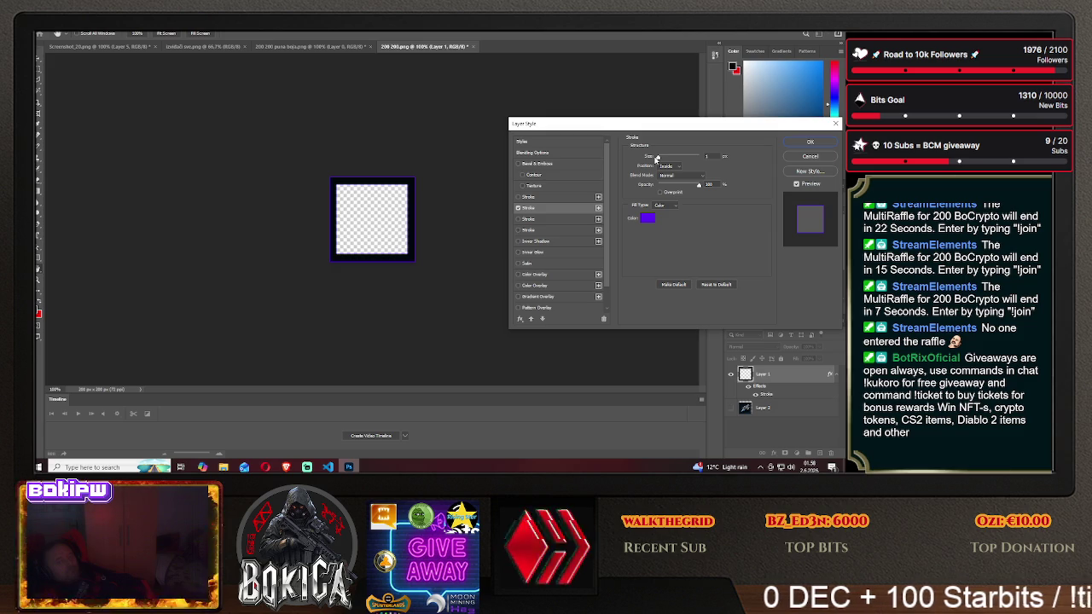
{"action": "mouse_move", "coordinate": [656, 158]}
{"action": "left_mouse_down"}
{"action": "mouse_move", "coordinate": [679, 159]}
{"action": "mouse_move", "coordinate": [658, 159]}
{"action": "left_mouse_up"}
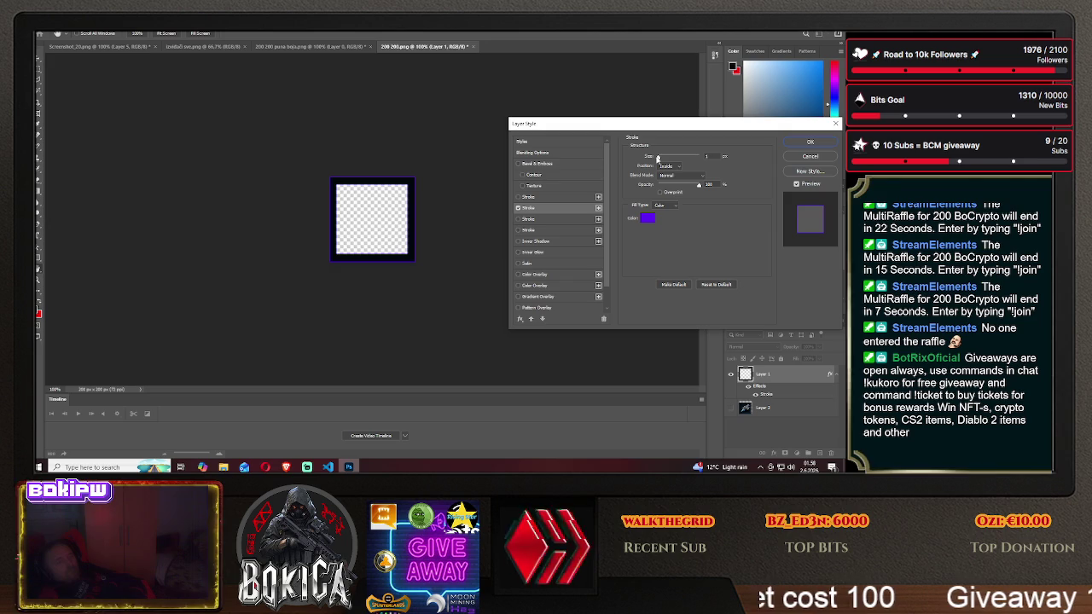
{"action": "left_click_drag", "start_coordinate": [658, 159], "coordinate": [659, 159]}
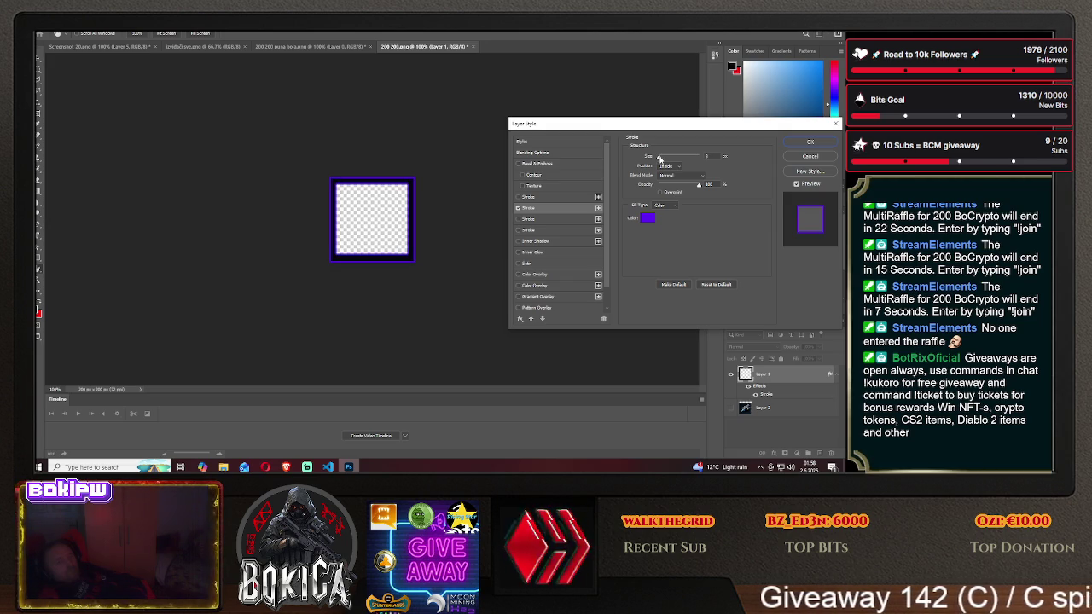
{"action": "left_click_drag", "start_coordinate": [659, 158], "coordinate": [660, 160]}
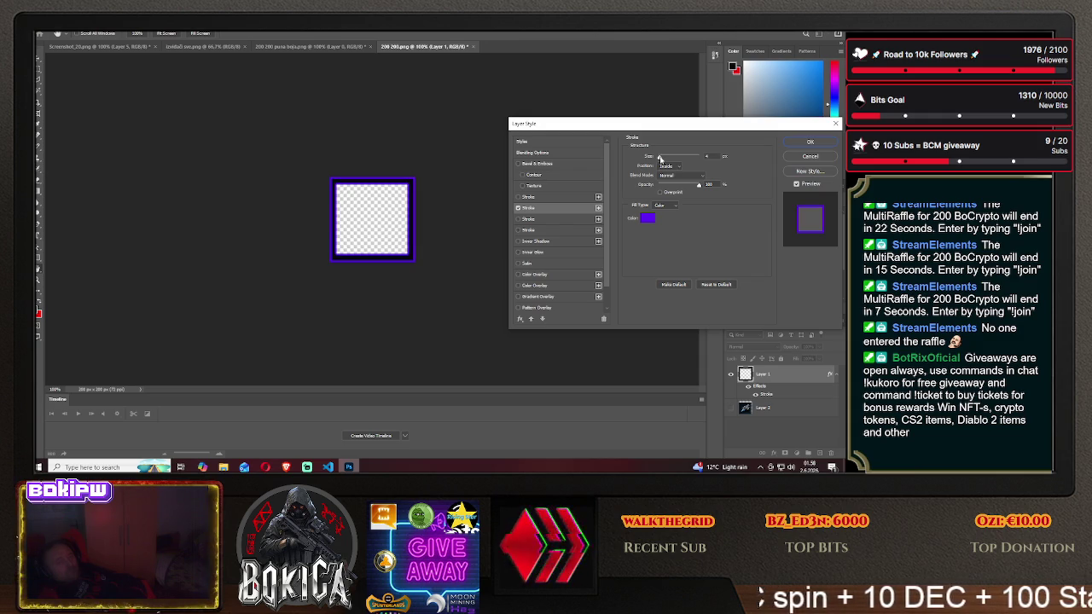
{"action": "left_click", "coordinate": [659, 158]}
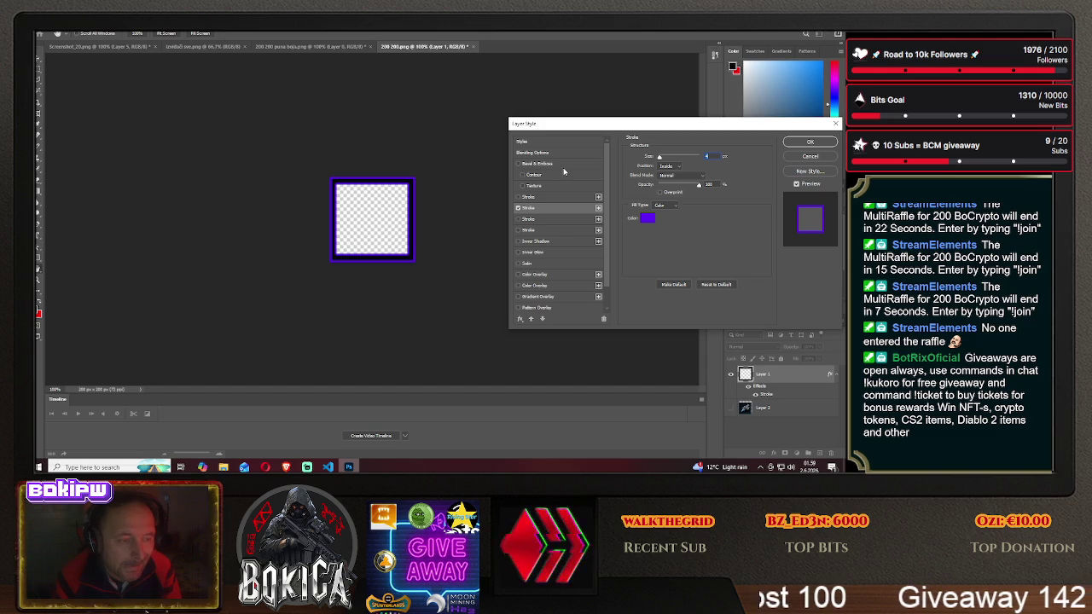
{"action": "left_click", "coordinate": [518, 208]}
- Toggle the first, purple and magenta Stroke effects on and off to compare frame colours
{"action": "left_click", "coordinate": [518, 197]}
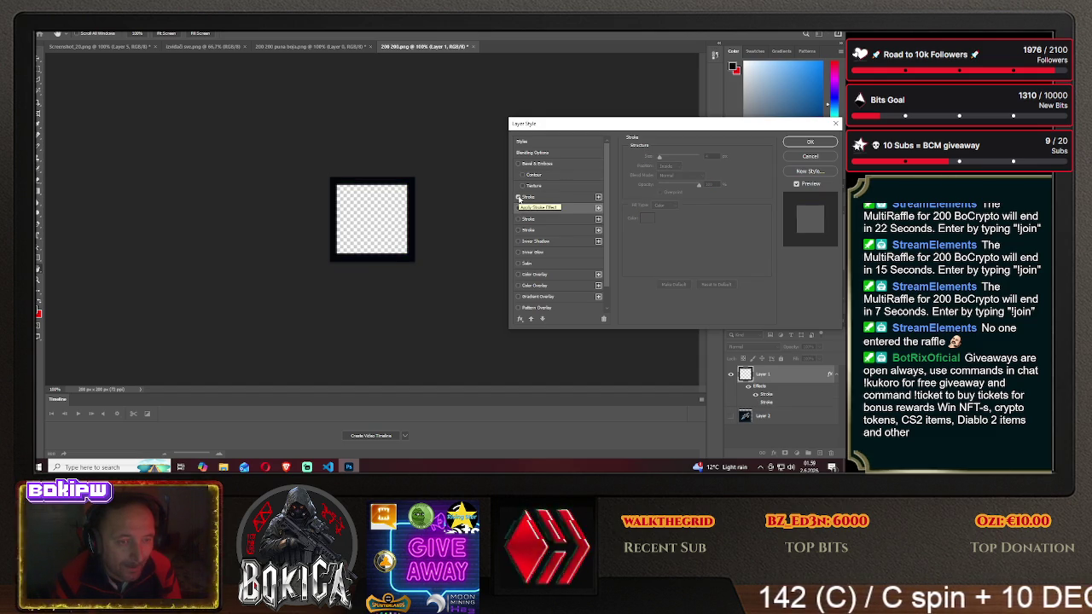
{"action": "left_click", "coordinate": [517, 197]}
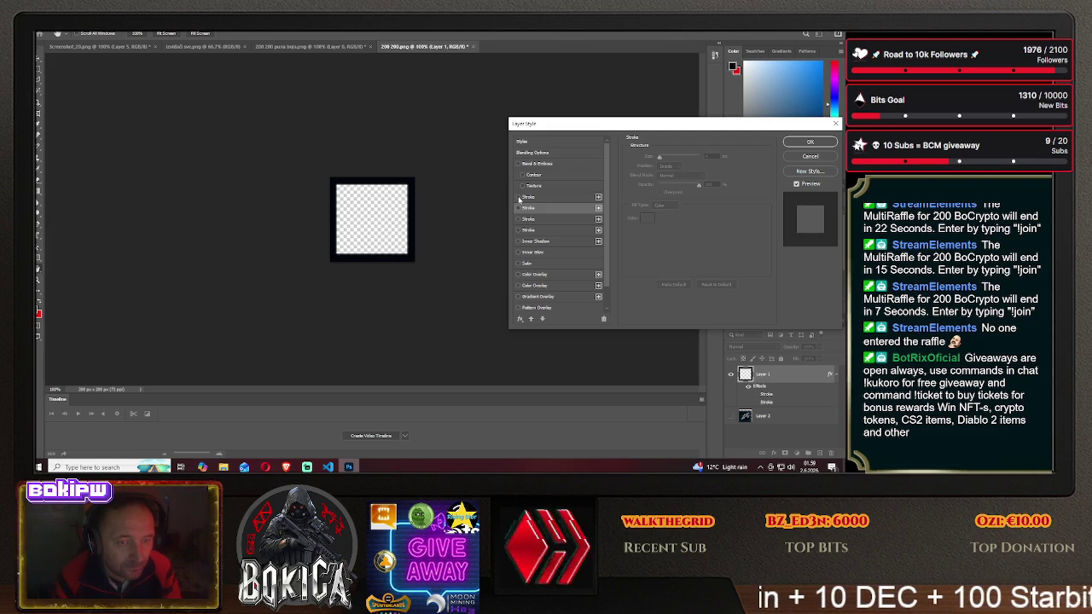
{"action": "left_click", "coordinate": [518, 208]}
{"action": "left_click", "coordinate": [517, 209]}
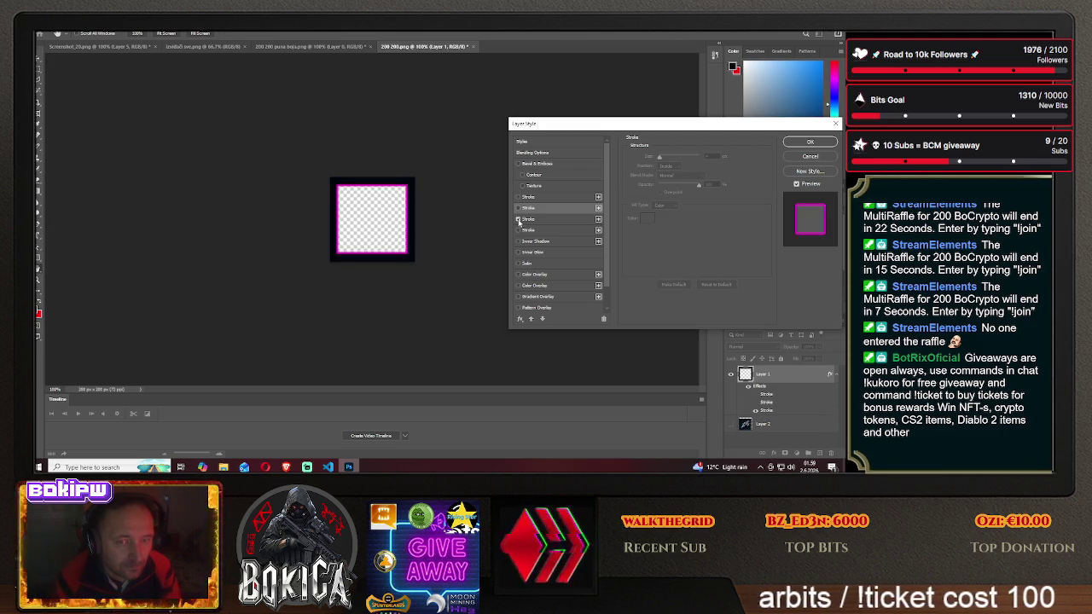
{"action": "left_click", "coordinate": [518, 219]}
{"action": "left_click", "coordinate": [517, 209]}
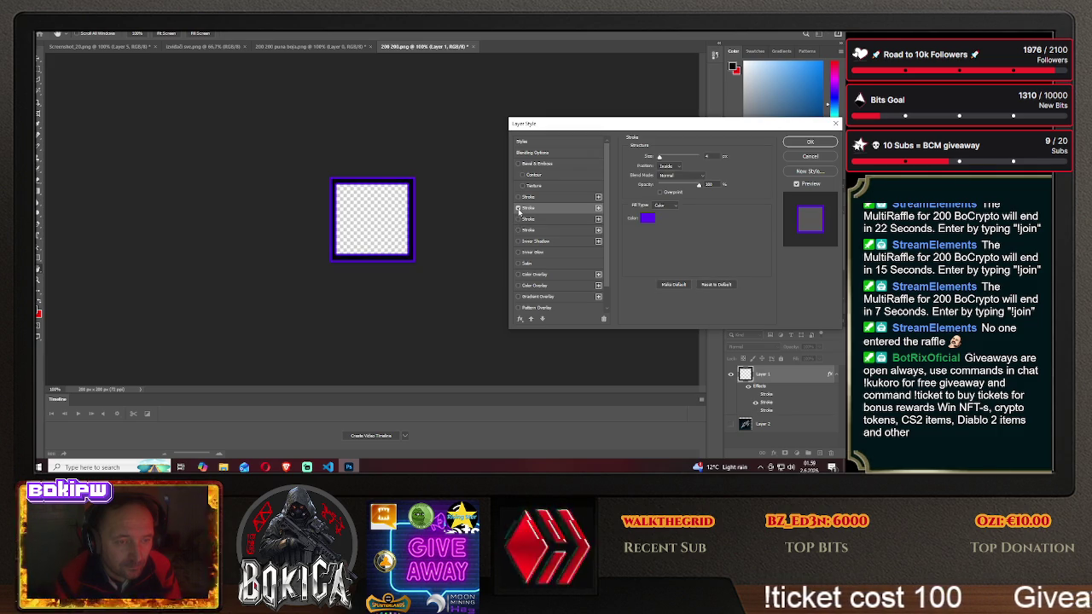
{"action": "left_click", "coordinate": [517, 208]}
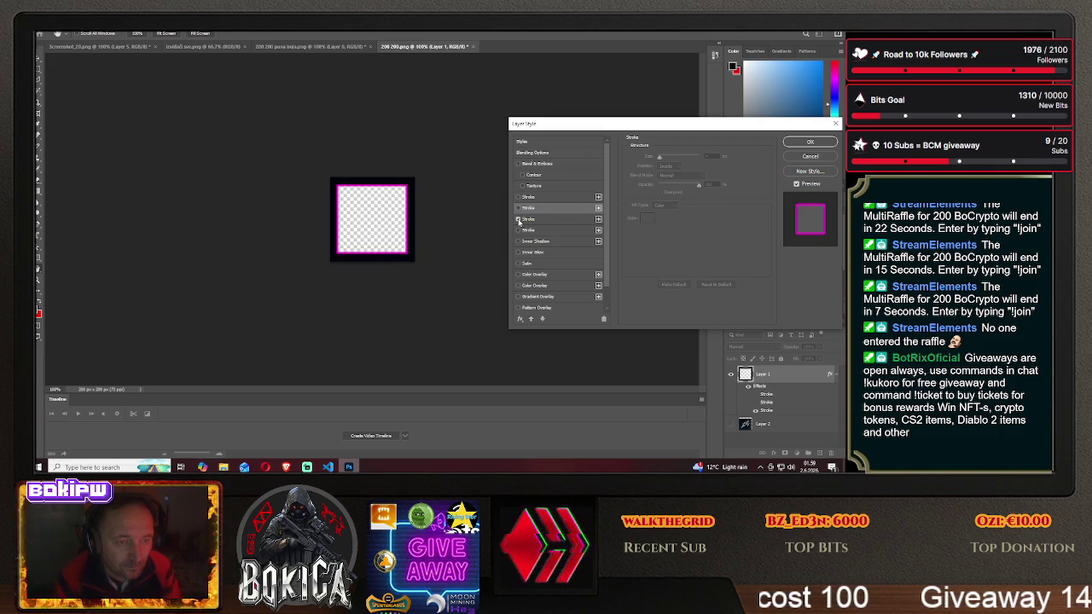
{"action": "left_click", "coordinate": [518, 219]}
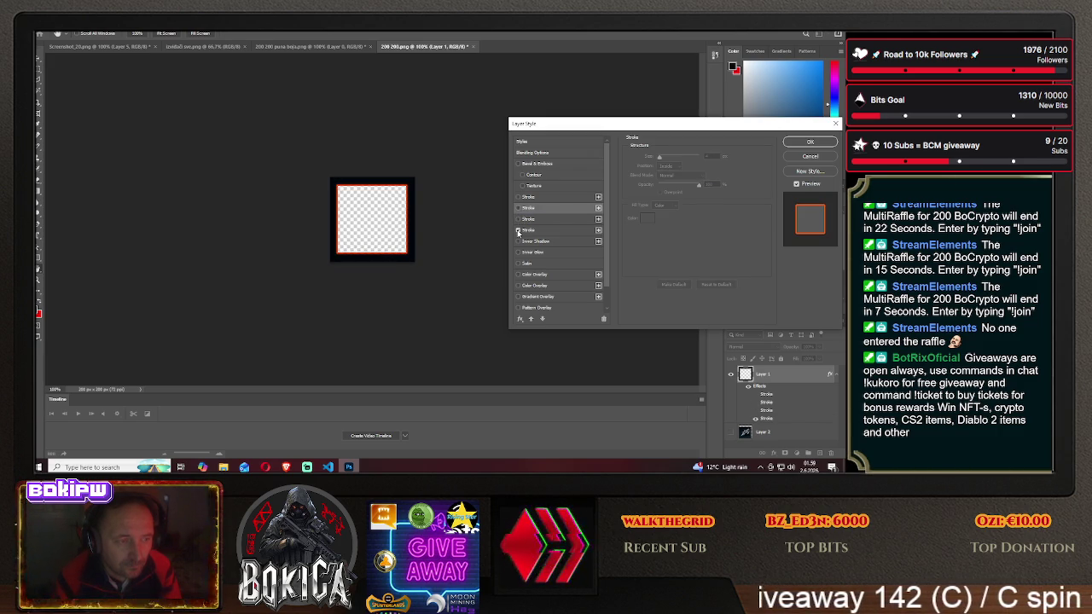
- Turn off the orange-red and purple strokes, leaving only the first Stroke enabled and selected
{"action": "left_click", "coordinate": [518, 231]}
{"action": "left_click", "coordinate": [518, 198]}
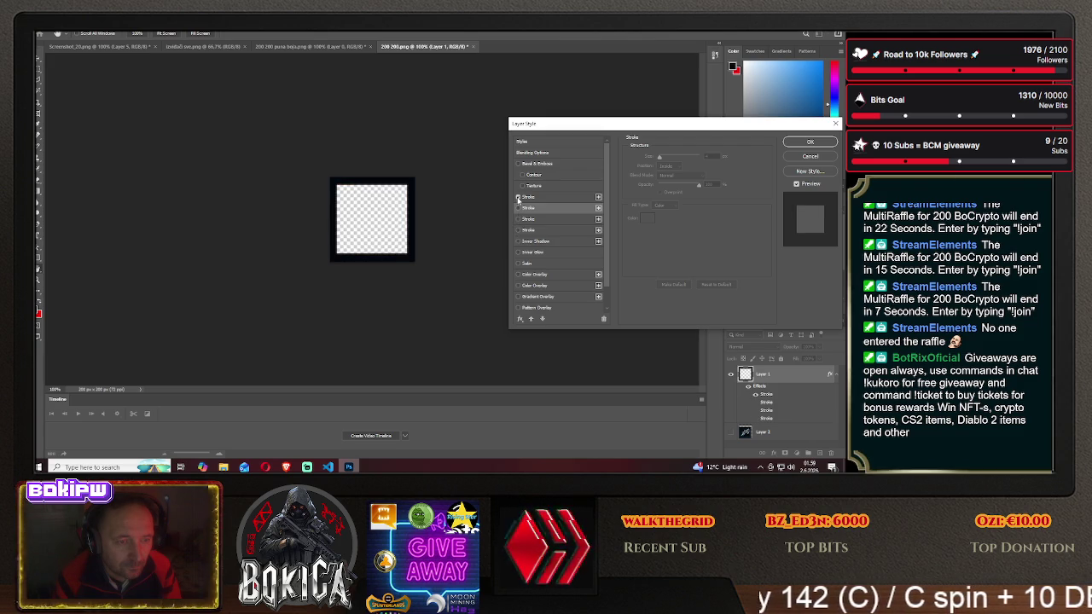
{"action": "left_click", "coordinate": [518, 208]}
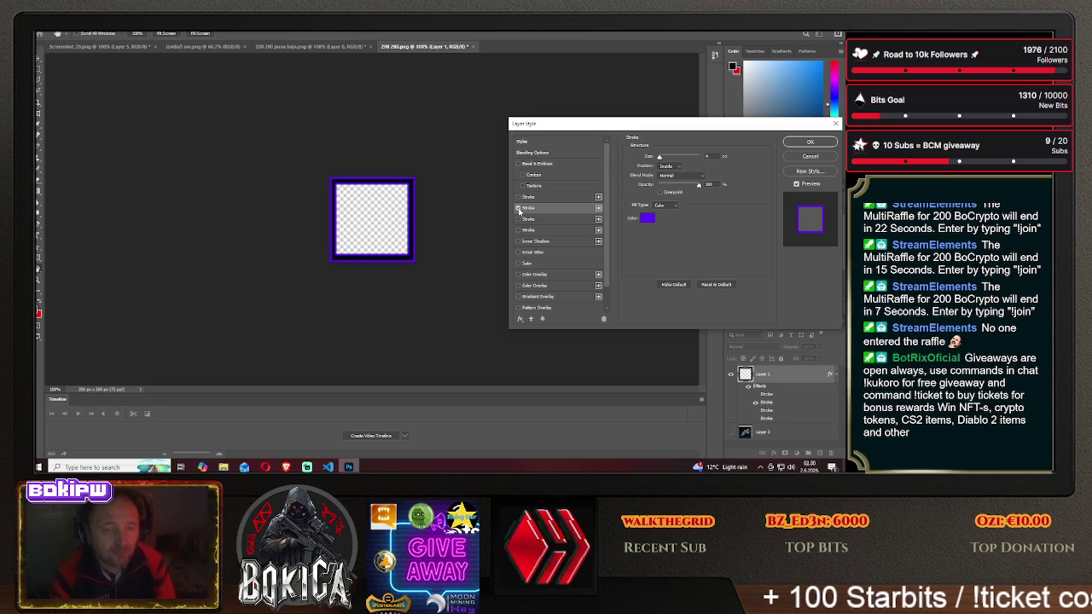
{"action": "left_click", "coordinate": [518, 209]}
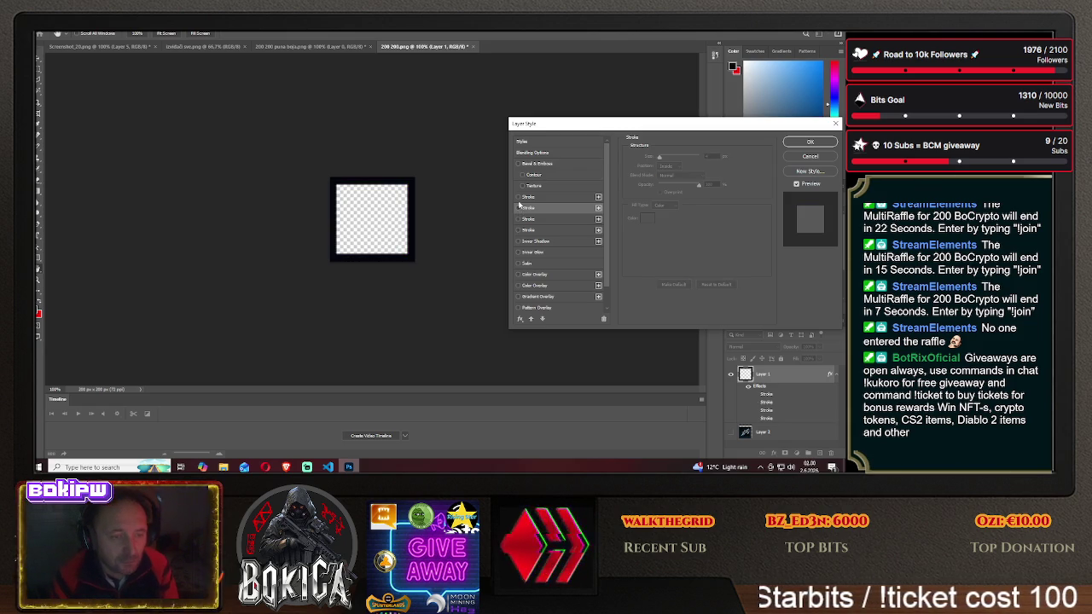
{"action": "left_click", "coordinate": [519, 197]}
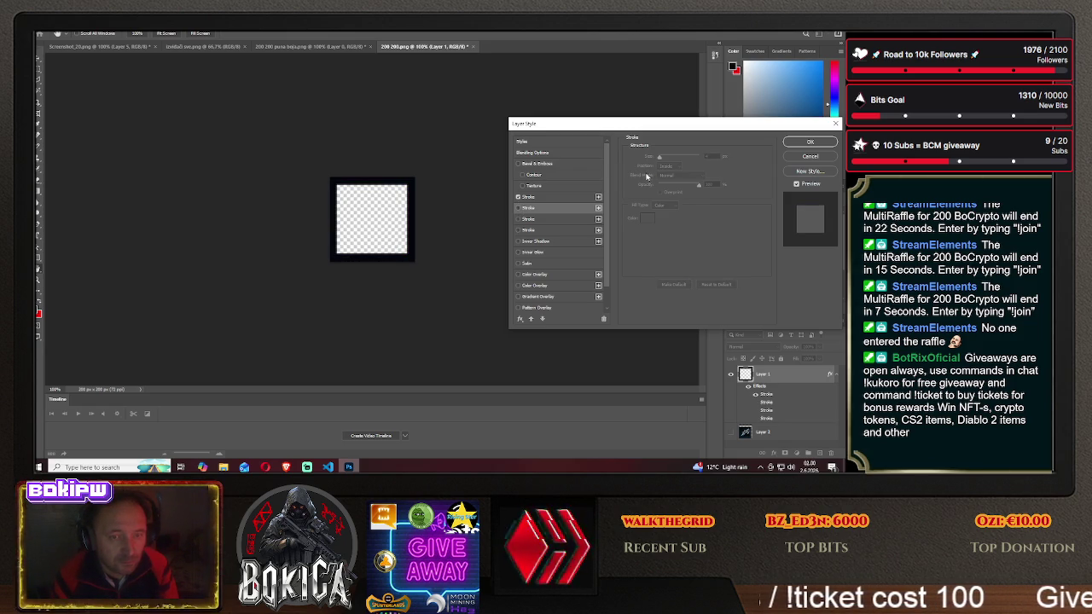
{"action": "left_click", "coordinate": [553, 197]}
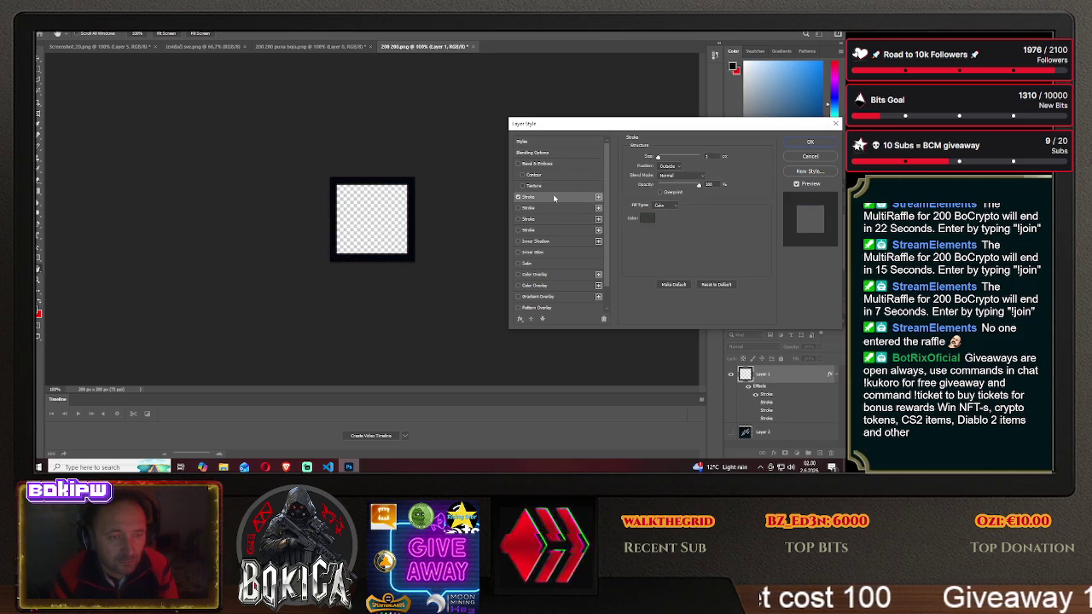
- Make the frame stroke 4 px inside, colour #51fc05 bright green, and apply it
{"action": "left_click", "coordinate": [667, 167]}
{"action": "left_click", "coordinate": [666, 179]}
{"action": "left_click_drag", "start_coordinate": [658, 158], "coordinate": [660, 160]}
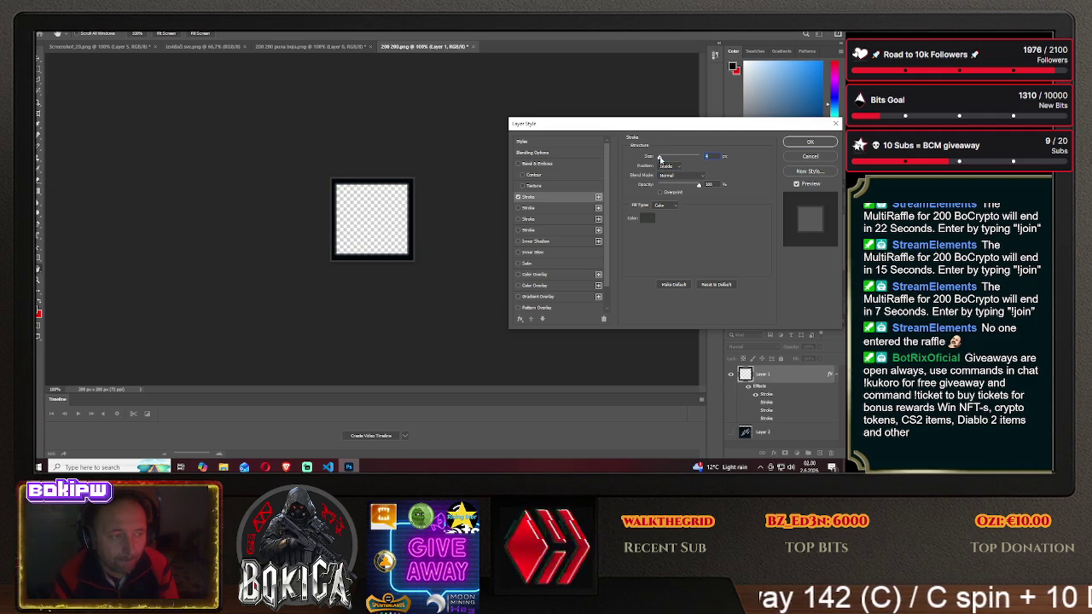
{"action": "left_click", "coordinate": [646, 221]}
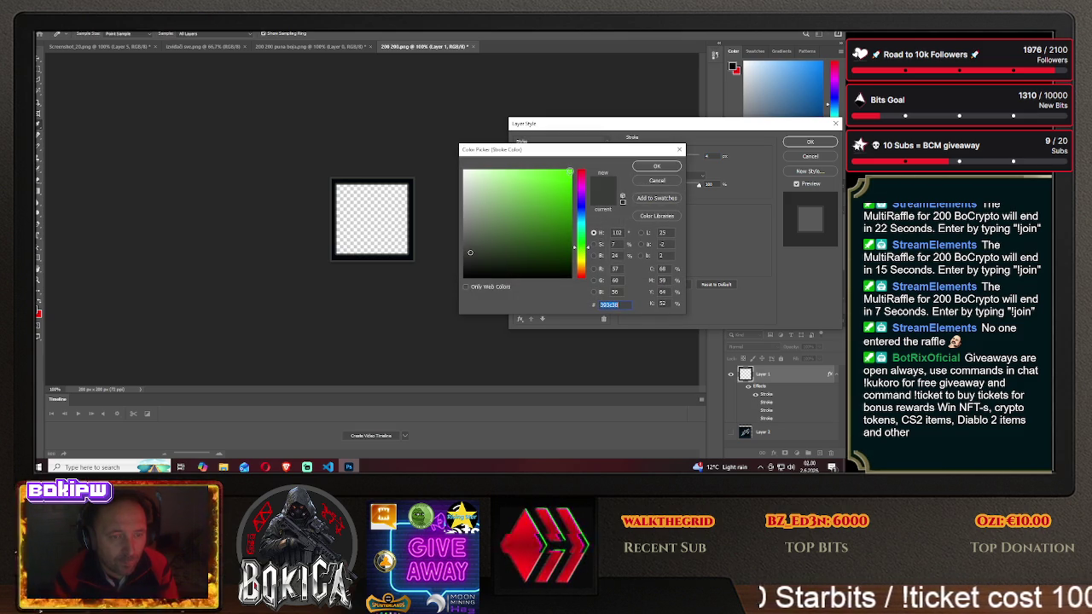
{"action": "type", "text": "51fc05"}
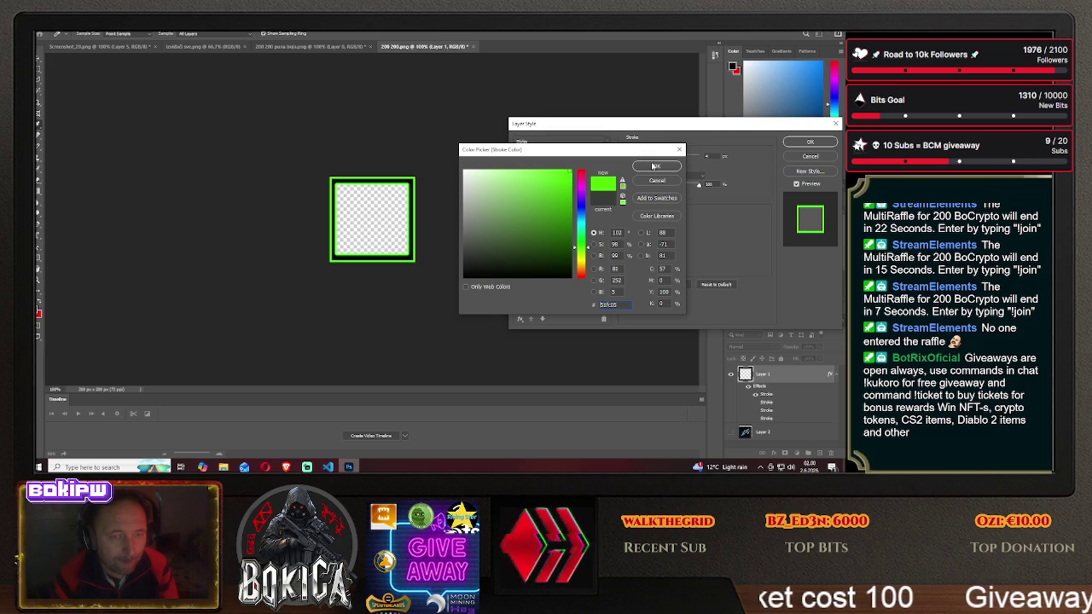
{"action": "left_click", "coordinate": [655, 166]}
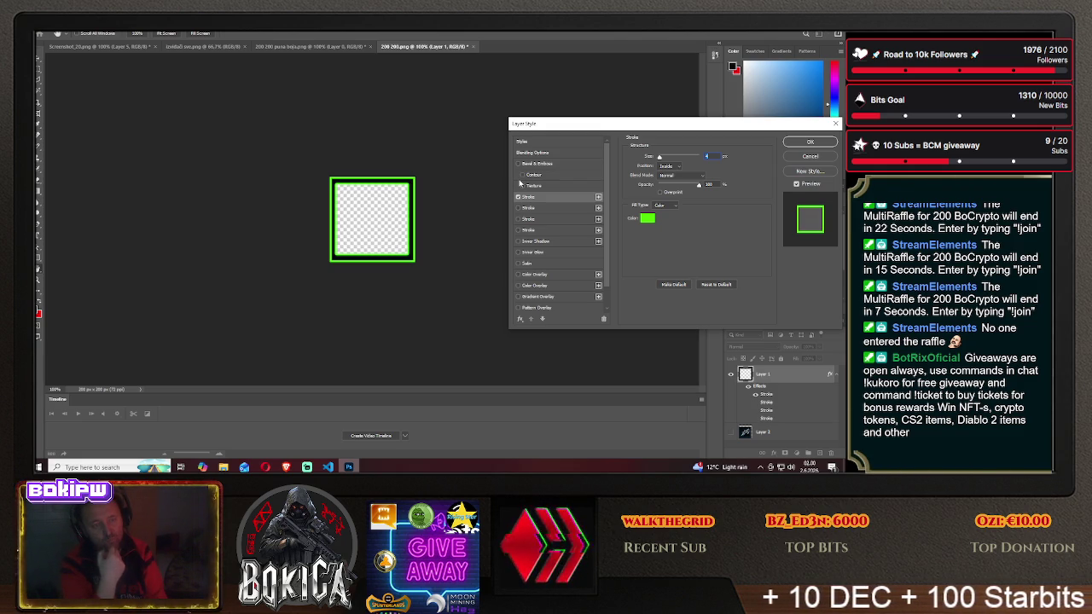
{"action": "left_click", "coordinate": [810, 144]}
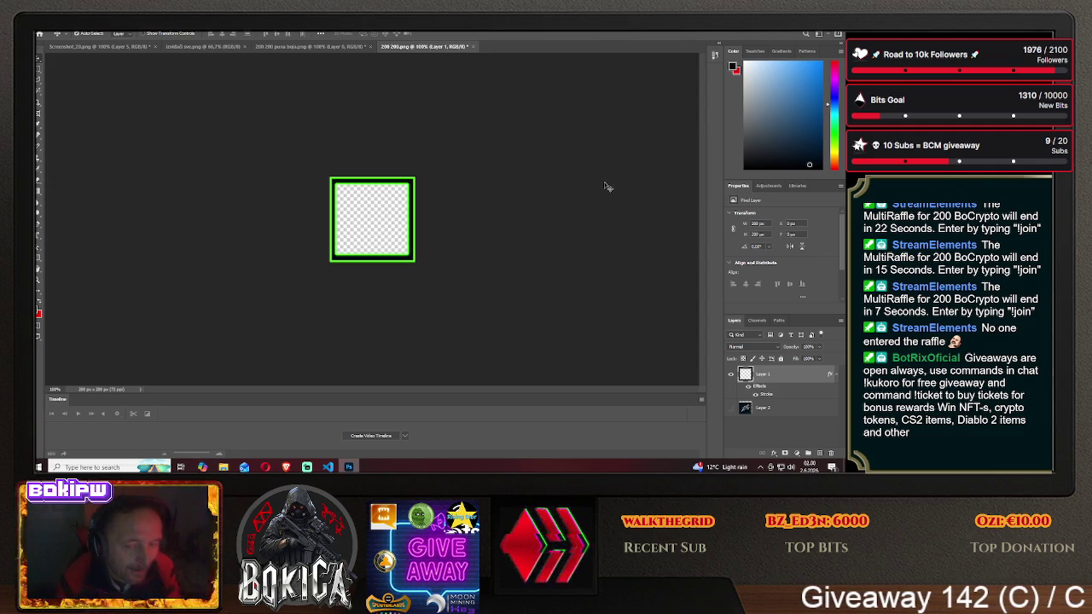
- Keep the spaceship layer hidden, cancel a first Save As, and check the 200×200 image size
{"action": "left_click", "coordinate": [731, 408]}
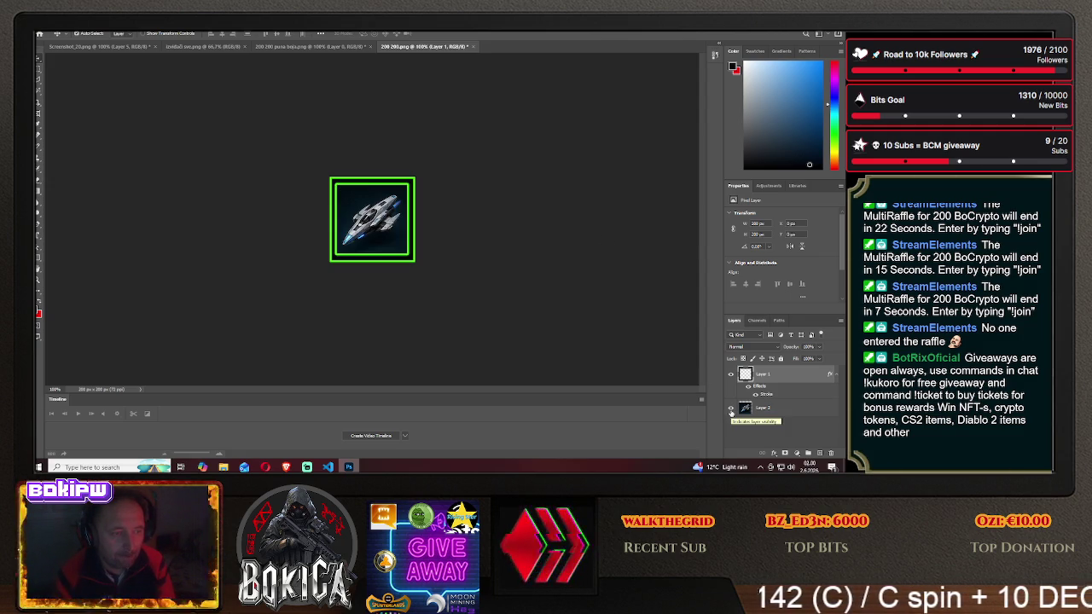
{"action": "left_click", "coordinate": [731, 409]}
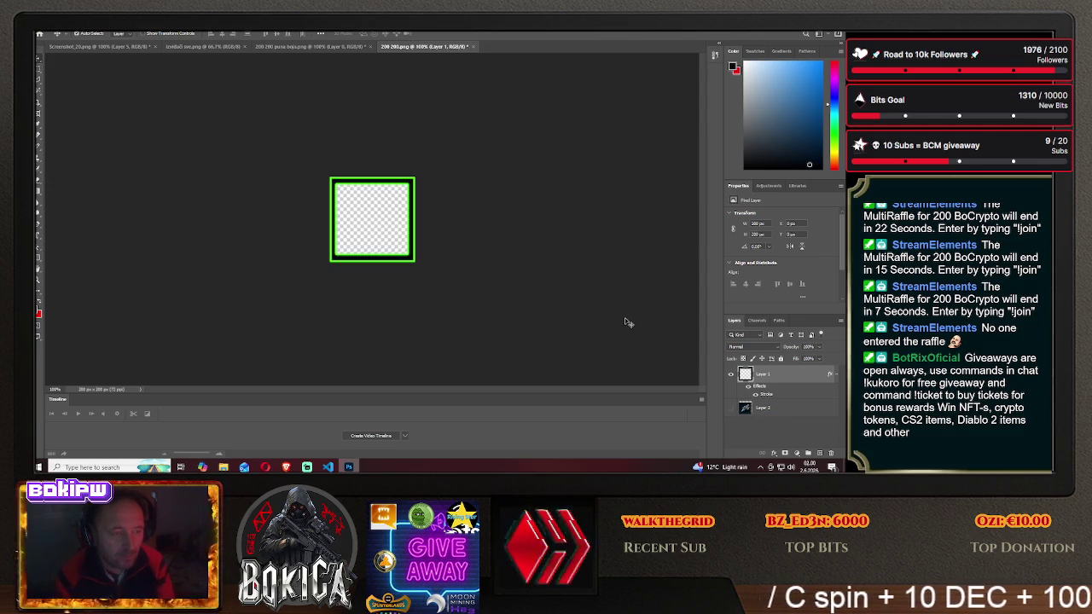
{"action": "left_click", "coordinate": [42, 34]}
{"action": "left_click", "coordinate": [96, 128]}
{"action": "left_click", "coordinate": [515, 314]}
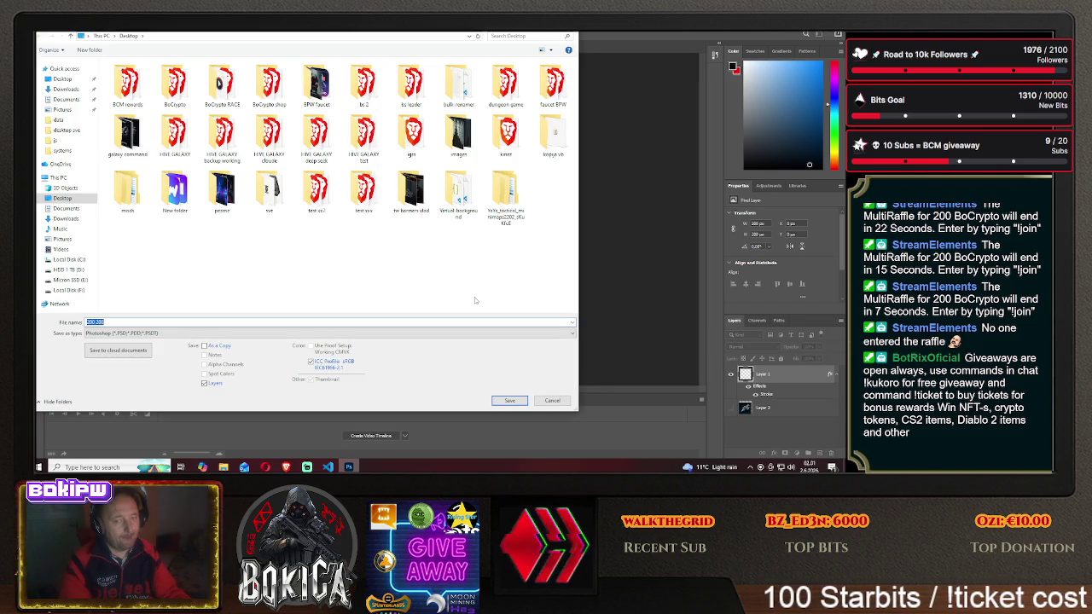
{"action": "left_click", "coordinate": [553, 401]}
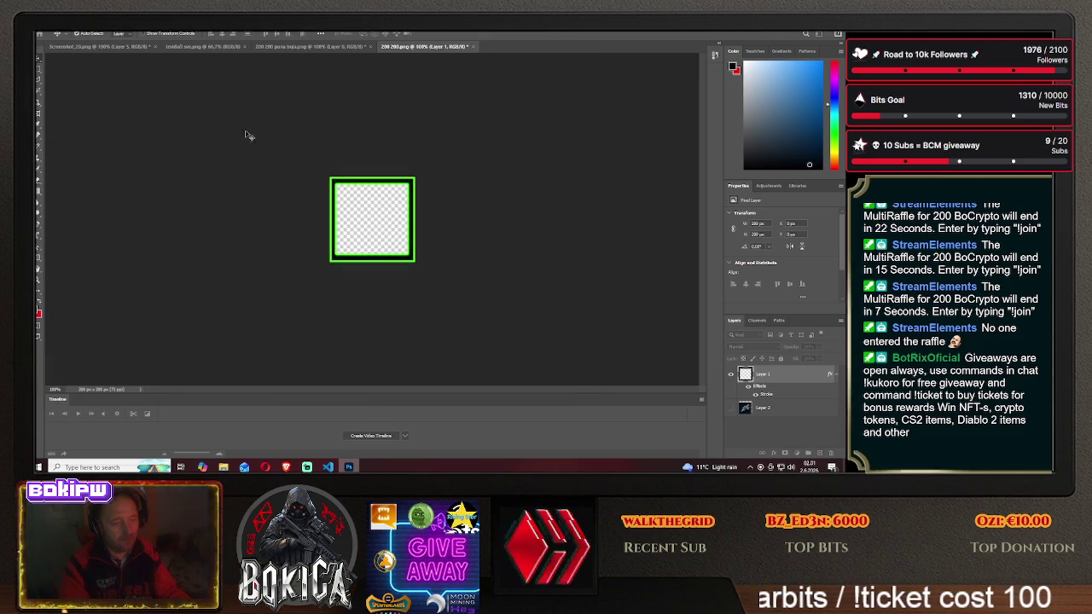
{"action": "left_click", "coordinate": [72, 34]}
{"action": "left_click", "coordinate": [79, 86]}
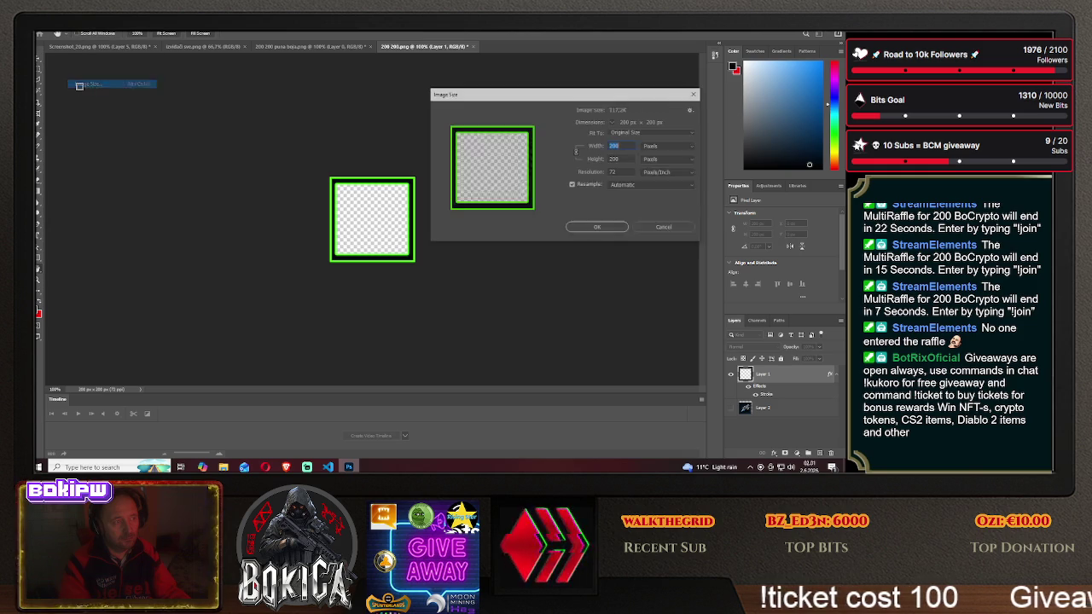
{"action": "left_click", "coordinate": [664, 229]}
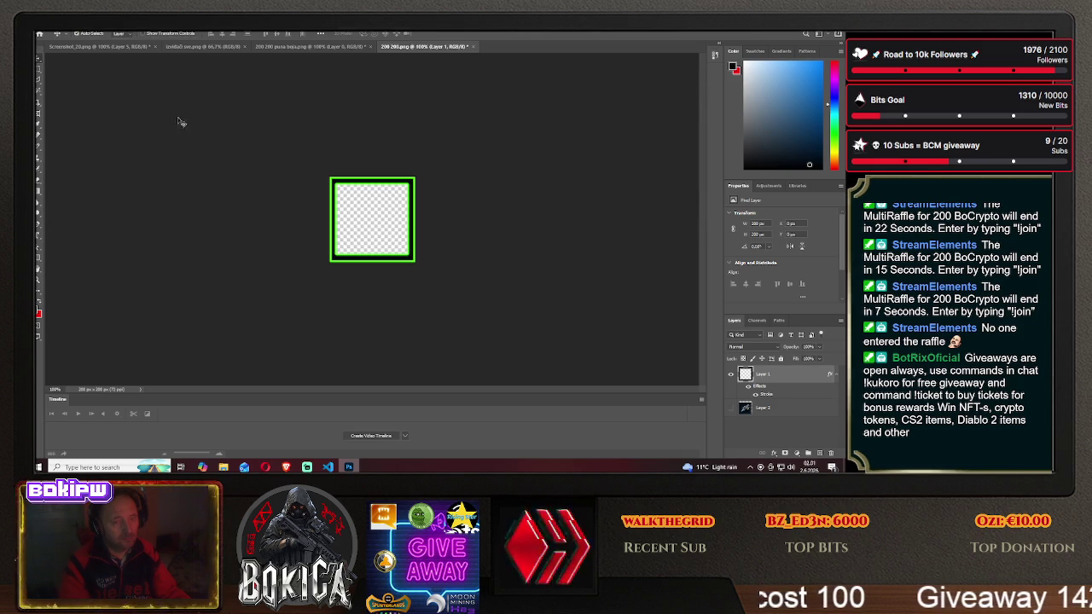
- Save the green-framed empty square as the PNG '200 200 common' on the Desktop
{"action": "left_click", "coordinate": [44, 34]}
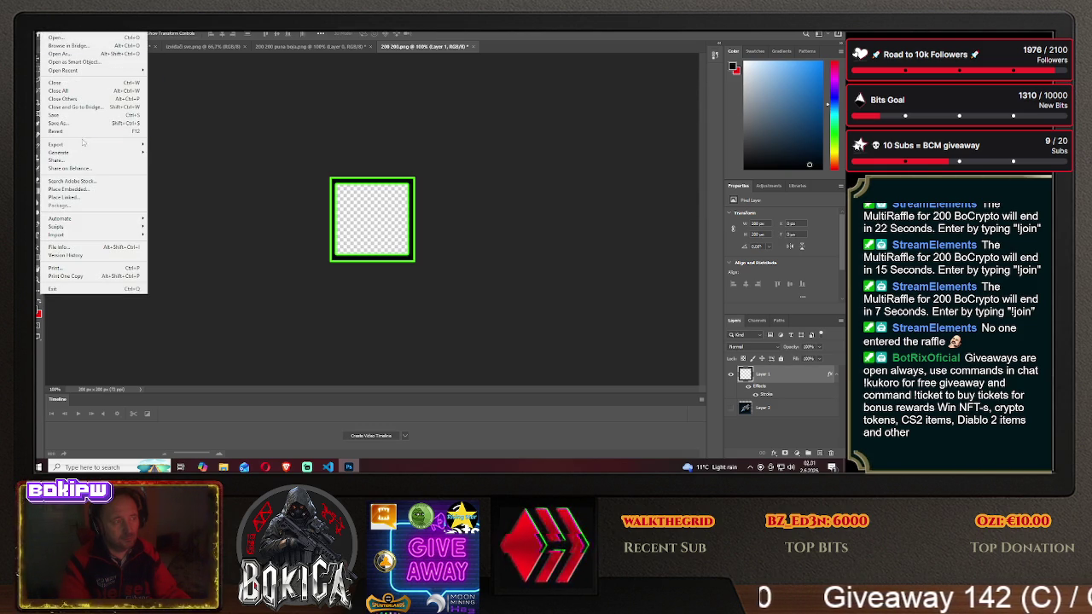
{"action": "left_click", "coordinate": [76, 145]}
{"action": "left_click", "coordinate": [488, 314]}
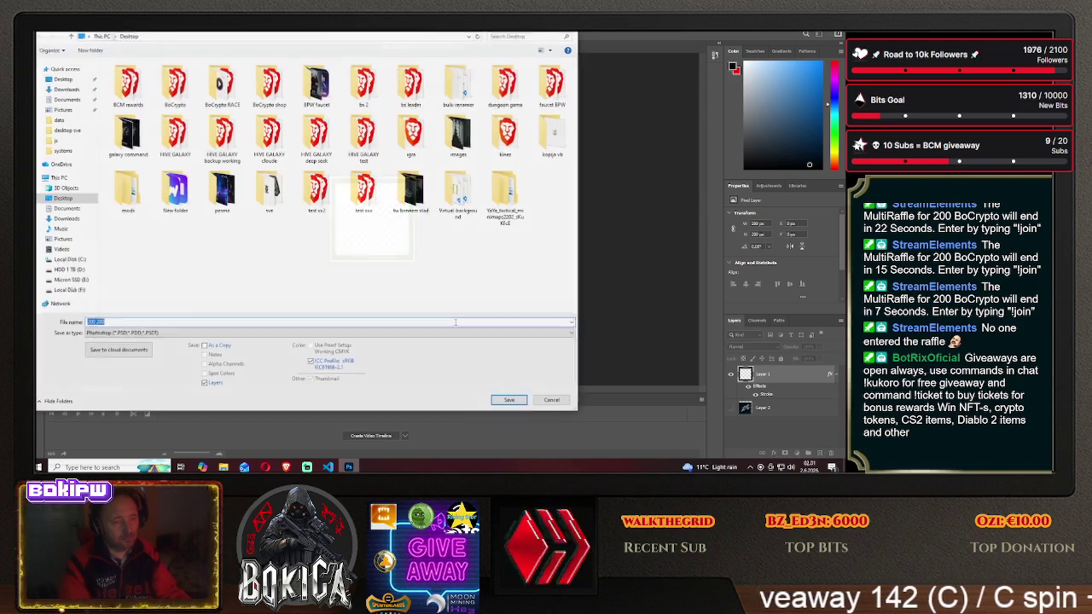
{"action": "left_click", "coordinate": [203, 332]}
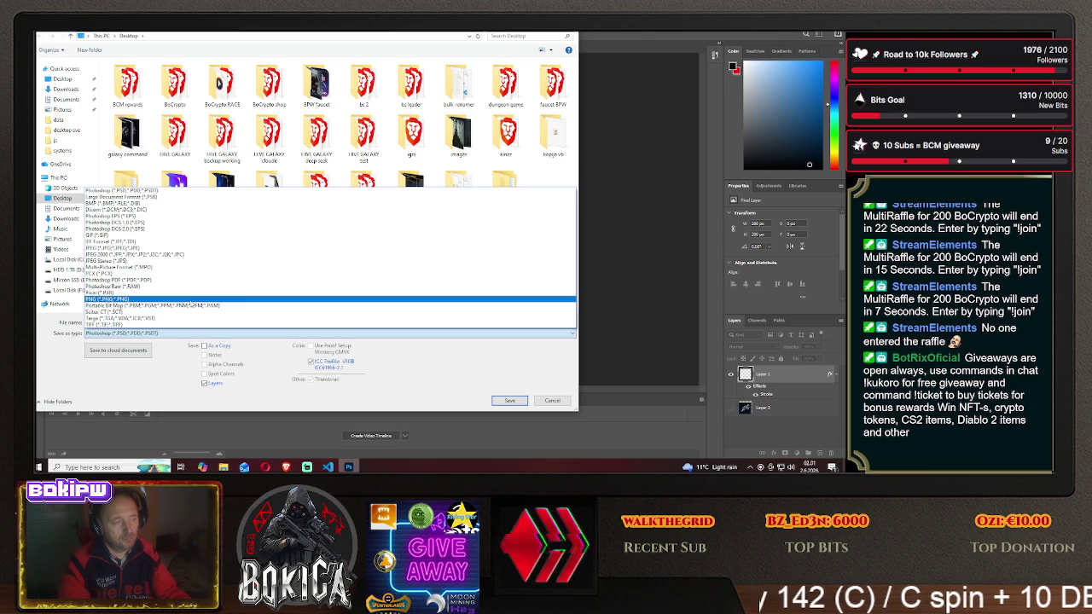
{"action": "left_click", "coordinate": [165, 322]}
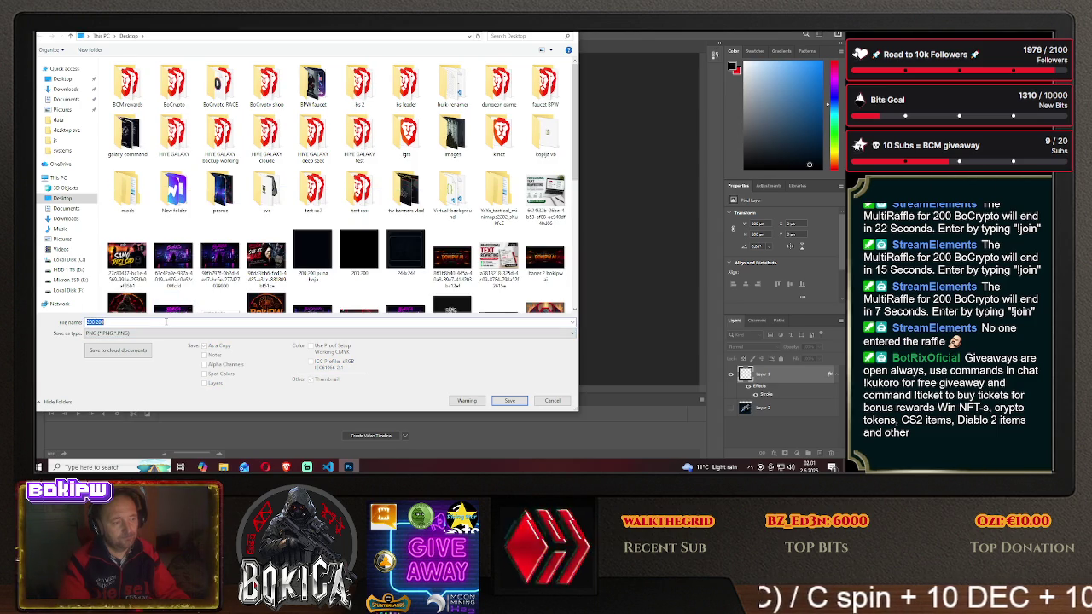
{"action": "type", "text": "commnol"}
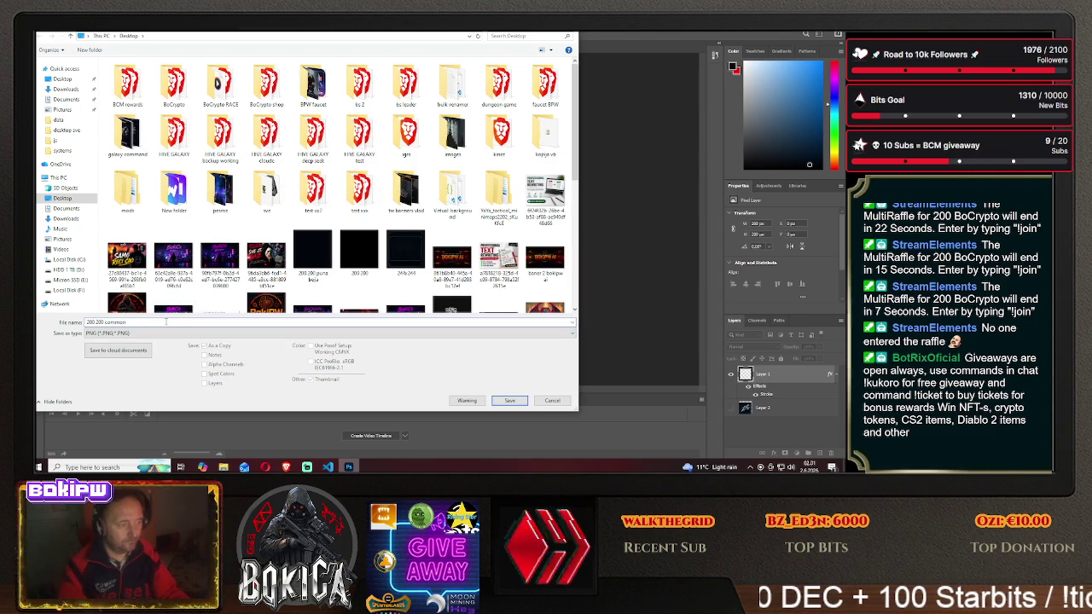
{"action": "left_click", "coordinate": [503, 401]}
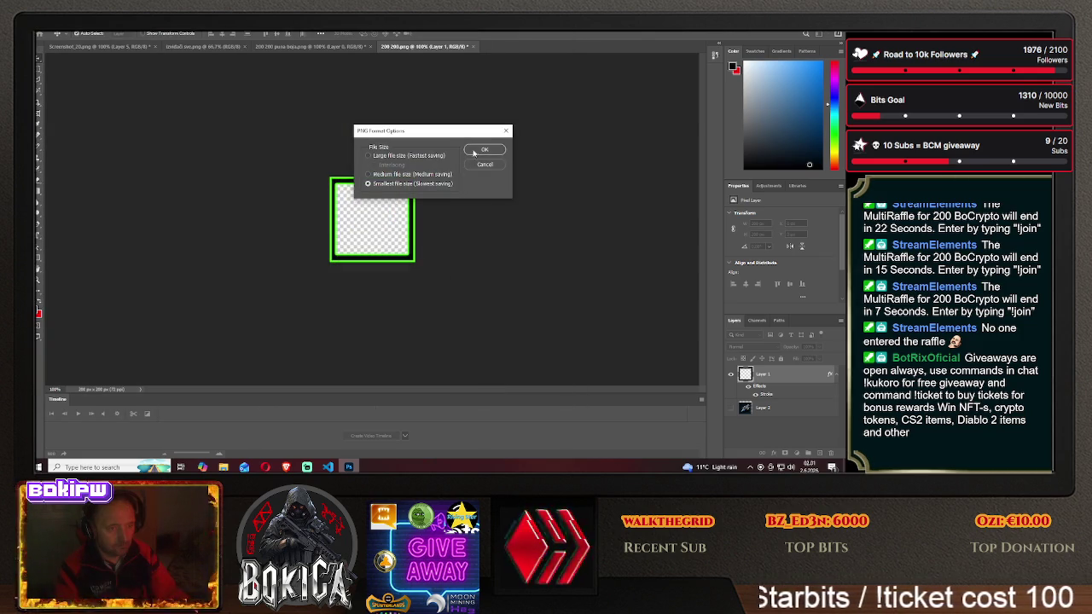
{"action": "left_click", "coordinate": [475, 151]}
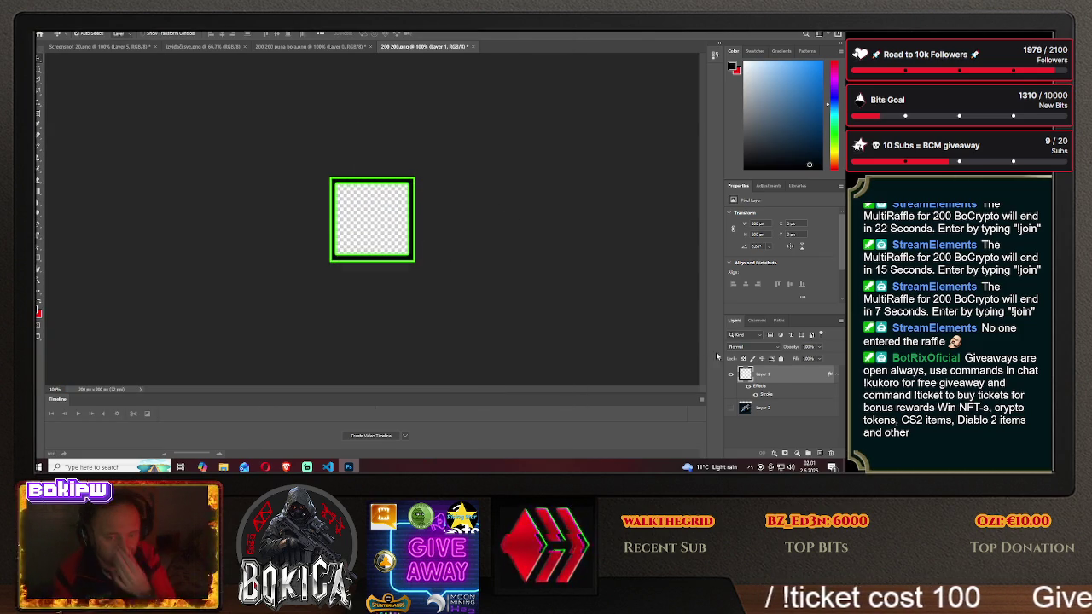
- Switch the frame layer's stroke from green to purple and apply the style
{"action": "right_click", "coordinate": [762, 373]}
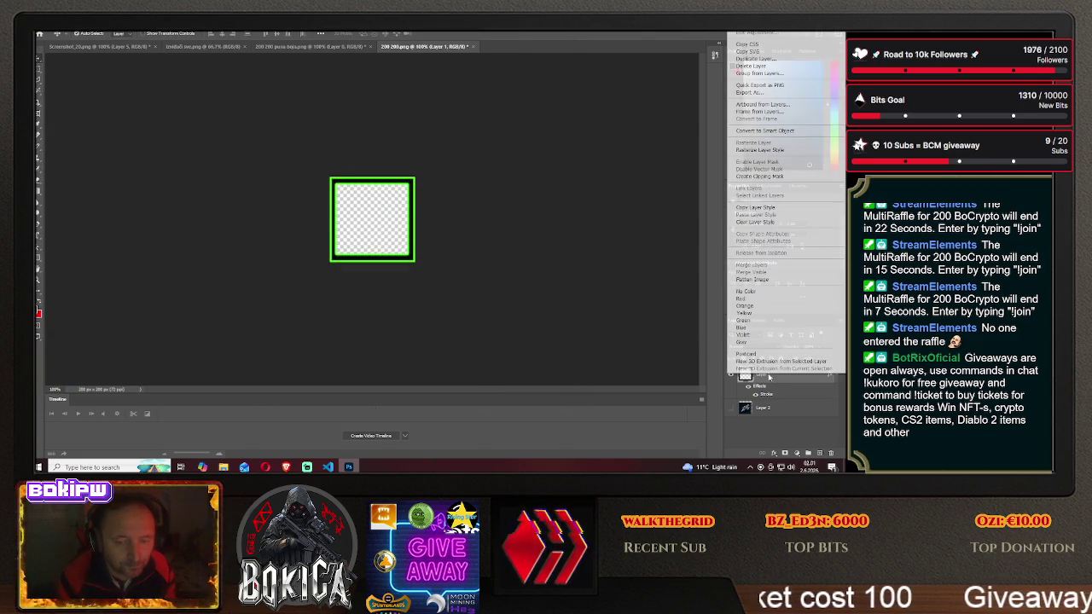
{"action": "left_click", "coordinate": [751, 34]}
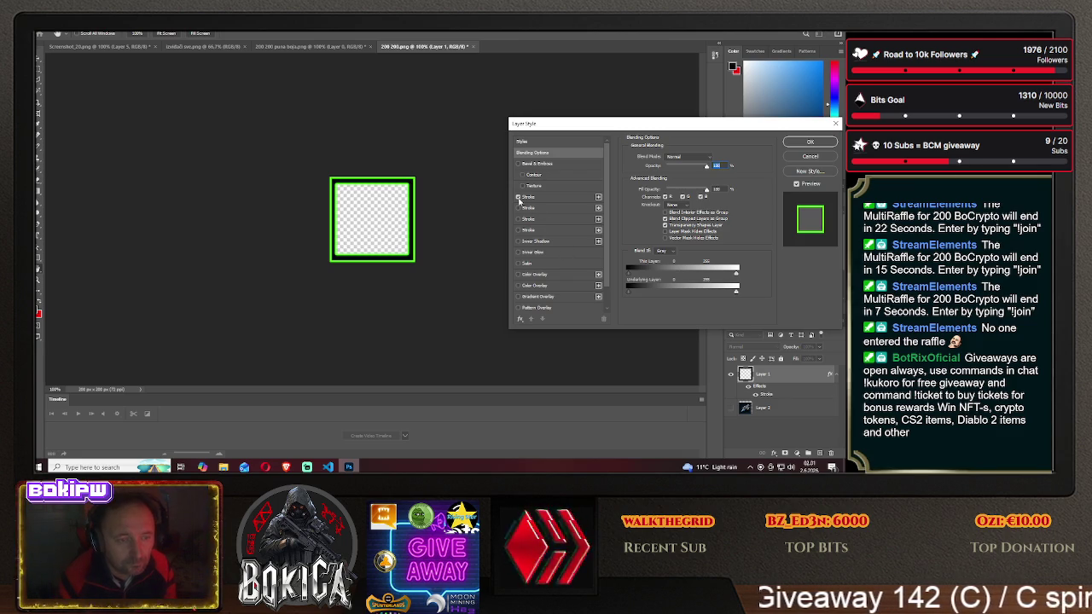
{"action": "left_click", "coordinate": [517, 197]}
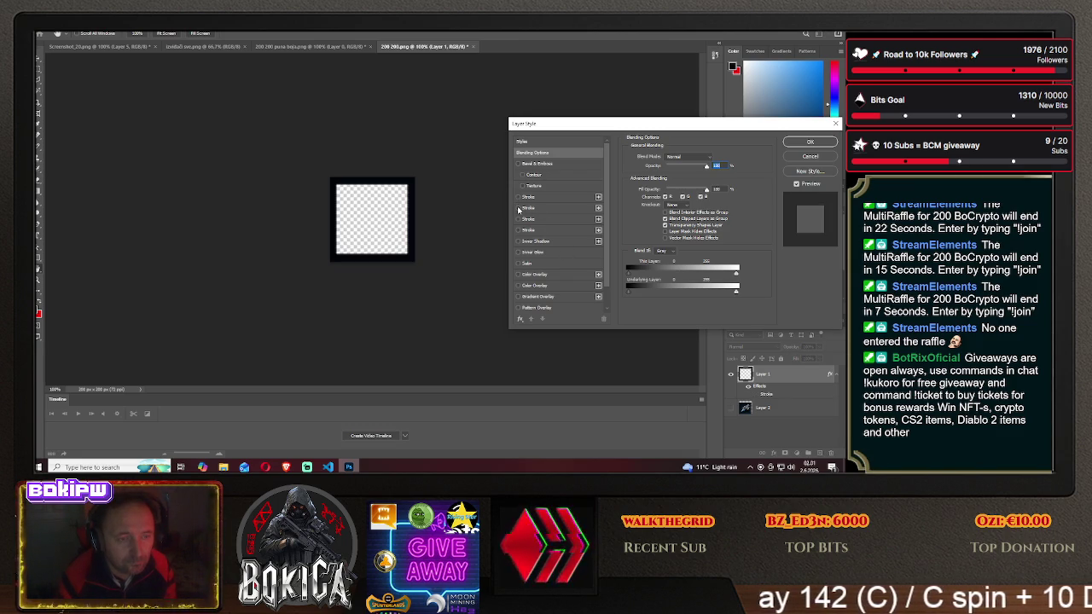
{"action": "left_click", "coordinate": [518, 197]}
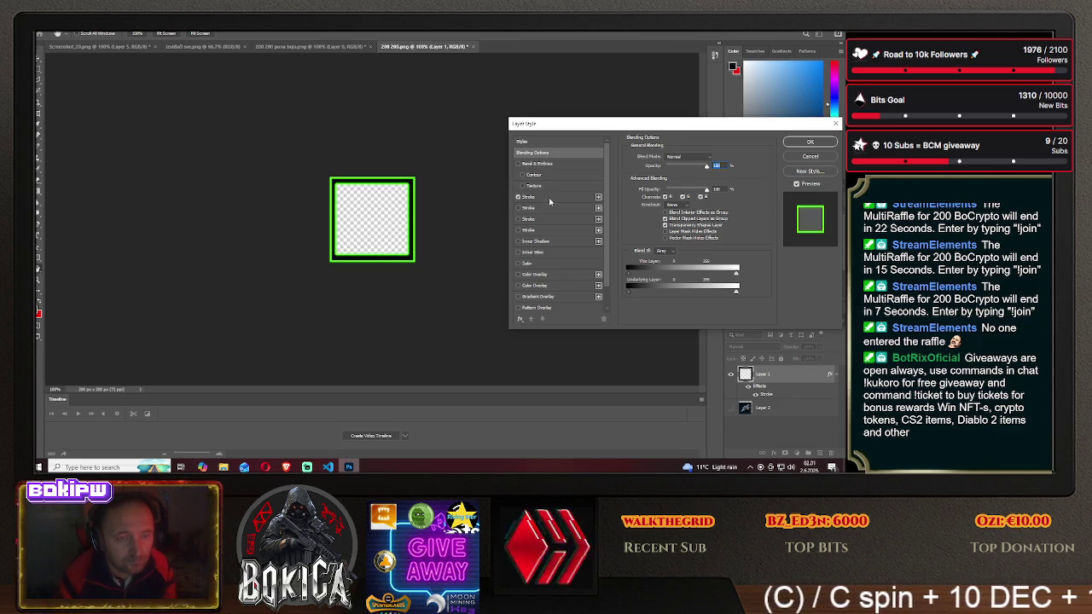
{"action": "left_click", "coordinate": [529, 197]}
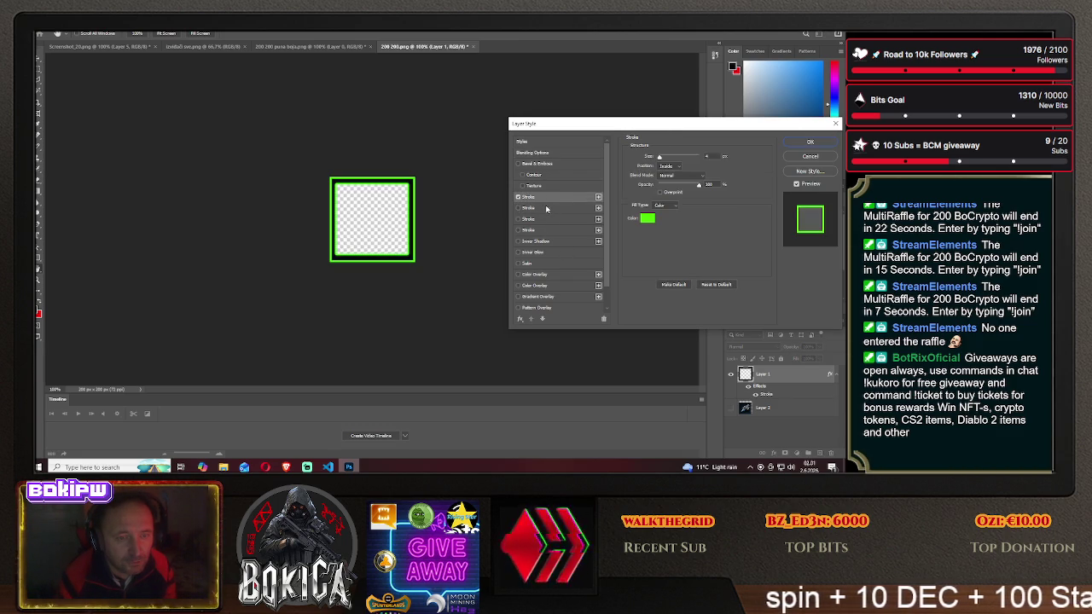
{"action": "left_click", "coordinate": [517, 197]}
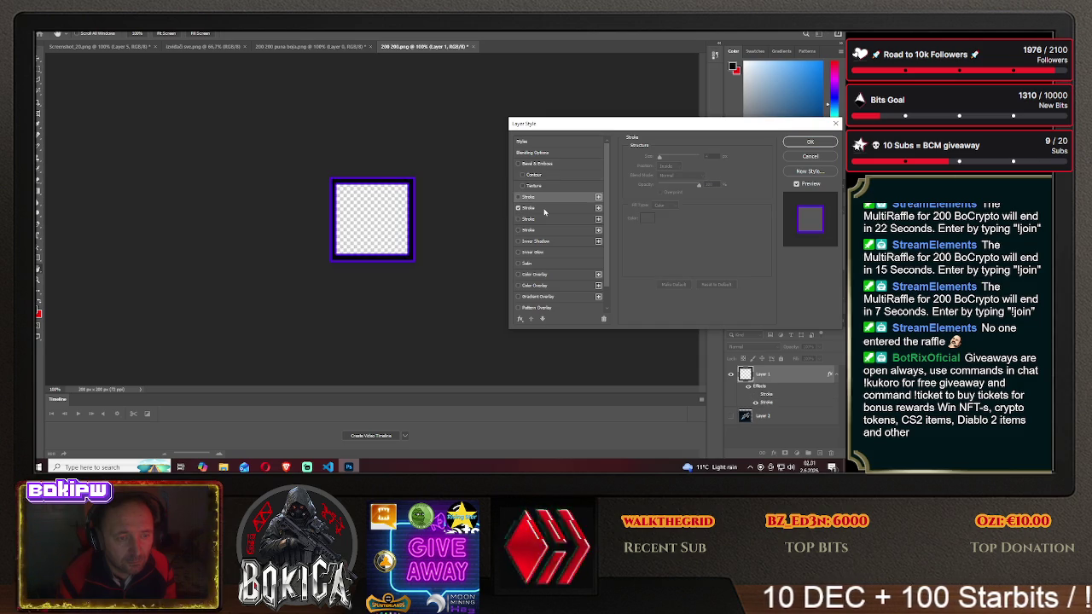
{"action": "left_click", "coordinate": [546, 210]}
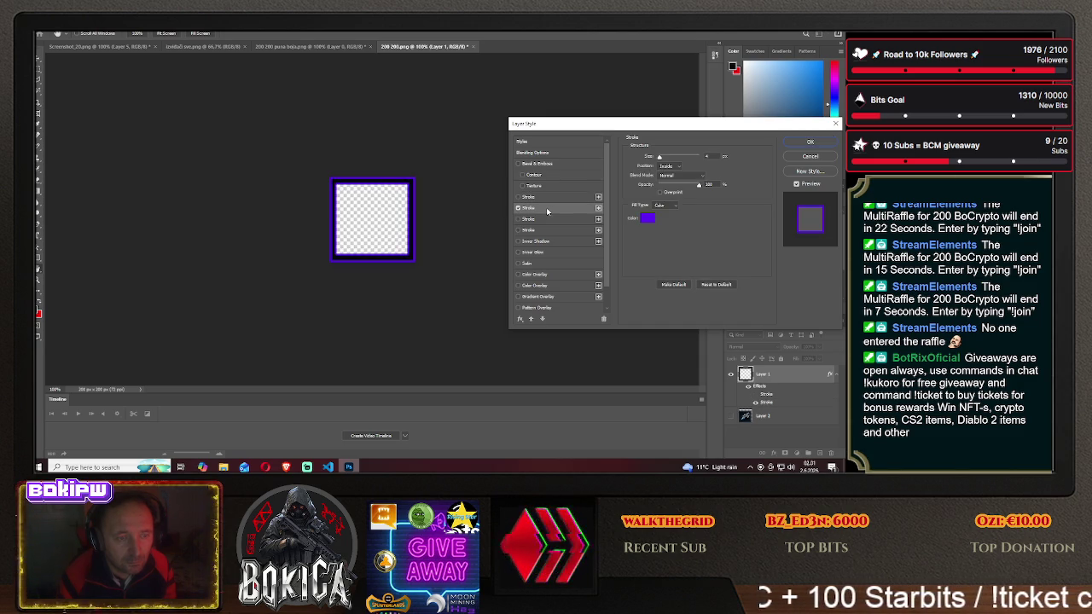
{"action": "left_click", "coordinate": [810, 143]}
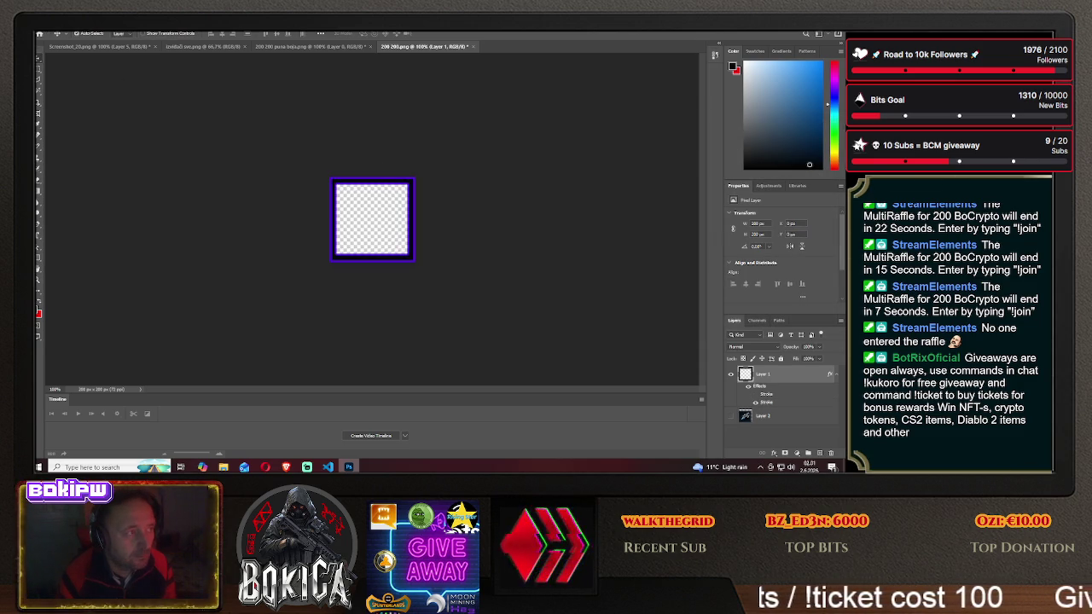
- Save the purple-framed square as the PNG '200 200 rare' on the Desktop
{"action": "left_click", "coordinate": [47, 26]}
{"action": "left_click", "coordinate": [103, 124]}
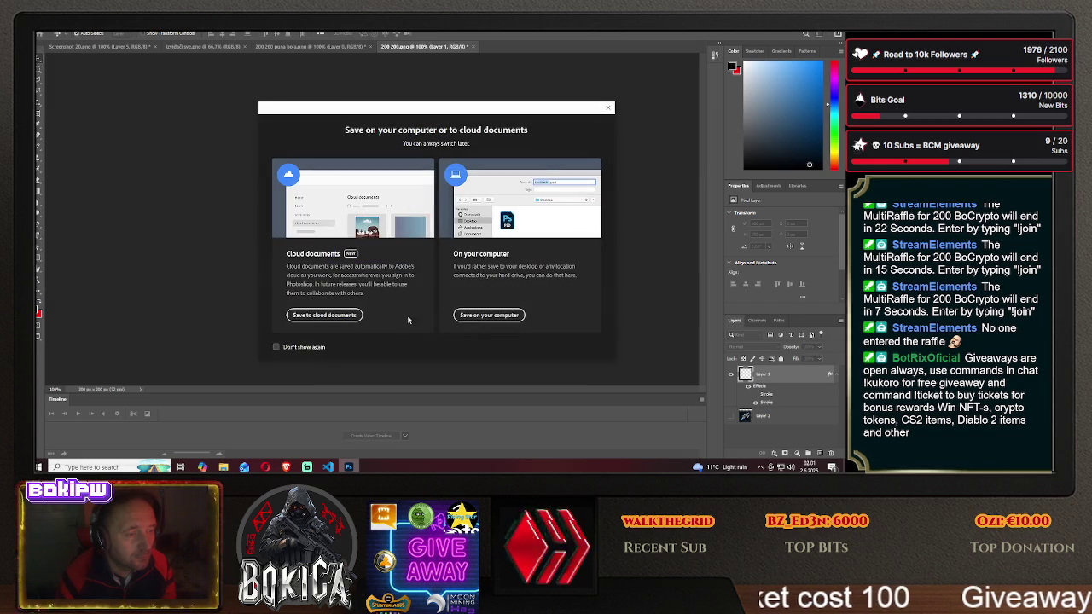
{"action": "left_click", "coordinate": [489, 315]}
{"action": "left_click", "coordinate": [170, 333]}
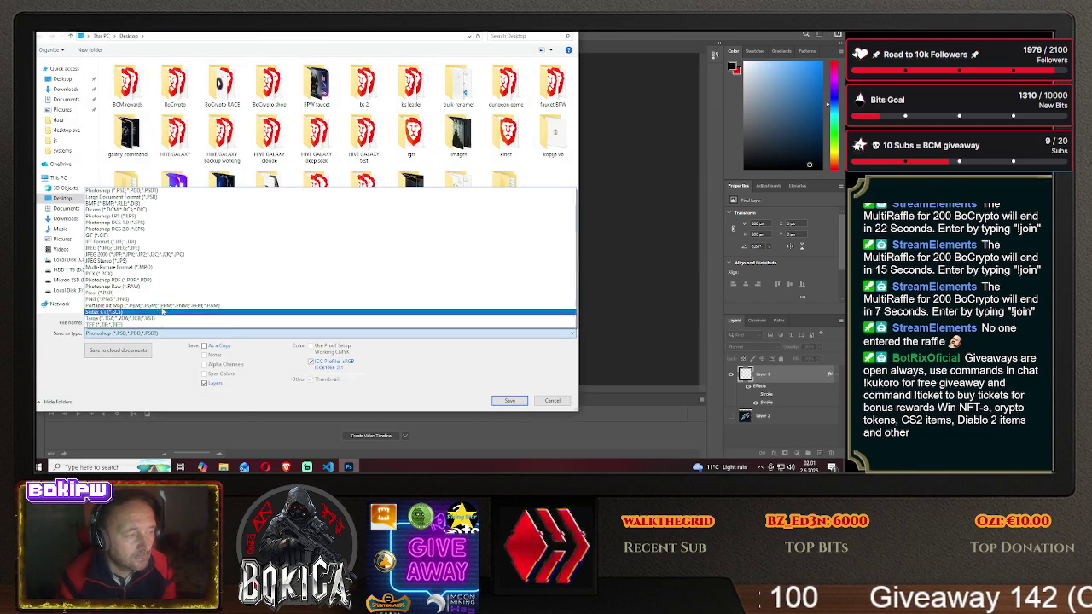
{"action": "left_click", "coordinate": [165, 299]}
{"action": "double_click", "coordinate": [166, 323]}
{"action": "type", "text": "runs"}
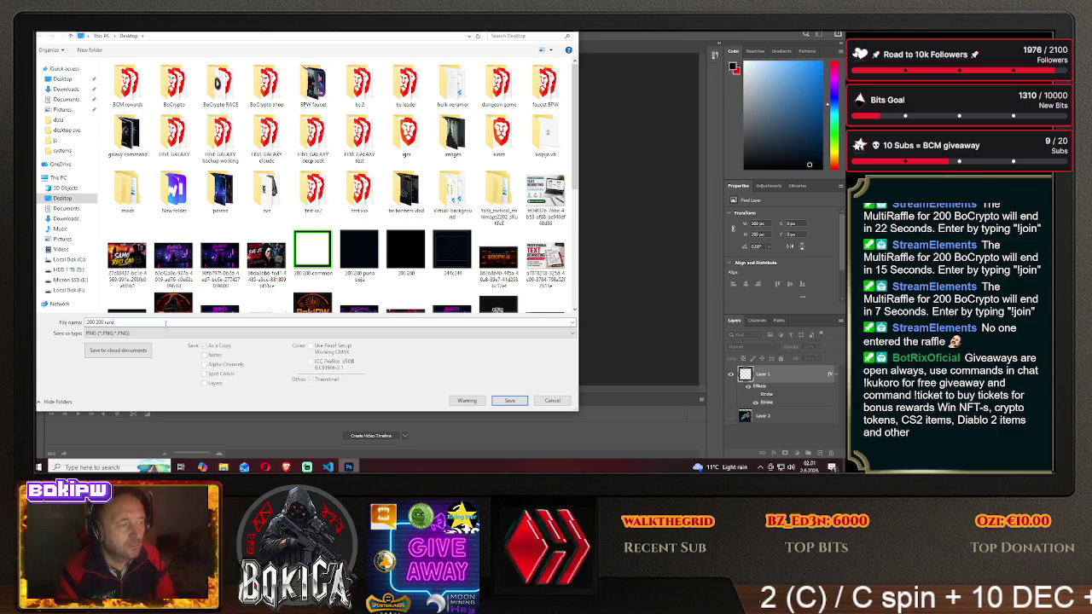
{"action": "left_click", "coordinate": [509, 401]}
{"action": "left_click", "coordinate": [482, 151]}
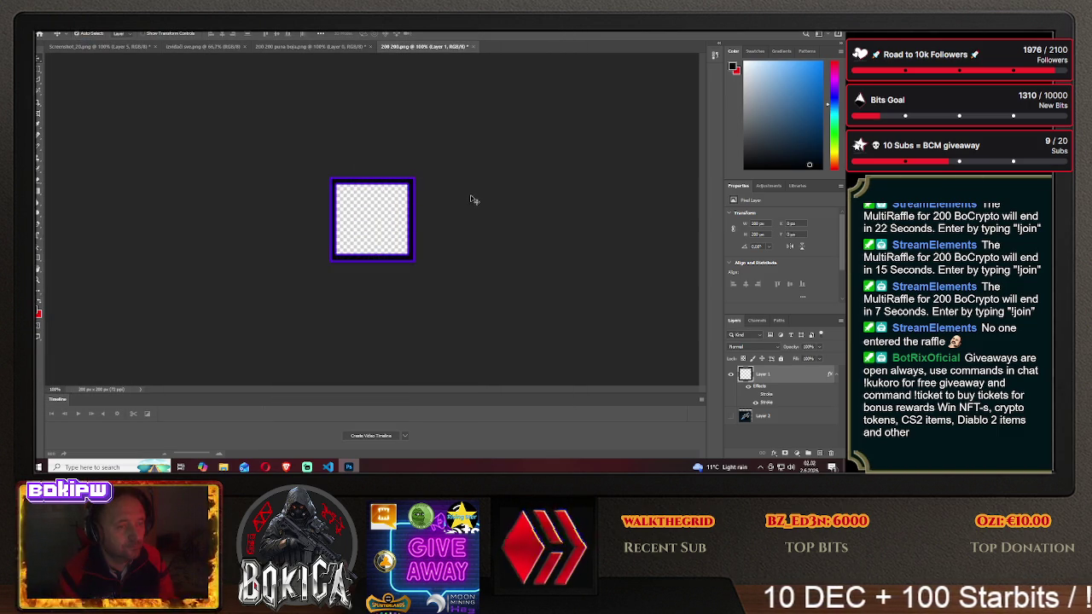
{"action": "double_click", "coordinate": [773, 377]}
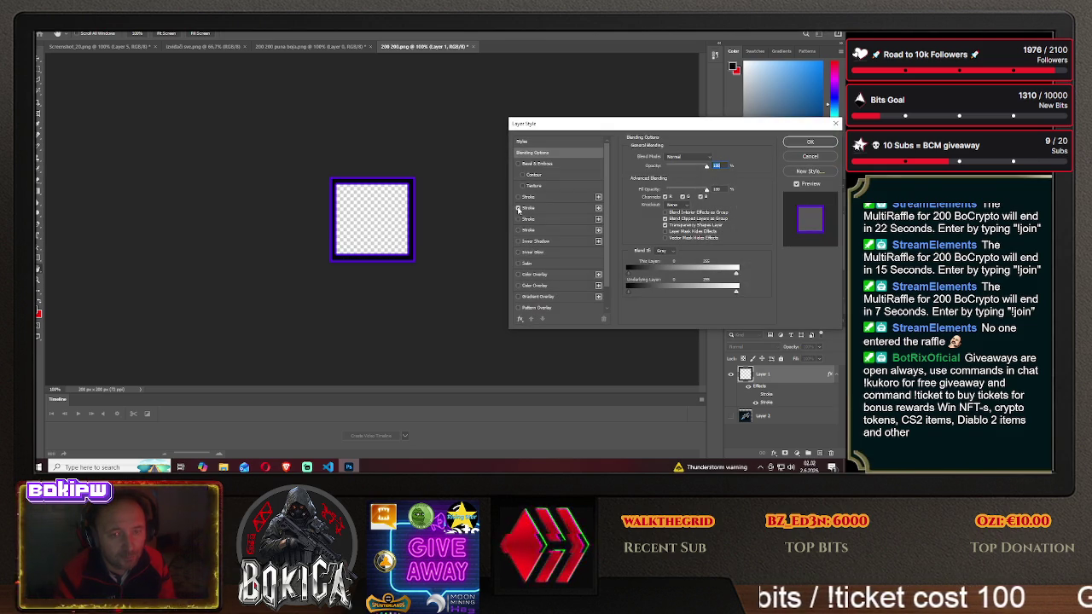
- Switch the frame to a magenta stroke positioned inside the edge and apply it
{"action": "left_click", "coordinate": [550, 210]}
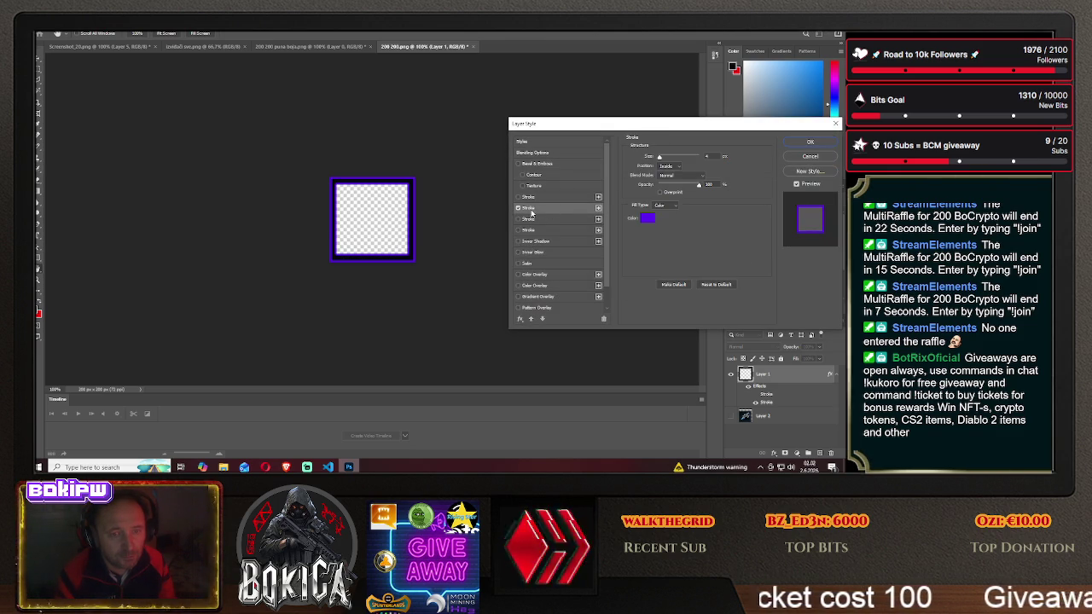
{"action": "left_click", "coordinate": [518, 208]}
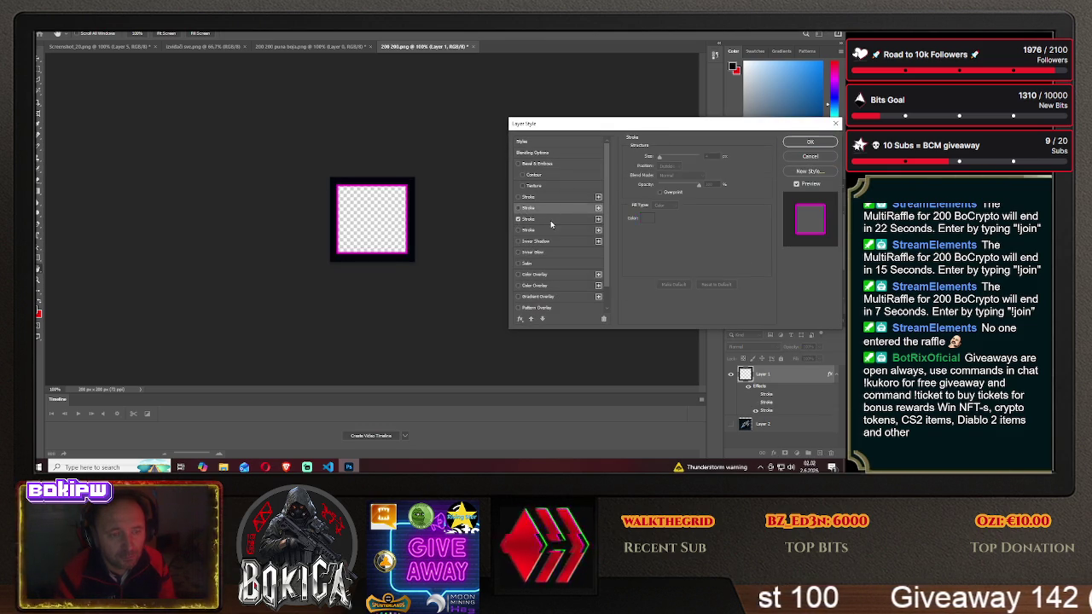
{"action": "left_click", "coordinate": [669, 166]}
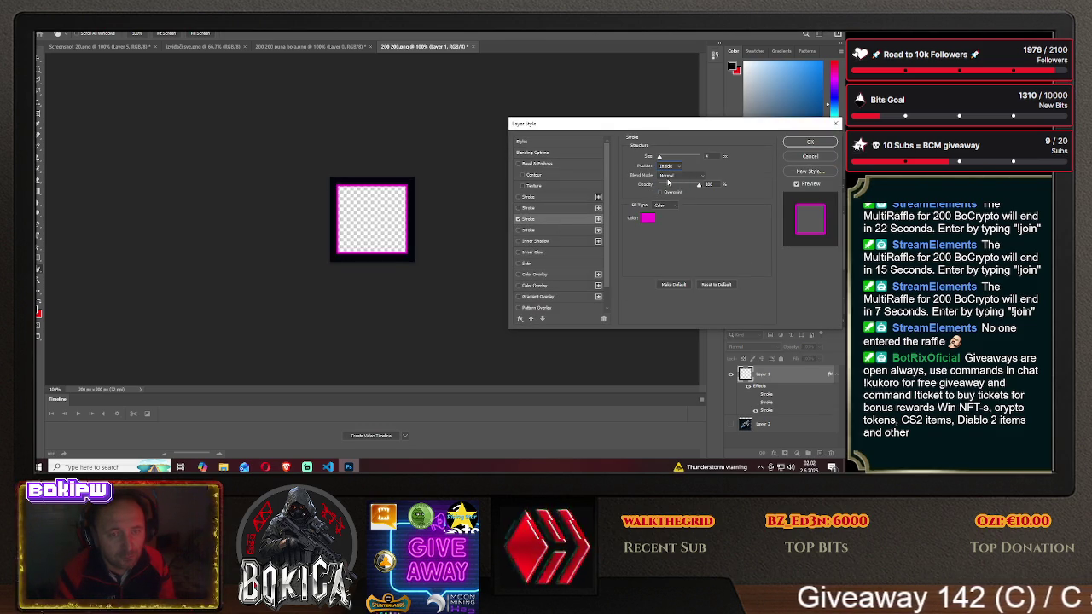
{"action": "left_click", "coordinate": [667, 181]}
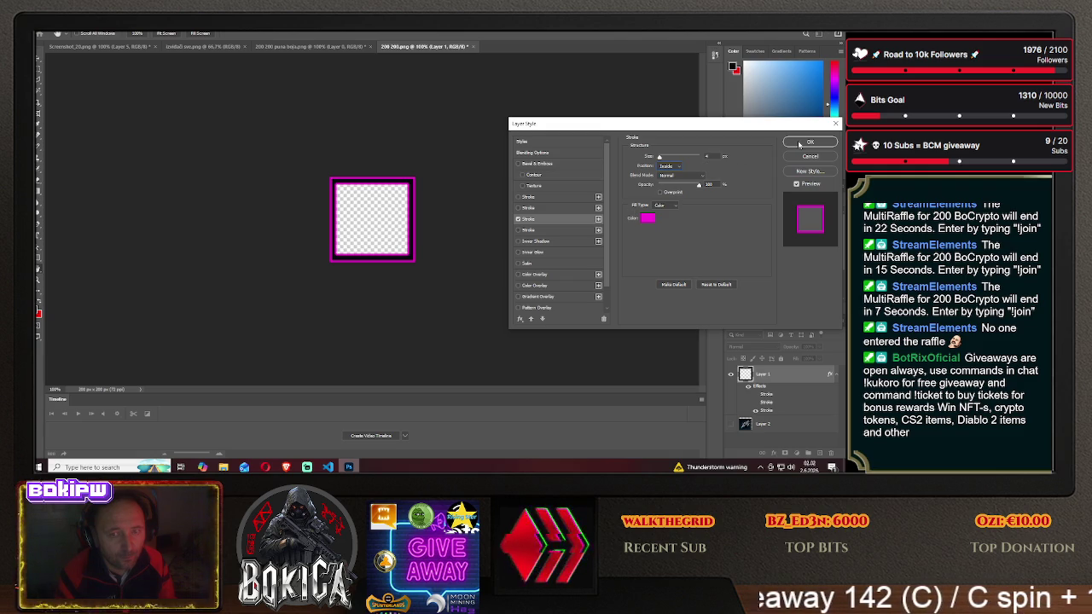
{"action": "left_click", "coordinate": [799, 145]}
- Save the magenta-framed square as another PNG on the Desktop, appending 'vpil' to the name
{"action": "left_click", "coordinate": [64, 35]}
{"action": "left_click", "coordinate": [85, 124]}
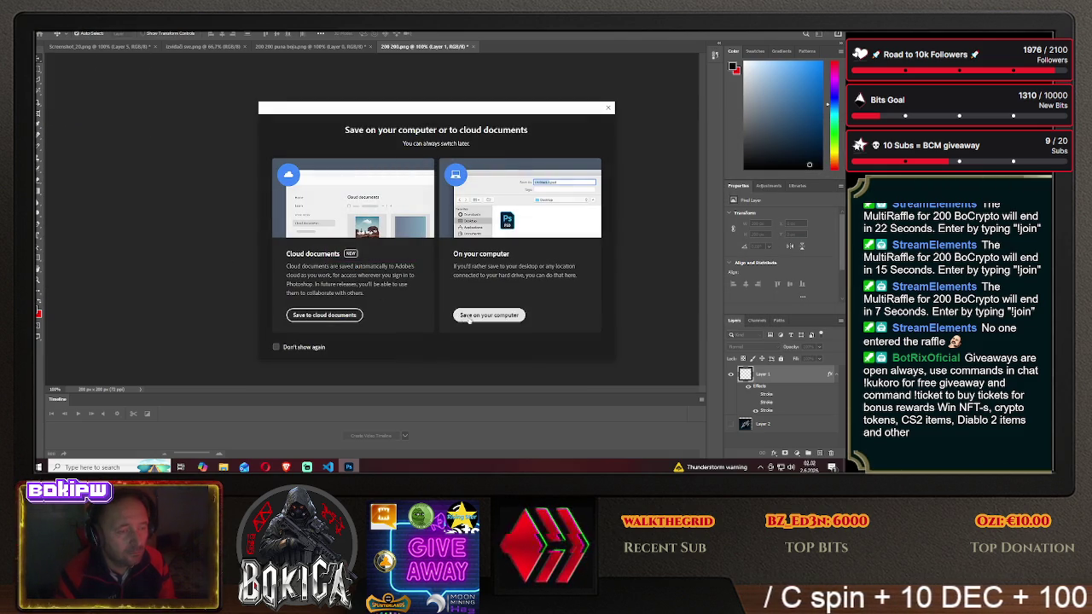
{"action": "left_click", "coordinate": [489, 315]}
{"action": "left_click", "coordinate": [177, 333]}
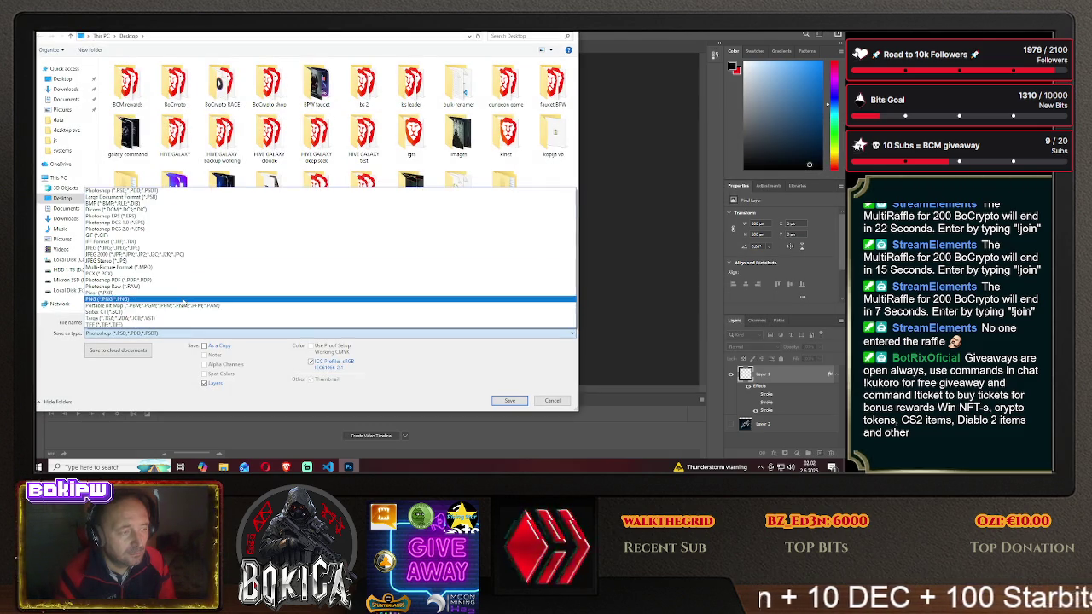
{"action": "left_click", "coordinate": [134, 322]}
{"action": "left_click", "coordinate": [159, 322]}
{"action": "type", "text": "vpil"}
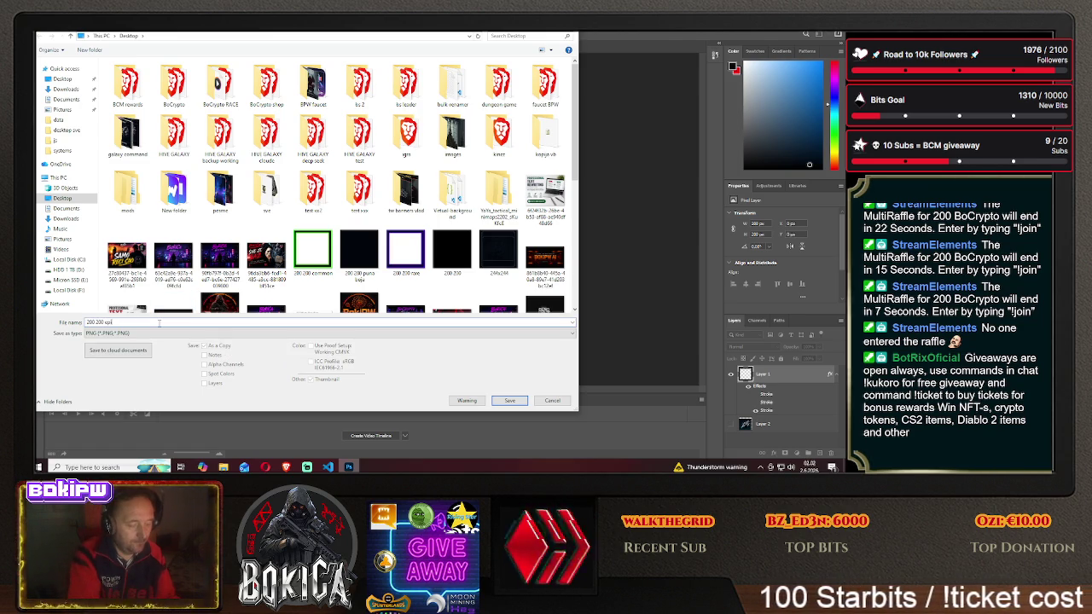
{"action": "left_click", "coordinate": [509, 400]}
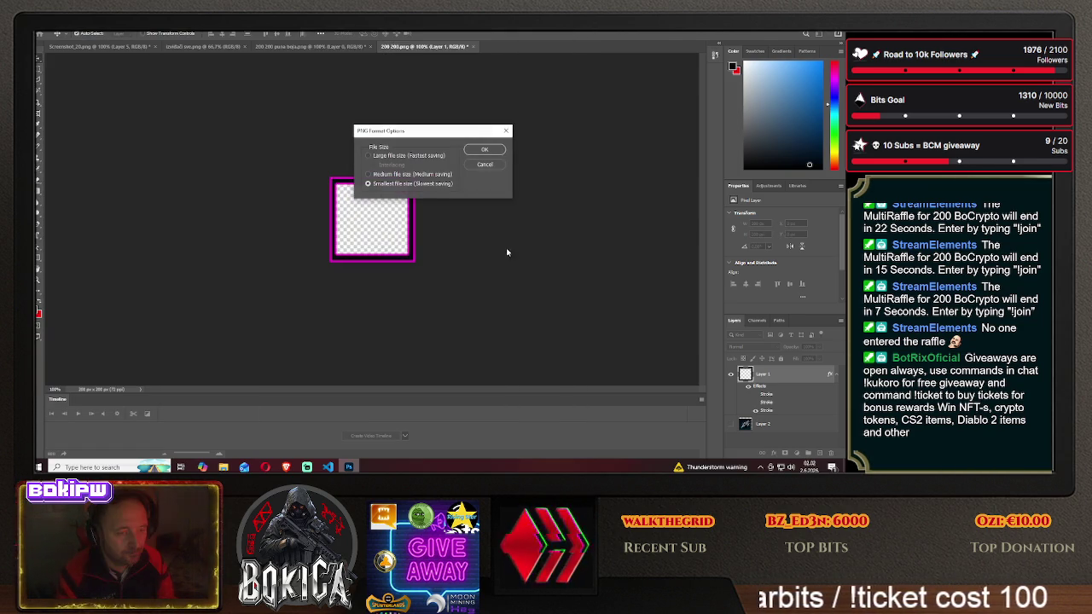
{"action": "left_click", "coordinate": [484, 150]}
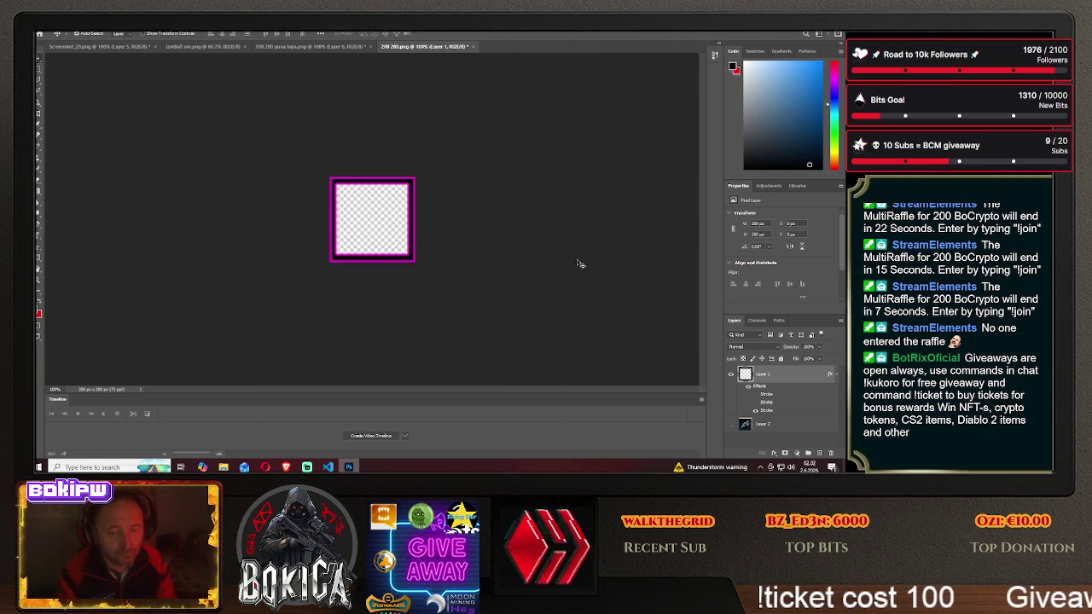
{"action": "right_click", "coordinate": [765, 376]}
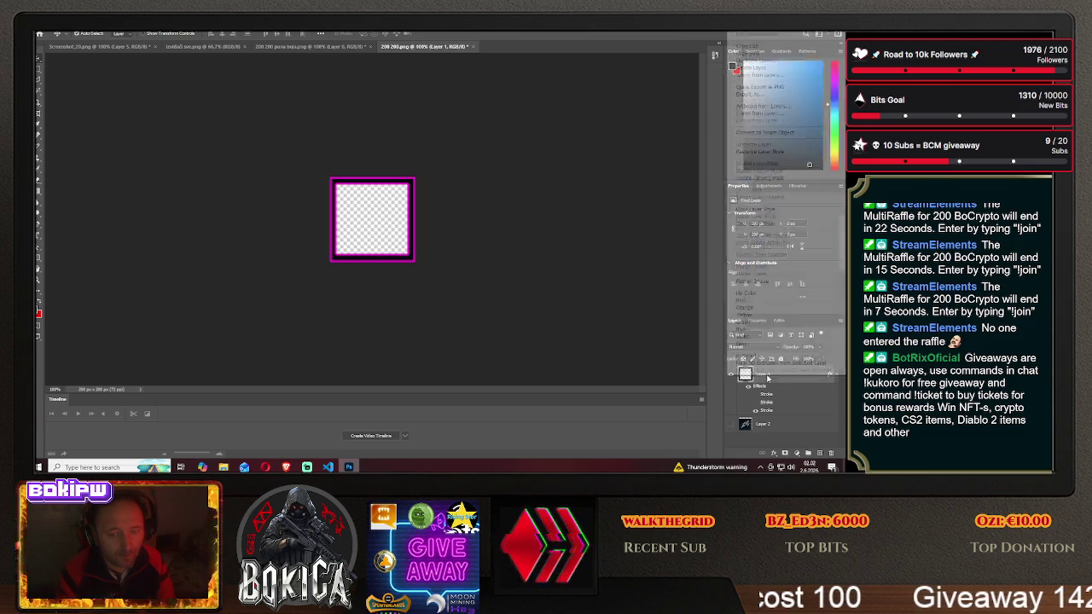
- Replace the magenta stroke with a 4 px orange stroke inside the edge
{"action": "left_click", "coordinate": [768, 59]}
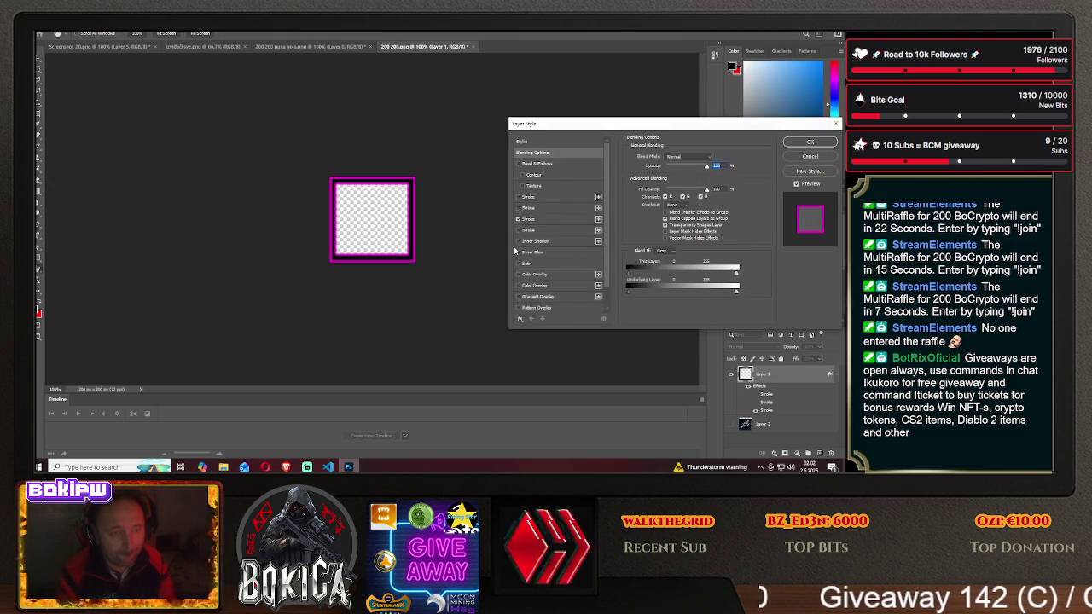
{"action": "left_click", "coordinate": [519, 229]}
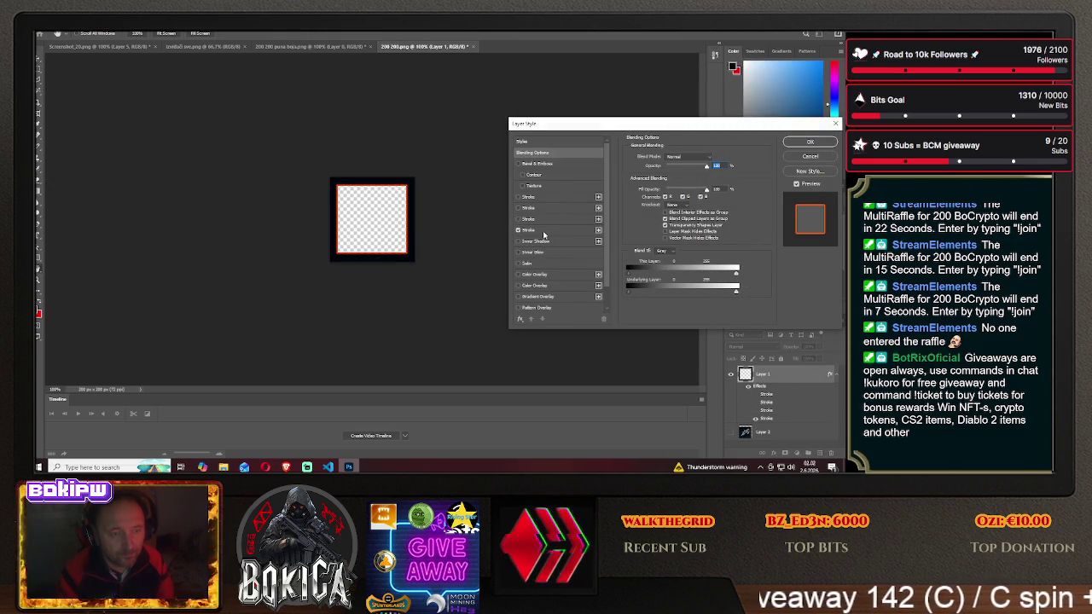
{"action": "left_click", "coordinate": [538, 230]}
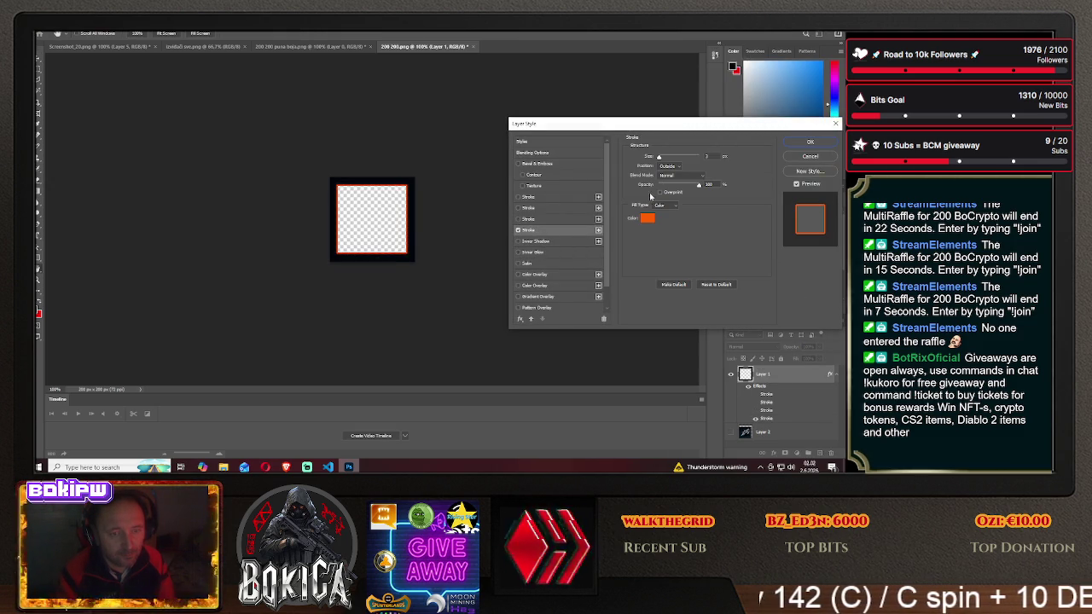
{"action": "left_click_drag", "start_coordinate": [658, 159], "coordinate": [659, 159]}
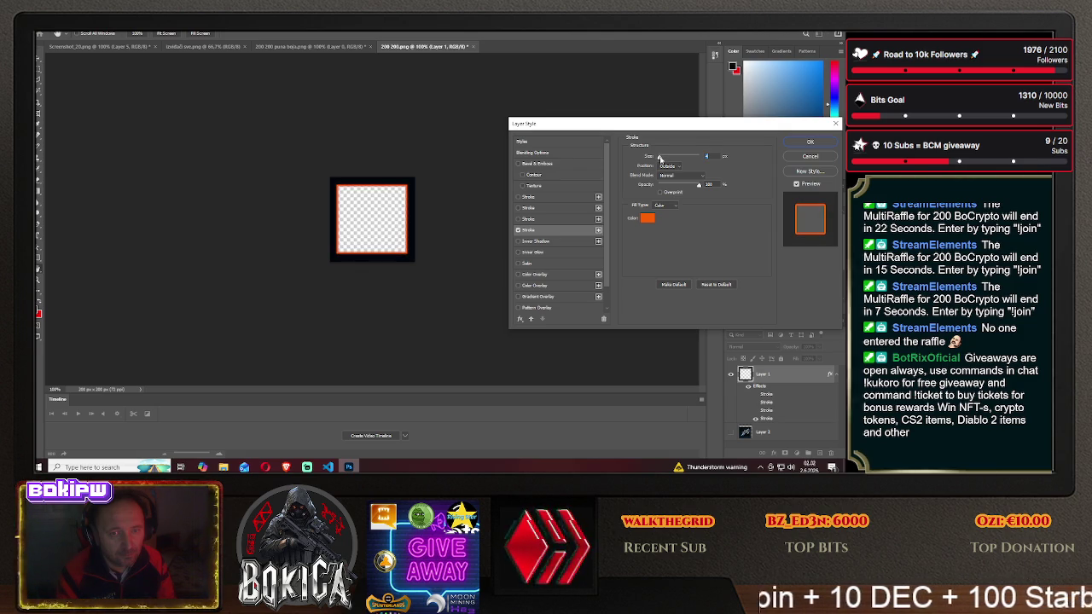
{"action": "left_click", "coordinate": [664, 179]}
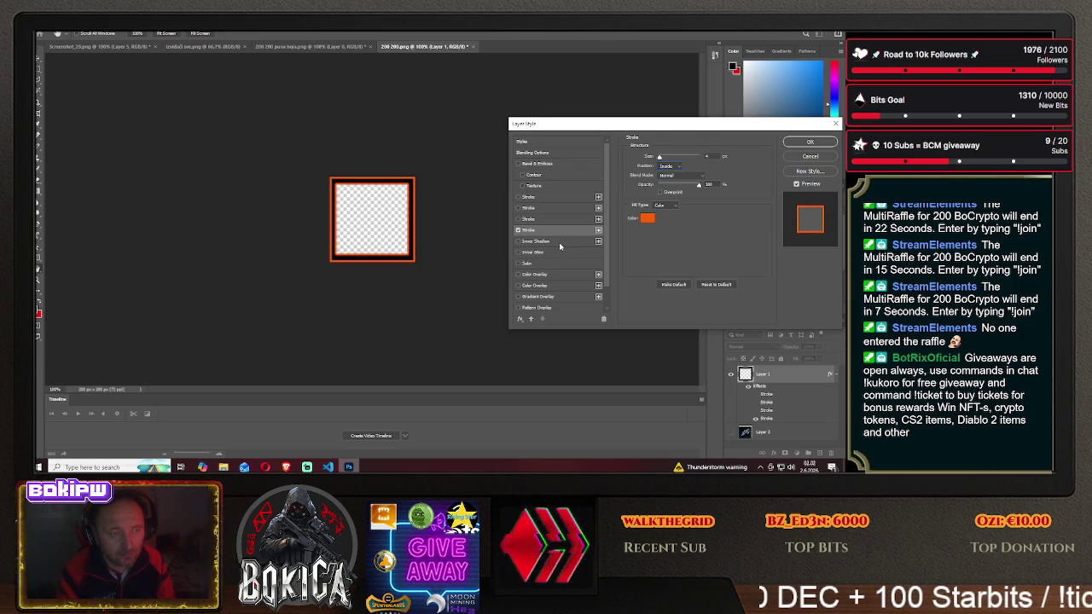
{"action": "left_click", "coordinate": [810, 141]}
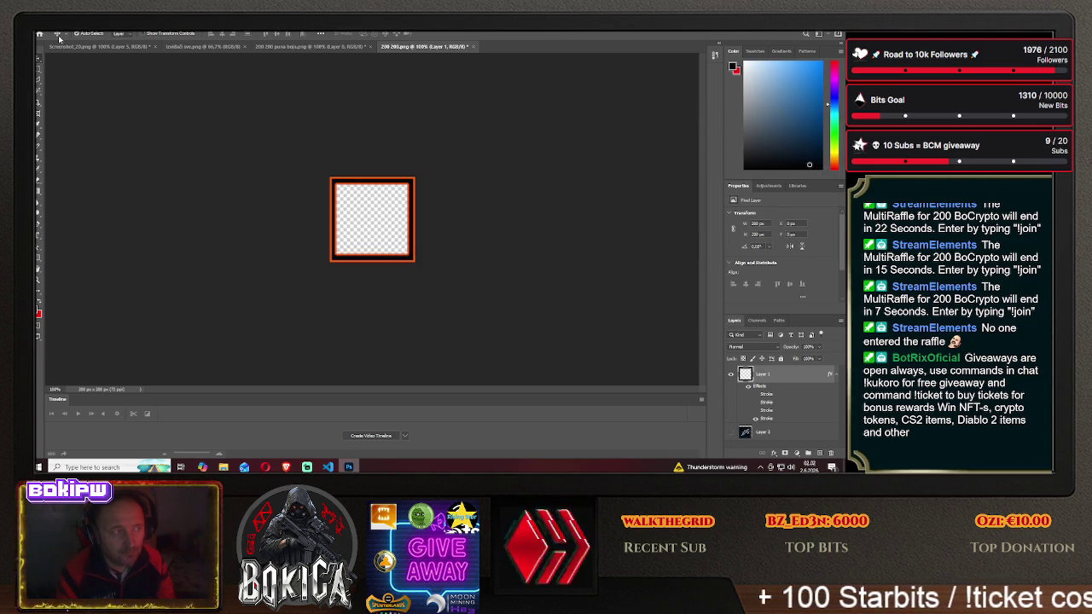
- Save the orange-framed square as the PNG '200 200 legendary'
{"action": "left_click", "coordinate": [44, 26]}
{"action": "left_click", "coordinate": [85, 134]}
{"action": "left_click", "coordinate": [488, 315]}
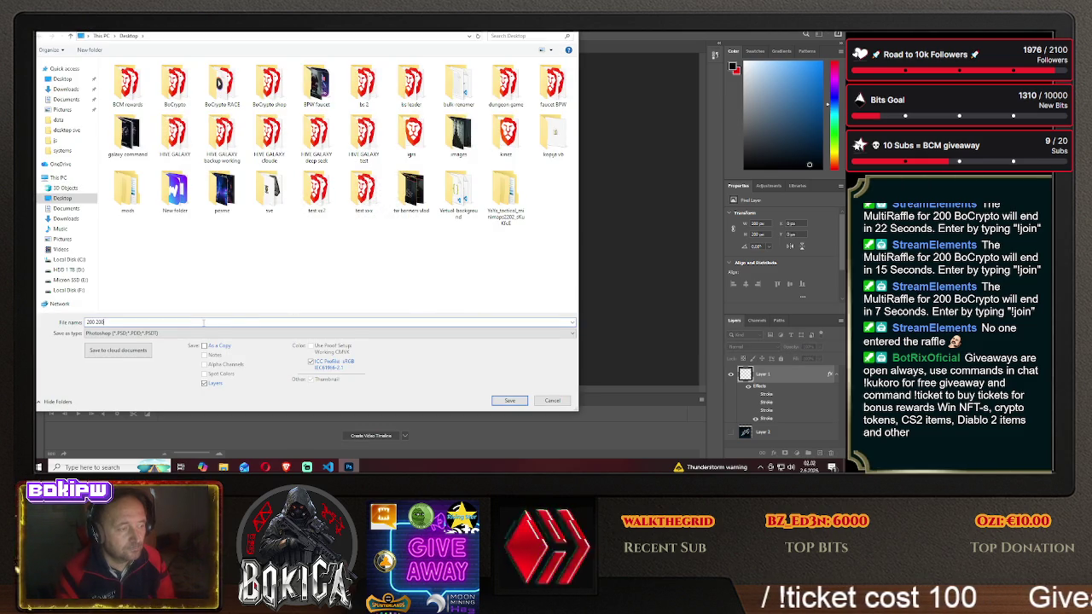
{"action": "left_click", "coordinate": [171, 333]}
{"action": "left_click", "coordinate": [175, 301]}
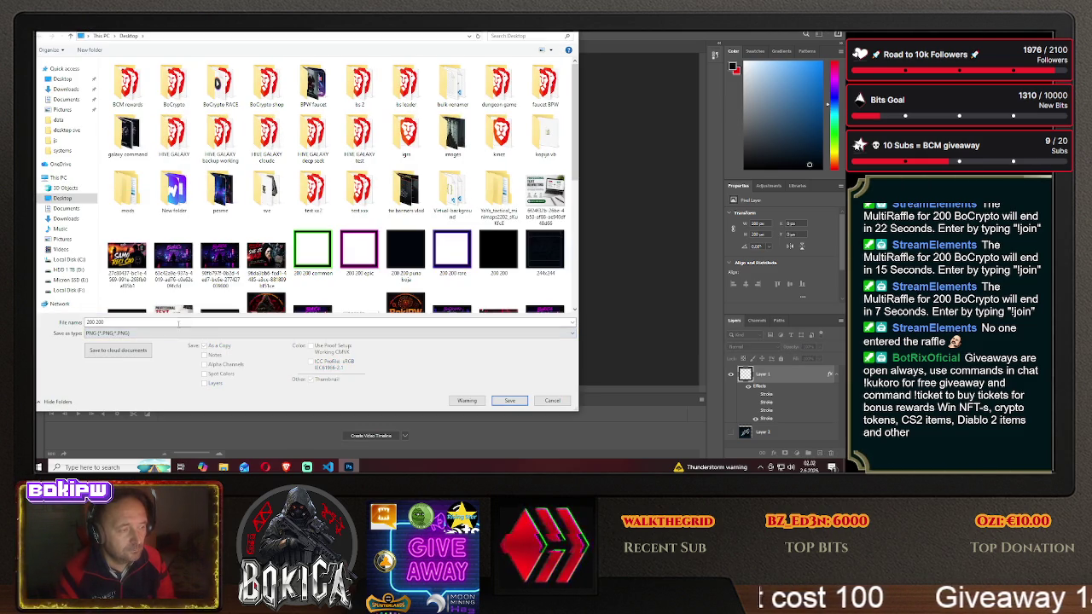
{"action": "type", "text": " leg"}
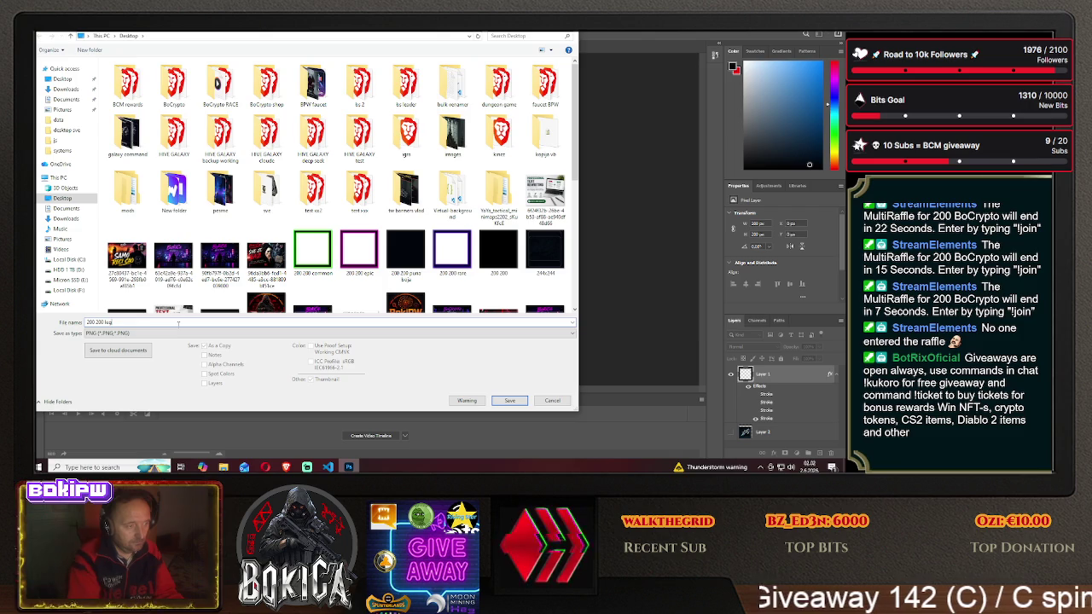
{"action": "type", "text": "endary"}
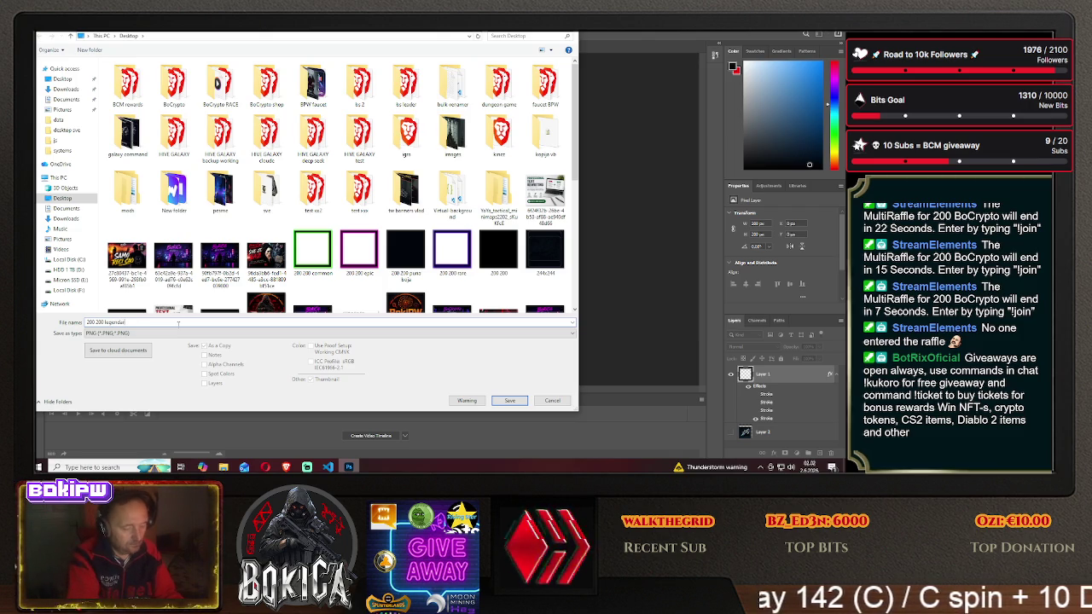
{"action": "left_click", "coordinate": [510, 400]}
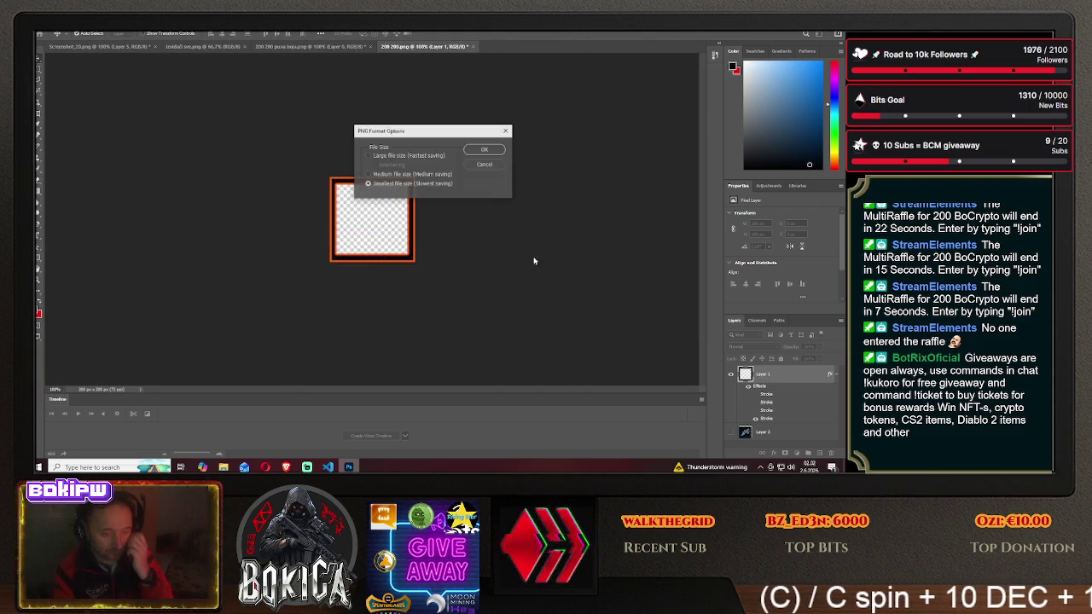
{"action": "left_click", "coordinate": [492, 153]}
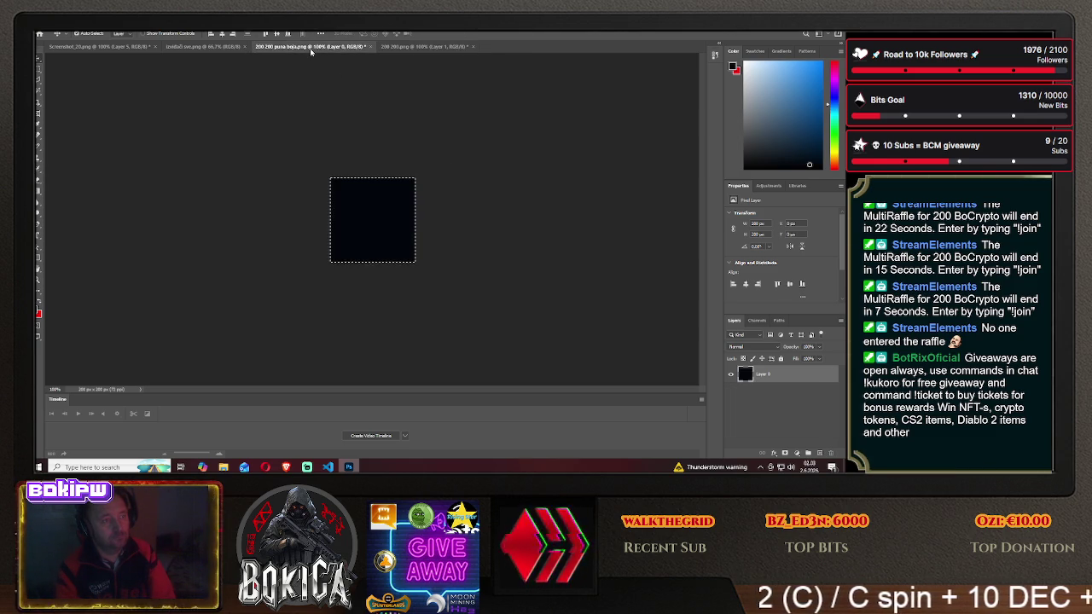
- Close '200 200 puna boja.png' without saving and switch to the izvlBaD sprite sheet
{"action": "left_click", "coordinate": [365, 47]}
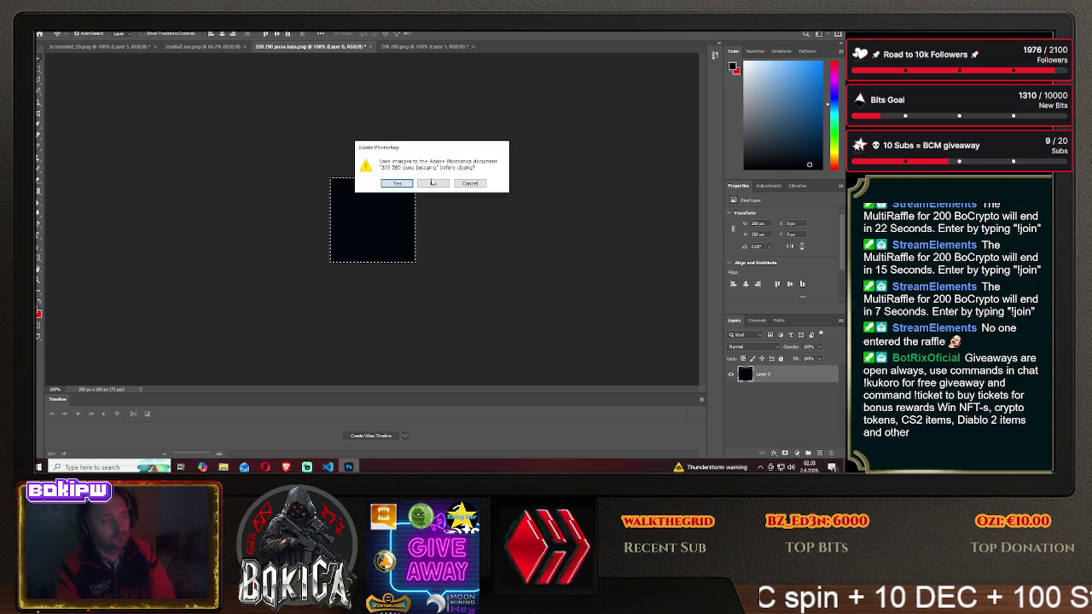
{"action": "left_click", "coordinate": [433, 184]}
{"action": "left_click", "coordinate": [197, 48]}
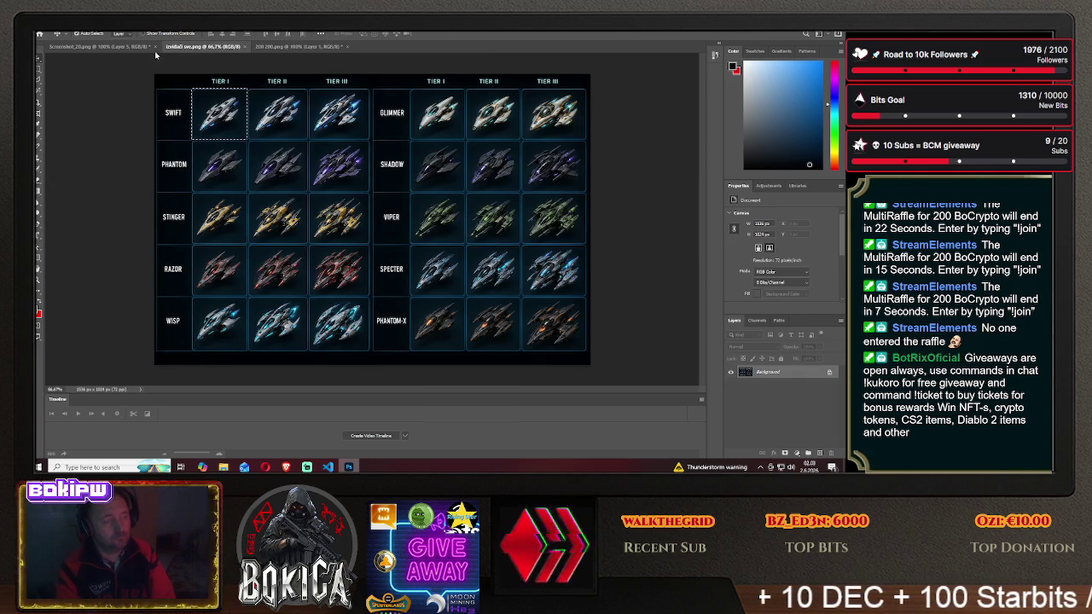
- Leave Layer 2's spaceship hidden in 200 200.png, then switch to the izvidači sve.png sprite sheet
{"action": "left_click", "coordinate": [124, 47]}
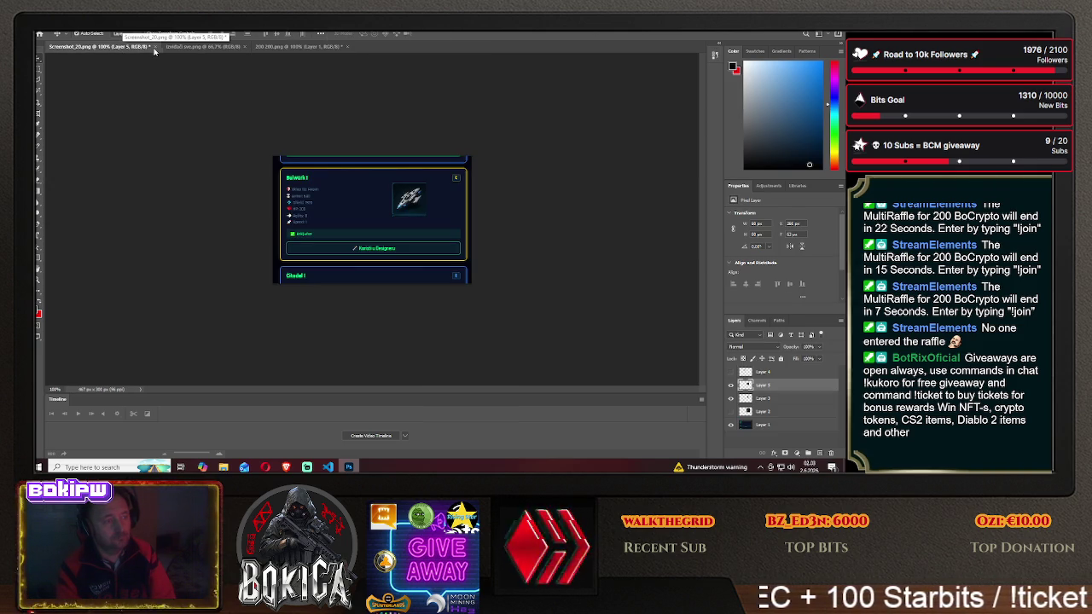
{"action": "left_click", "coordinate": [300, 47]}
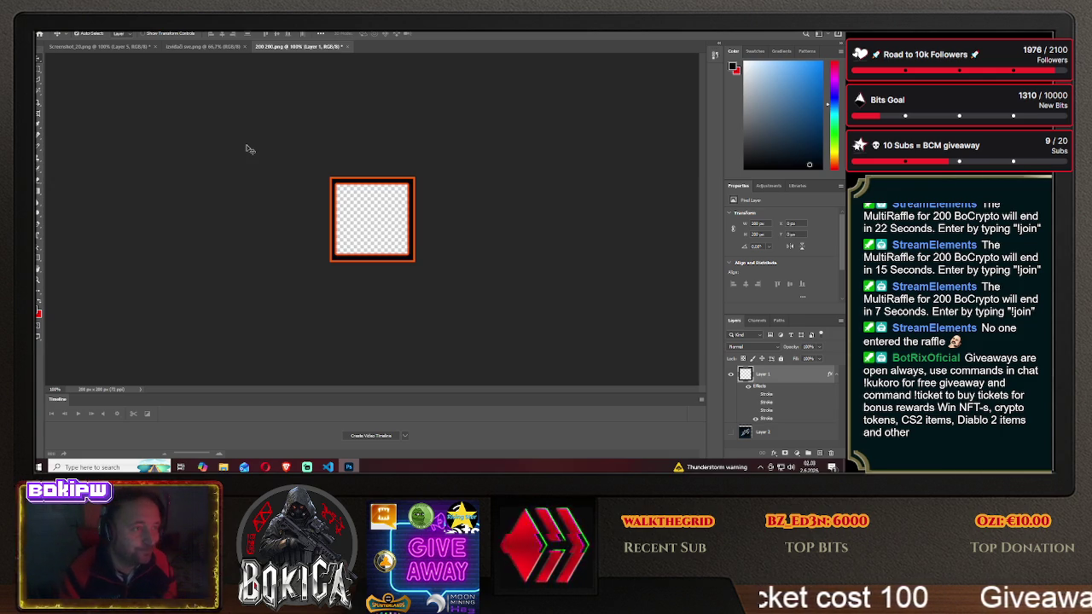
{"action": "left_click", "coordinate": [774, 435]}
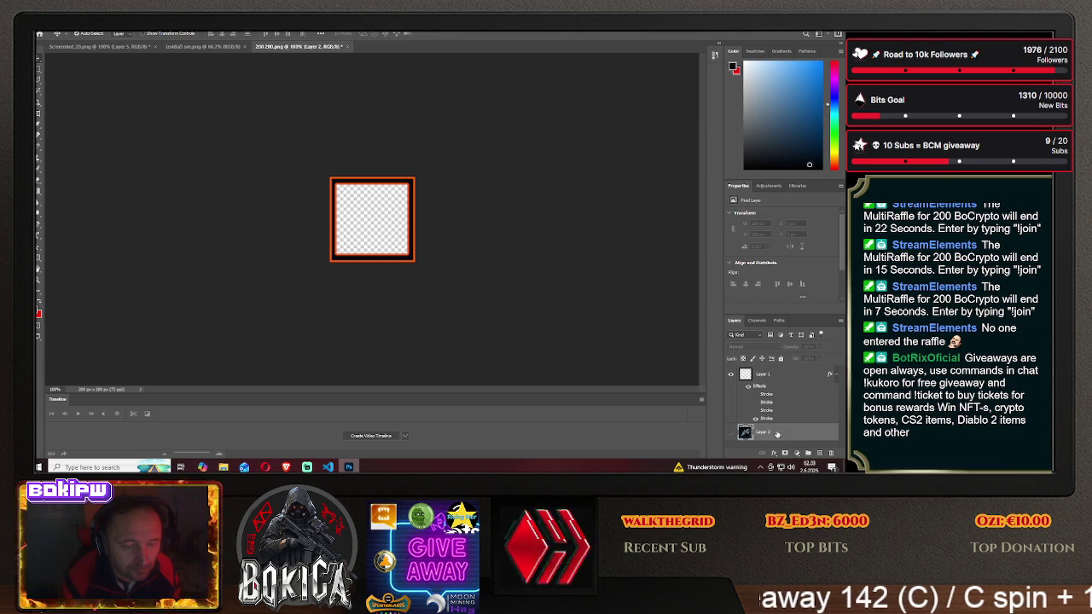
{"action": "left_click", "coordinate": [730, 433]}
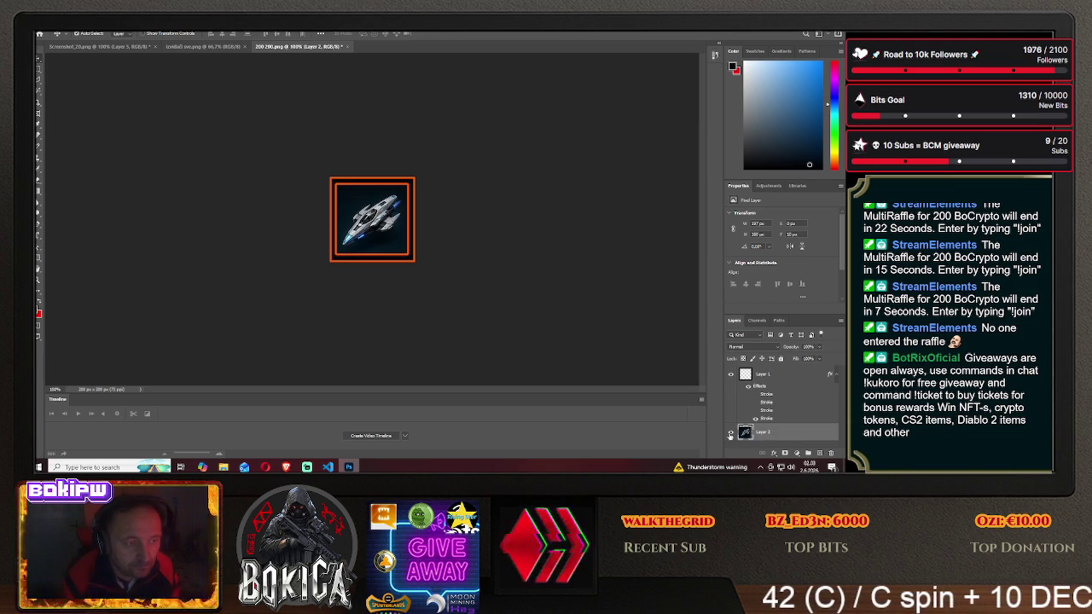
{"action": "left_click", "coordinate": [730, 432]}
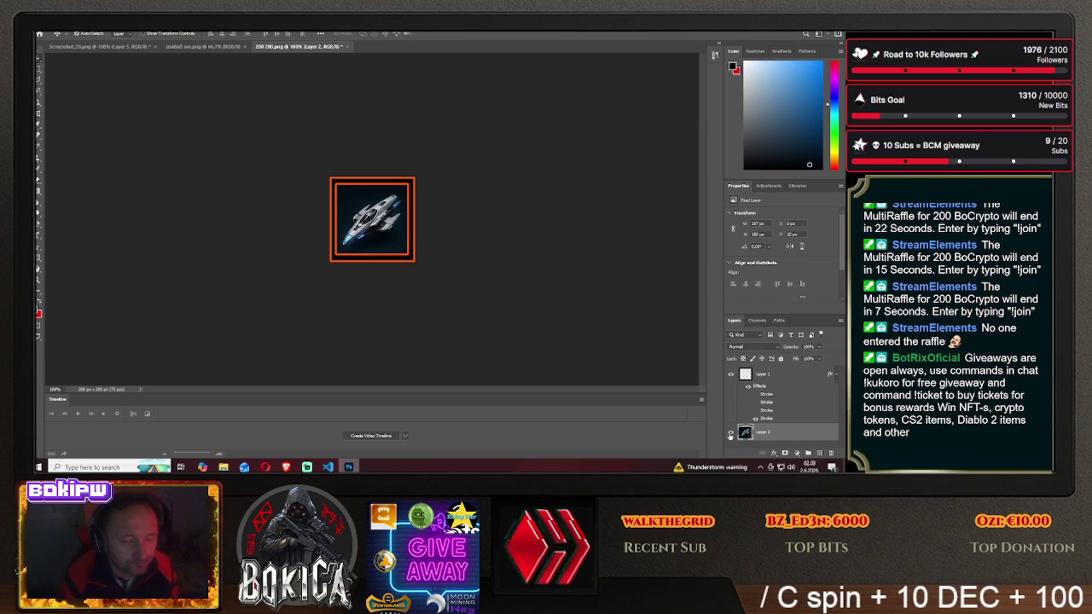
{"action": "left_click", "coordinate": [730, 433]}
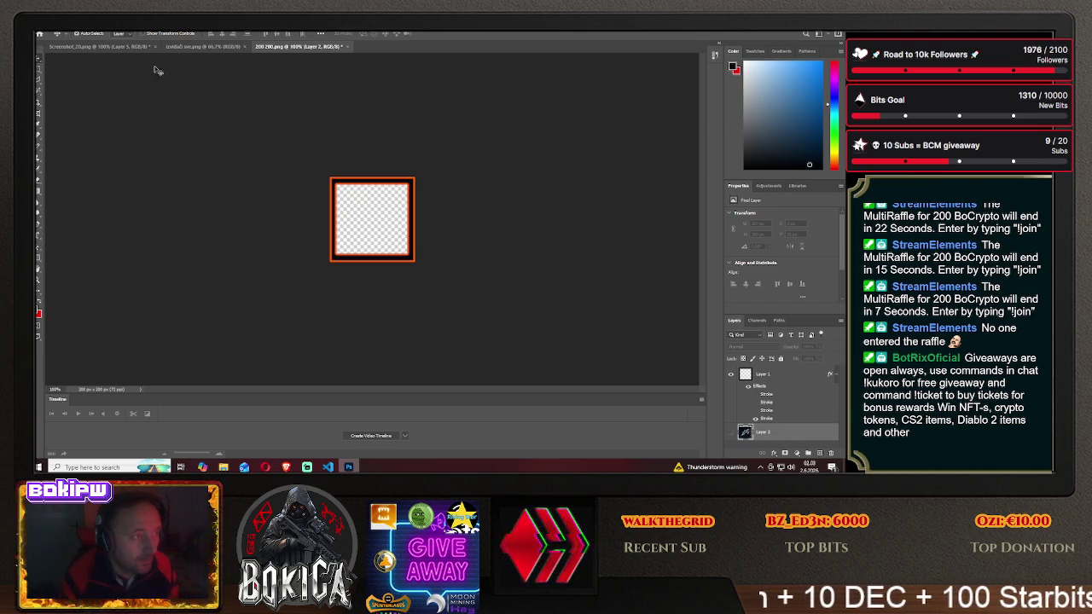
{"action": "left_click", "coordinate": [191, 47]}
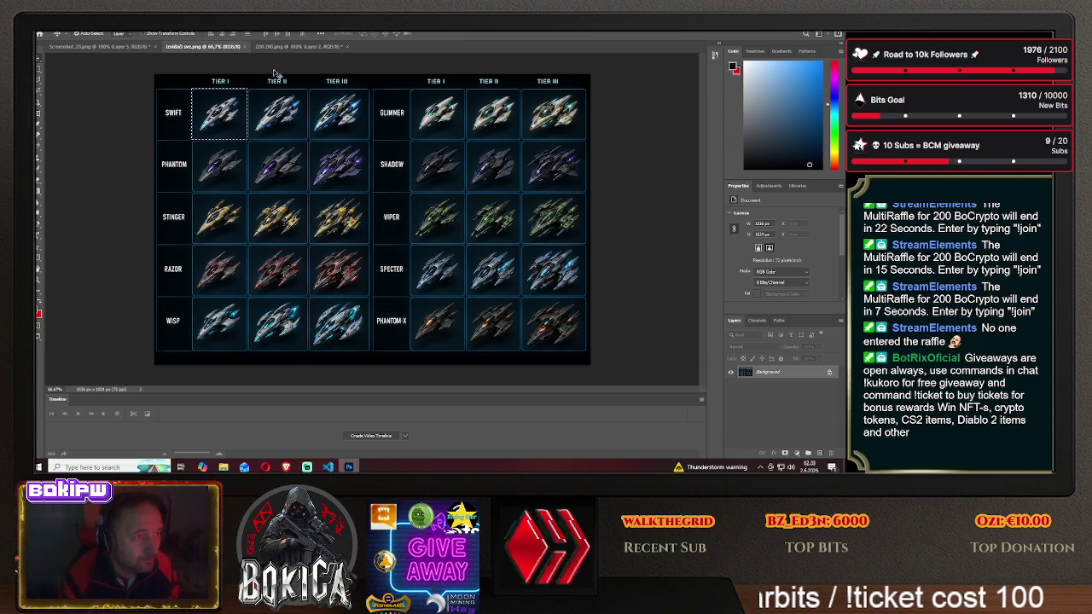
- Clear the sprite-sheet selection and cycle through the open document tabs
{"action": "left_click", "coordinate": [39, 68]}
{"action": "left_click", "coordinate": [213, 66]}
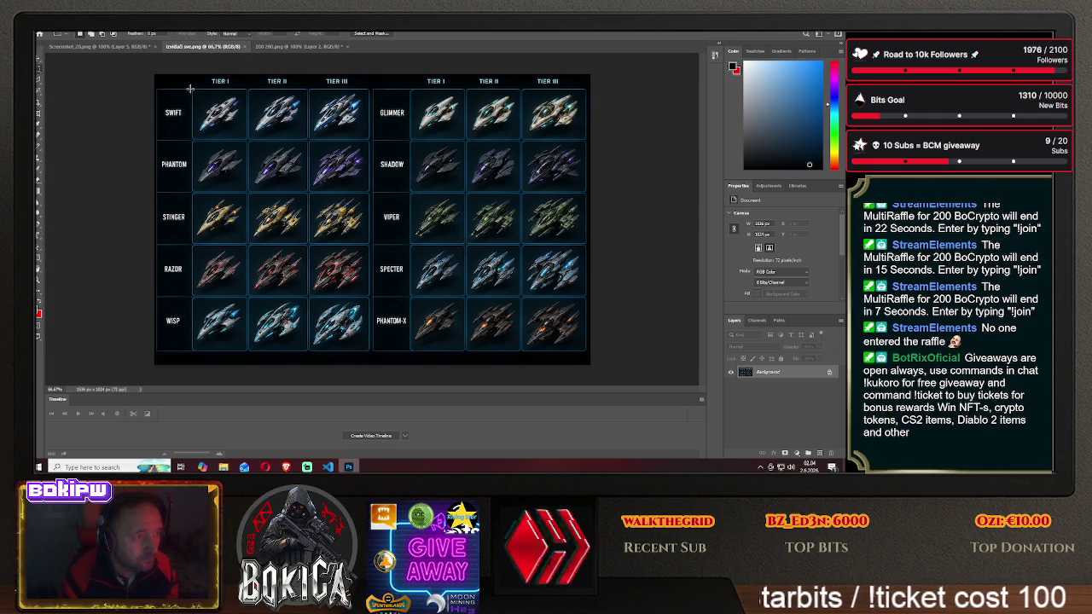
{"action": "left_click", "coordinate": [297, 47]}
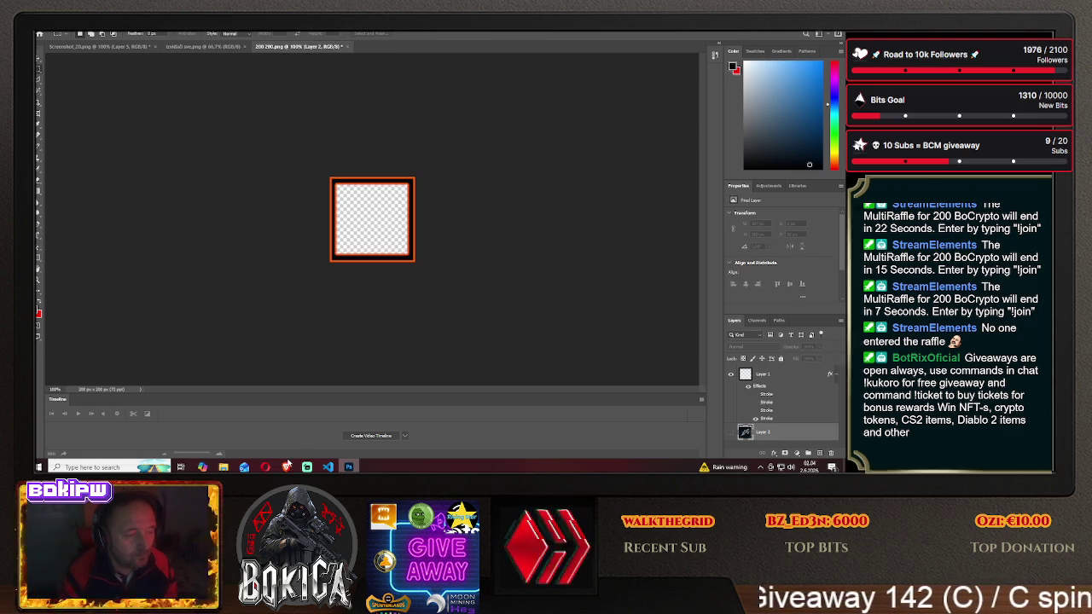
{"action": "left_click", "coordinate": [147, 47]}
{"action": "left_click", "coordinate": [203, 47]}
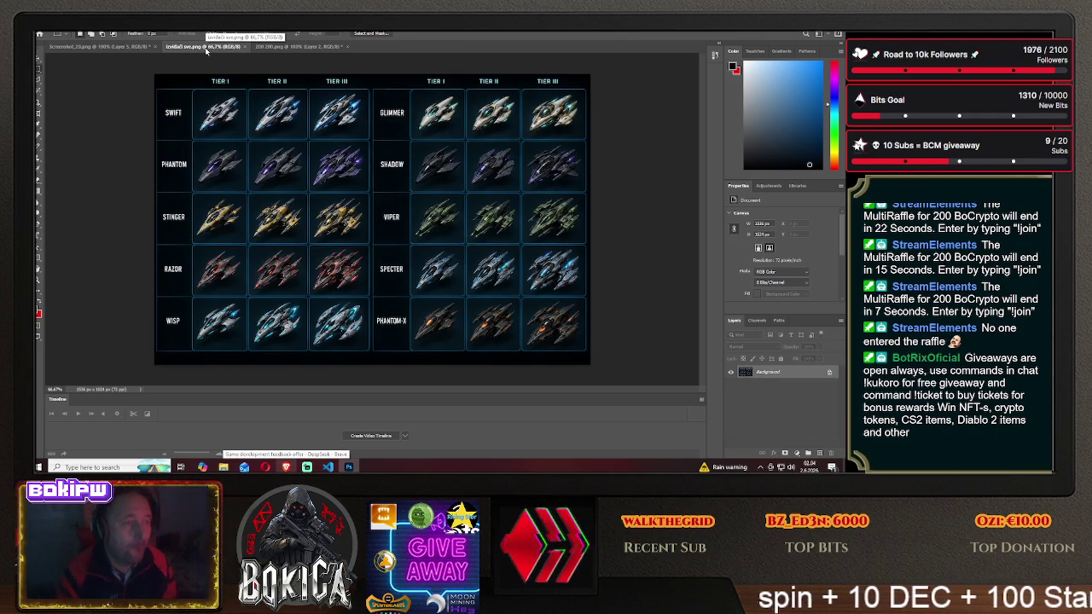
{"action": "left_click", "coordinate": [296, 47]}
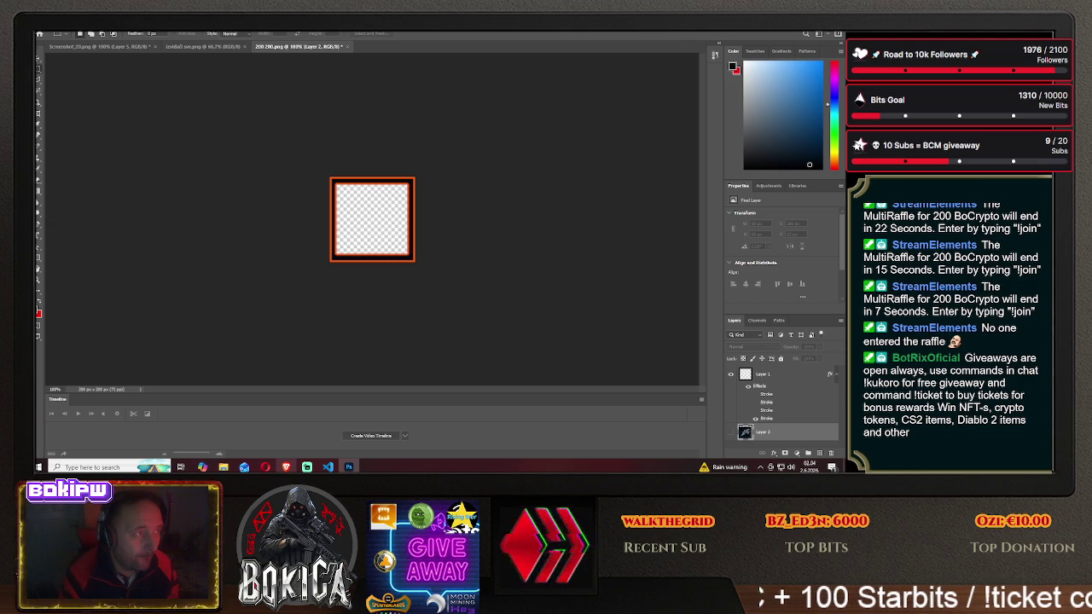
- Close 200 200.png without saving and pick '200 200 common' in the Open dialog
{"action": "left_click", "coordinate": [347, 46]}
{"action": "left_click", "coordinate": [435, 185]}
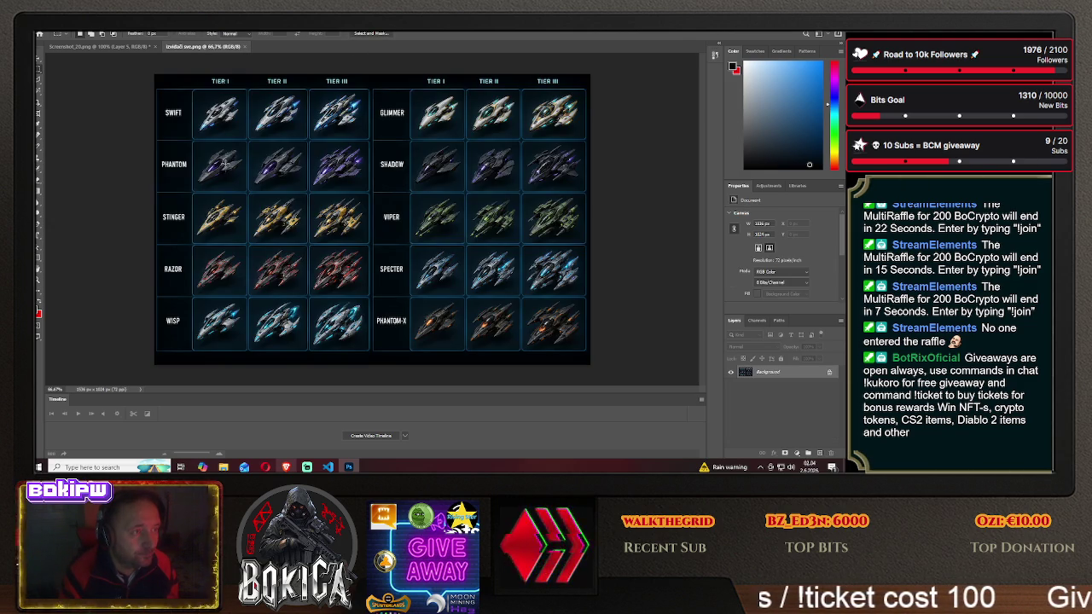
{"action": "left_click", "coordinate": [103, 47]}
{"action": "left_click", "coordinate": [155, 46]}
{"action": "left_click", "coordinate": [49, 34]}
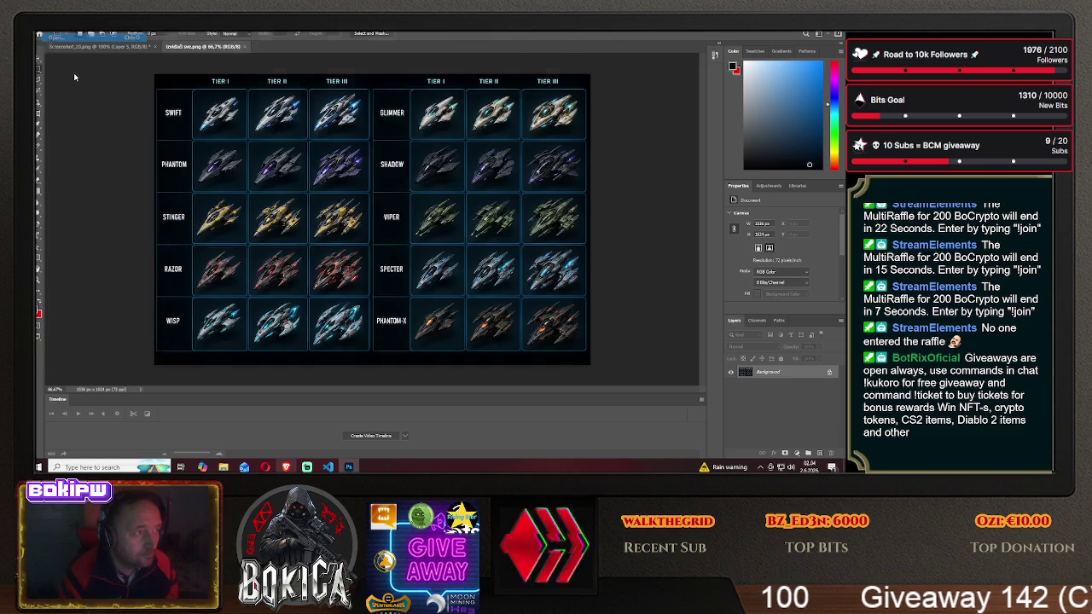
{"action": "left_click", "coordinate": [312, 250]}
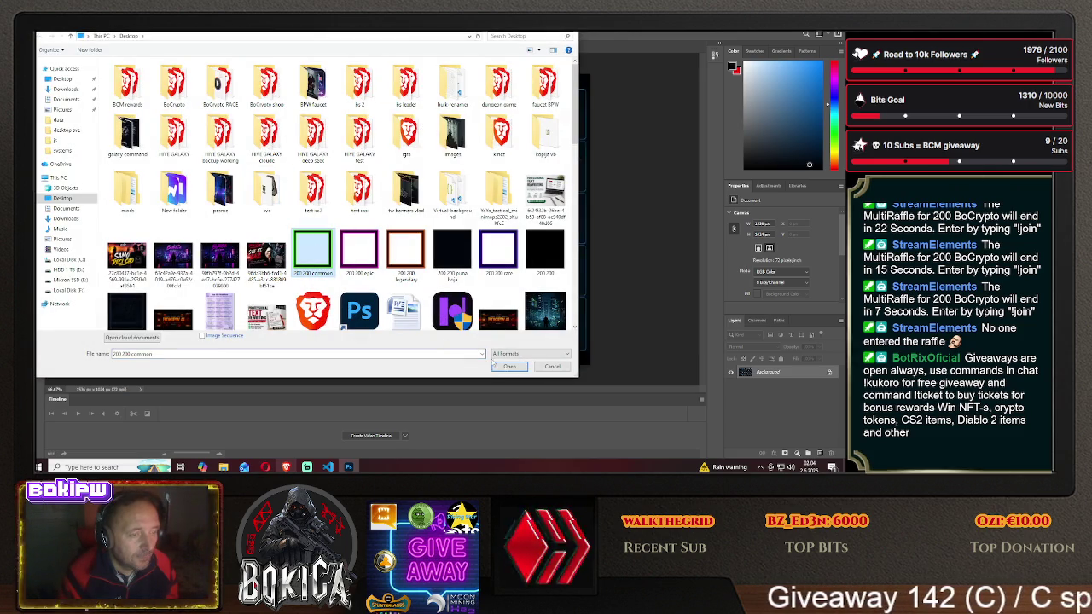
- Open 200 200 common and marquee-select the SWIFT row on the izvidači sve.png sheet
{"action": "left_click", "coordinate": [510, 366]}
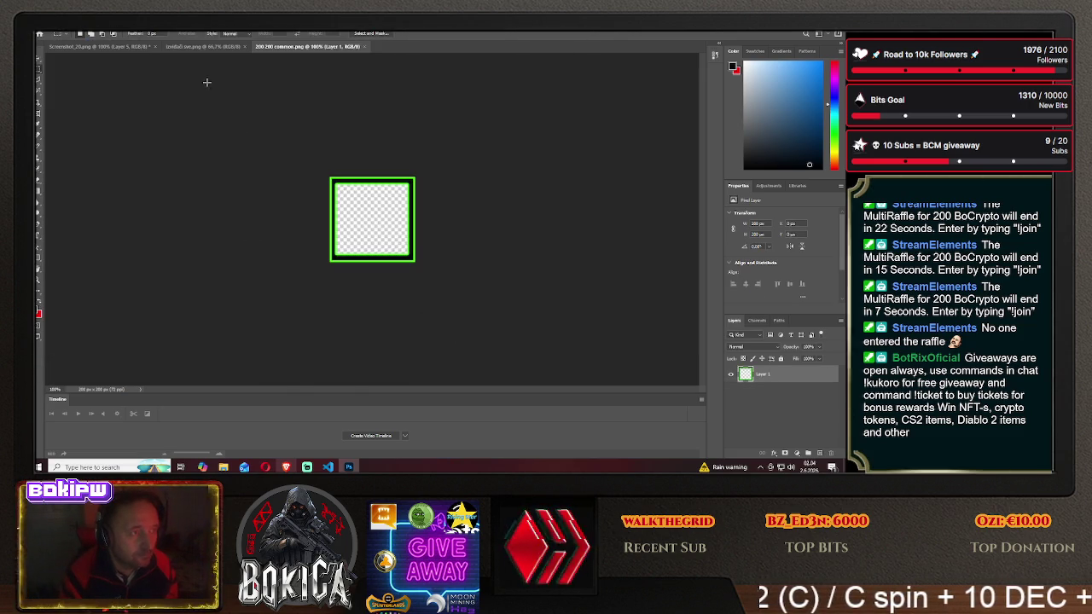
{"action": "left_click", "coordinate": [205, 47]}
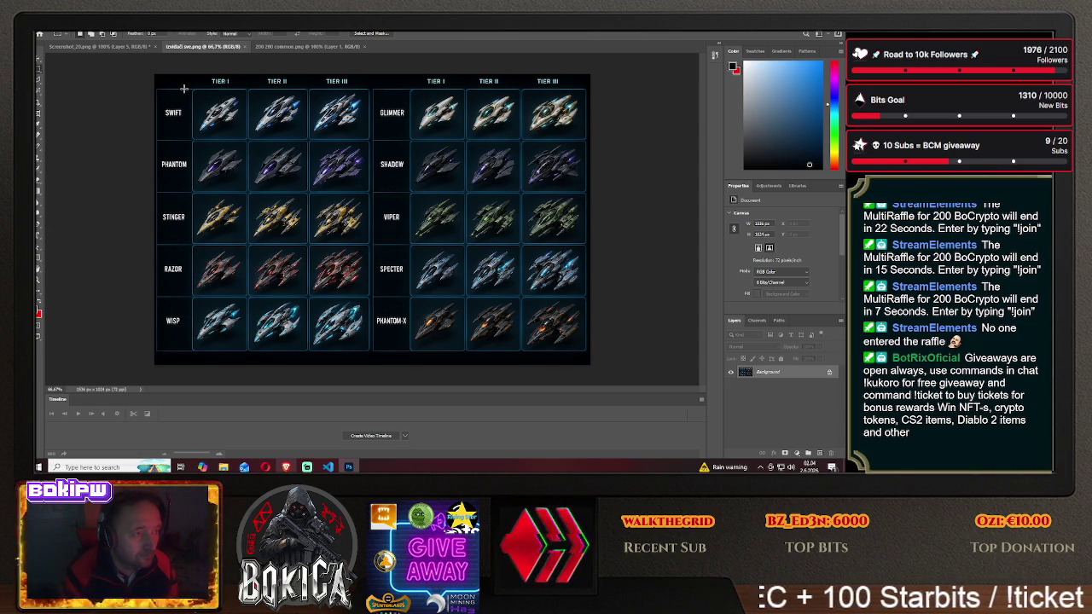
{"action": "left_click_drag", "start_coordinate": [206, 108], "coordinate": [372, 139]}
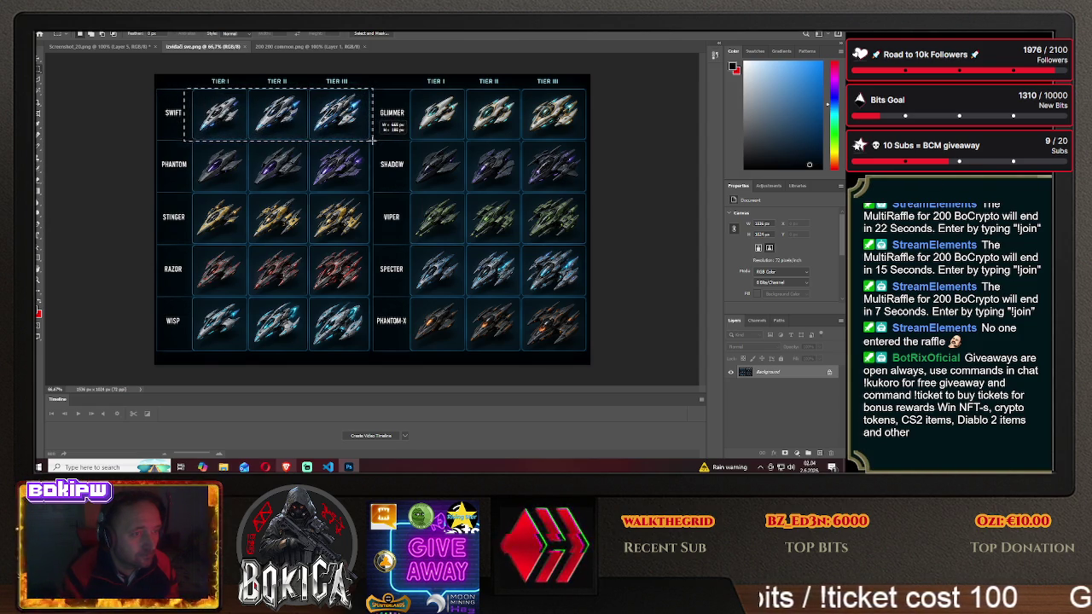
{"action": "left_click_drag", "start_coordinate": [372, 139], "coordinate": [373, 142]}
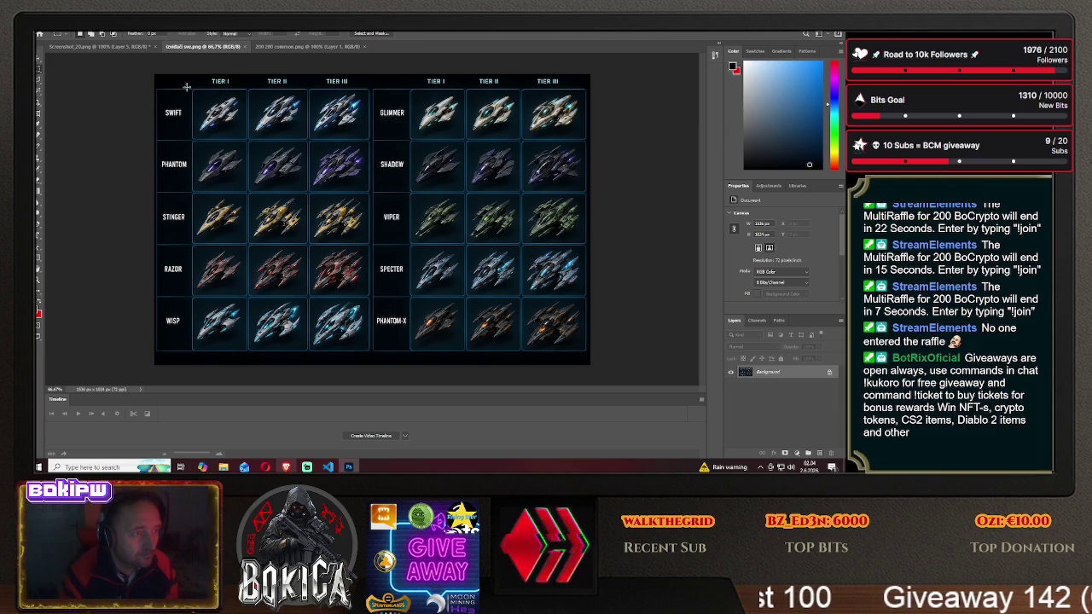
{"action": "left_click_drag", "start_coordinate": [186, 87], "coordinate": [369, 144]}
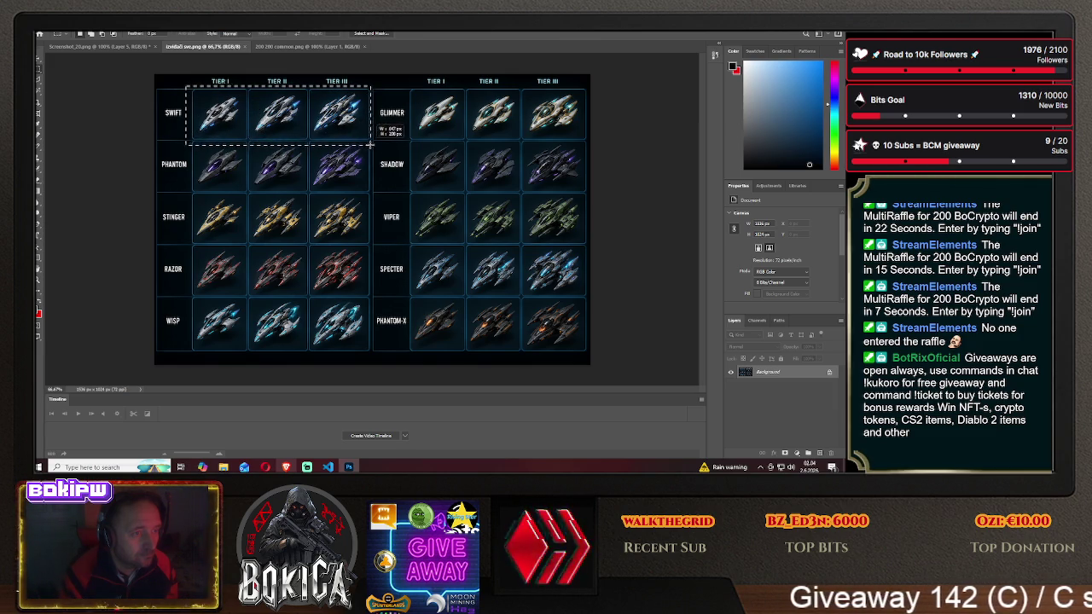
{"action": "left_click_drag", "start_coordinate": [368, 144], "coordinate": [372, 142]}
{"action": "left_click", "coordinate": [38, 60]}
- Drag the SWIFT ships into 200 200 common and stack the green frame layer above them
{"action": "left_click_drag", "start_coordinate": [282, 110], "coordinate": [290, 50]}
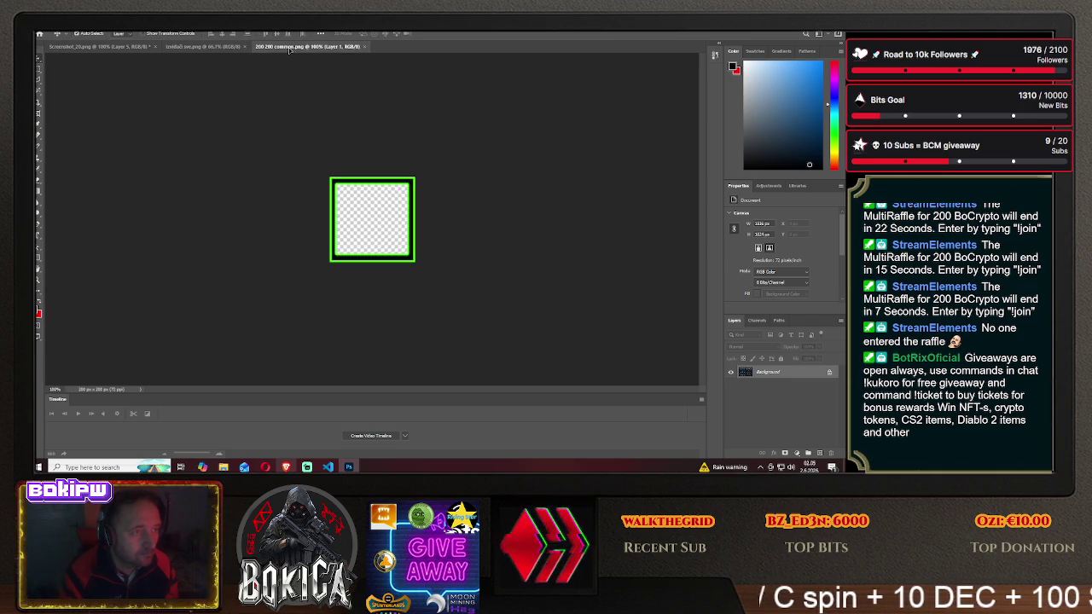
{"action": "left_click_drag", "start_coordinate": [290, 50], "coordinate": [376, 218]}
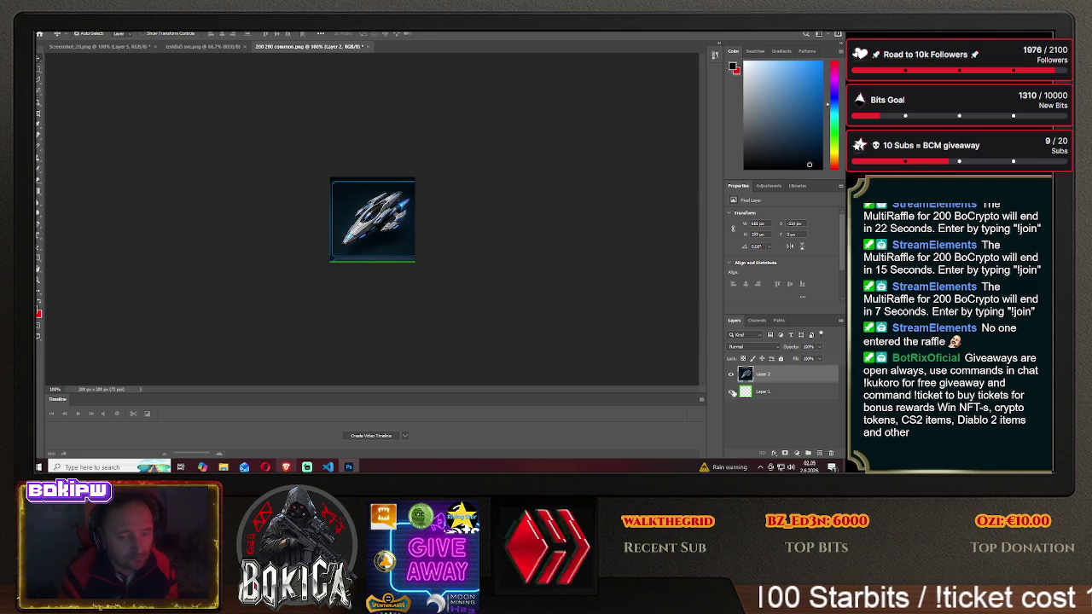
{"action": "left_click", "coordinate": [765, 392]}
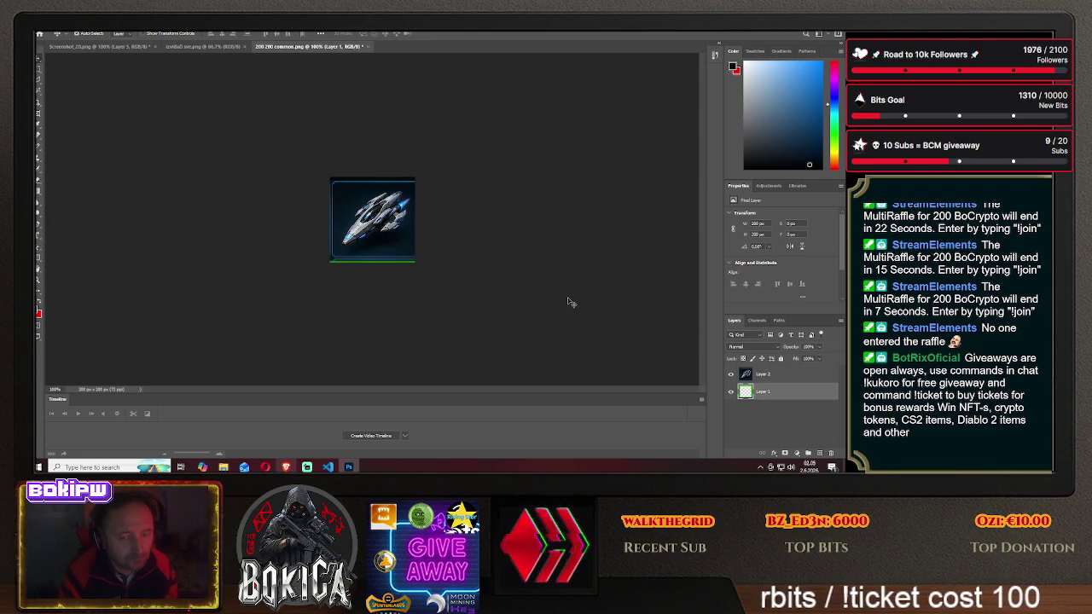
{"action": "left_click_drag", "start_coordinate": [773, 392], "coordinate": [768, 373]}
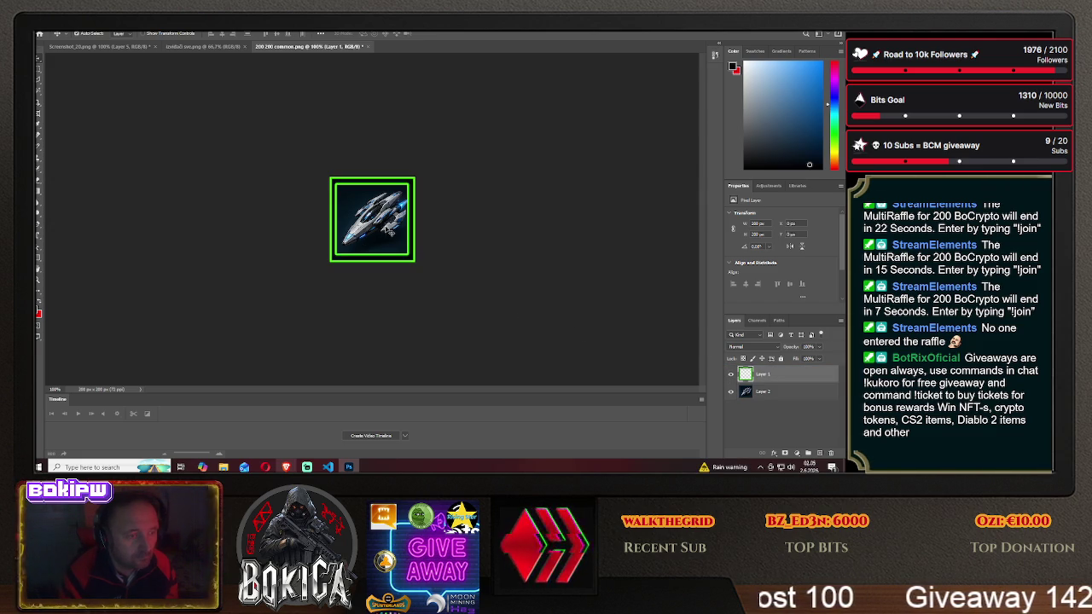
{"action": "left_click", "coordinate": [762, 392]}
{"action": "left_click_drag", "start_coordinate": [390, 230], "coordinate": [390, 221]}
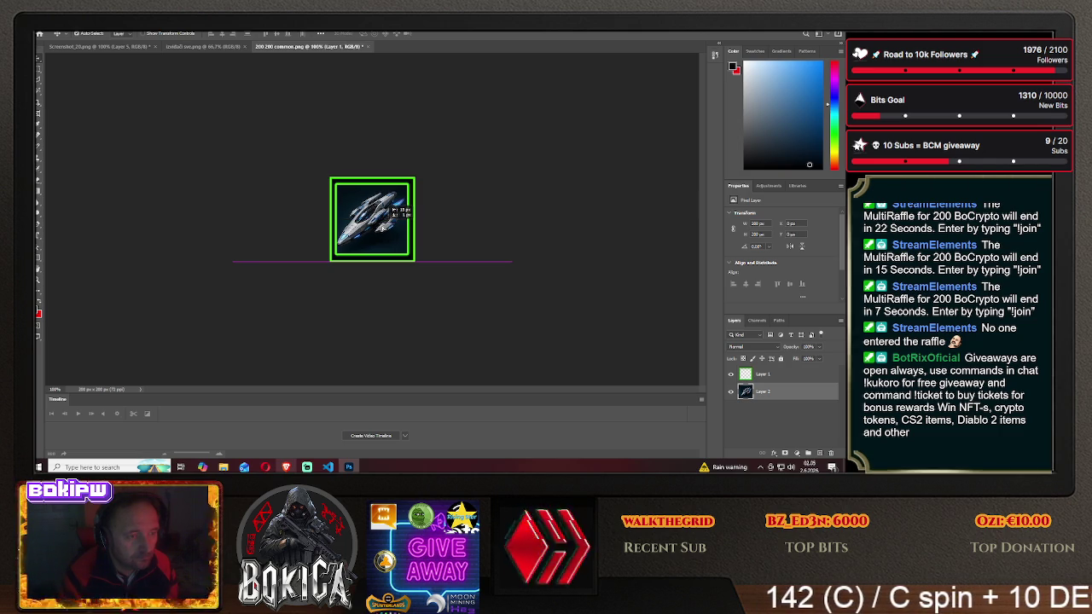
- Slide the sprite-sheet layer until the next SWIFT ship is centred in the green frame
{"action": "mouse_move", "coordinate": [388, 220]}
{"action": "left_mouse_down"}
{"action": "mouse_move", "coordinate": [400, 225]}
{"action": "mouse_move", "coordinate": [296, 229]}
{"action": "left_mouse_up"}
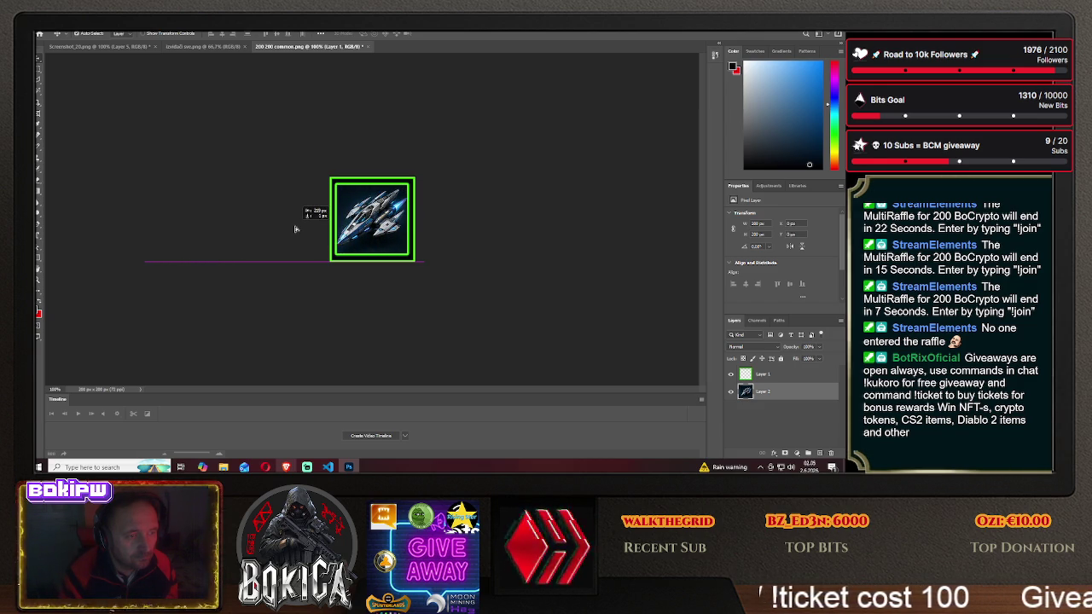
{"action": "mouse_move", "coordinate": [296, 228]}
{"action": "left_mouse_down"}
{"action": "mouse_move", "coordinate": [386, 229]}
{"action": "mouse_move", "coordinate": [385, 209]}
{"action": "left_mouse_up"}
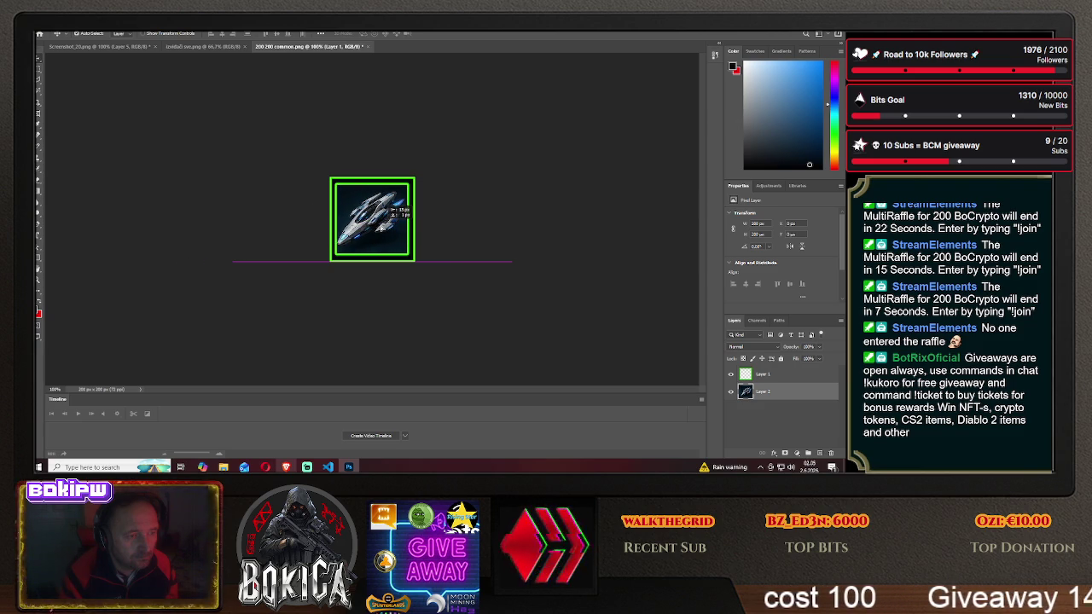
{"action": "left_click_drag", "start_coordinate": [392, 208], "coordinate": [393, 209]}
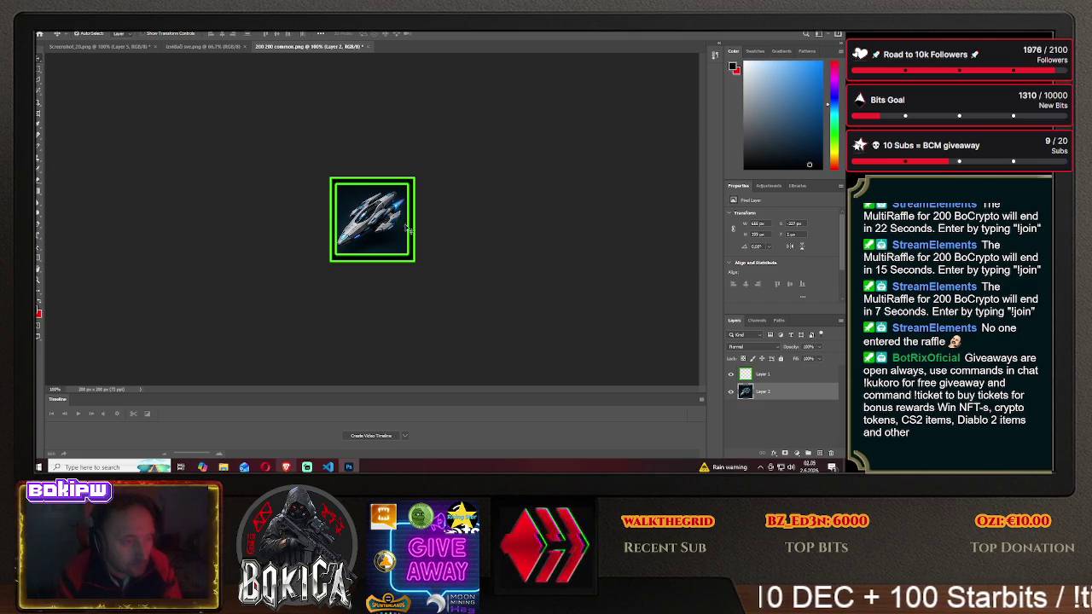
{"action": "left_click_drag", "start_coordinate": [399, 224], "coordinate": [296, 218]}
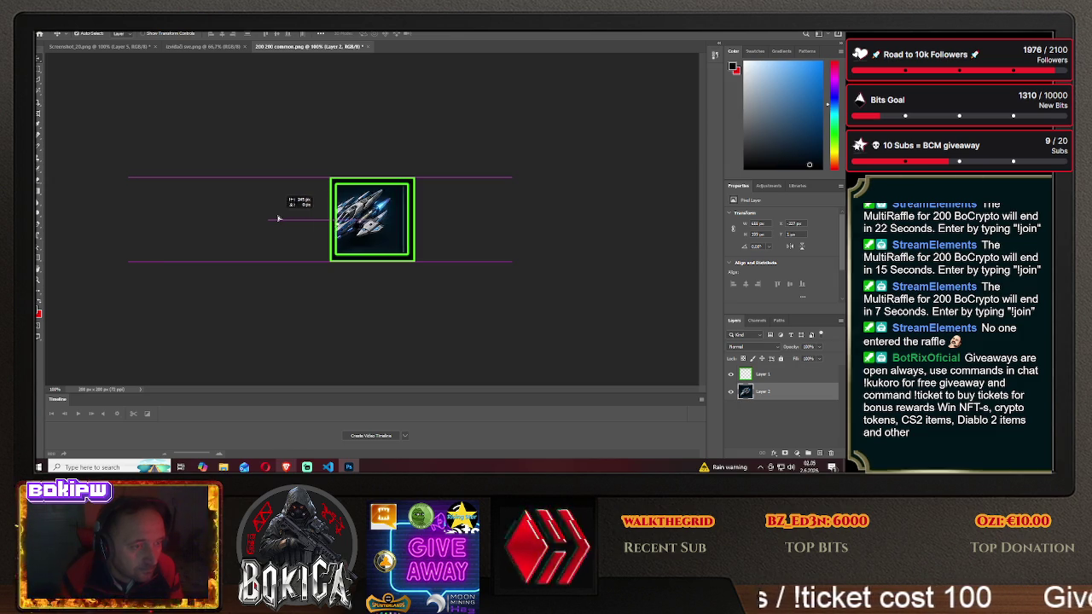
{"action": "left_click_drag", "start_coordinate": [296, 218], "coordinate": [475, 216]}
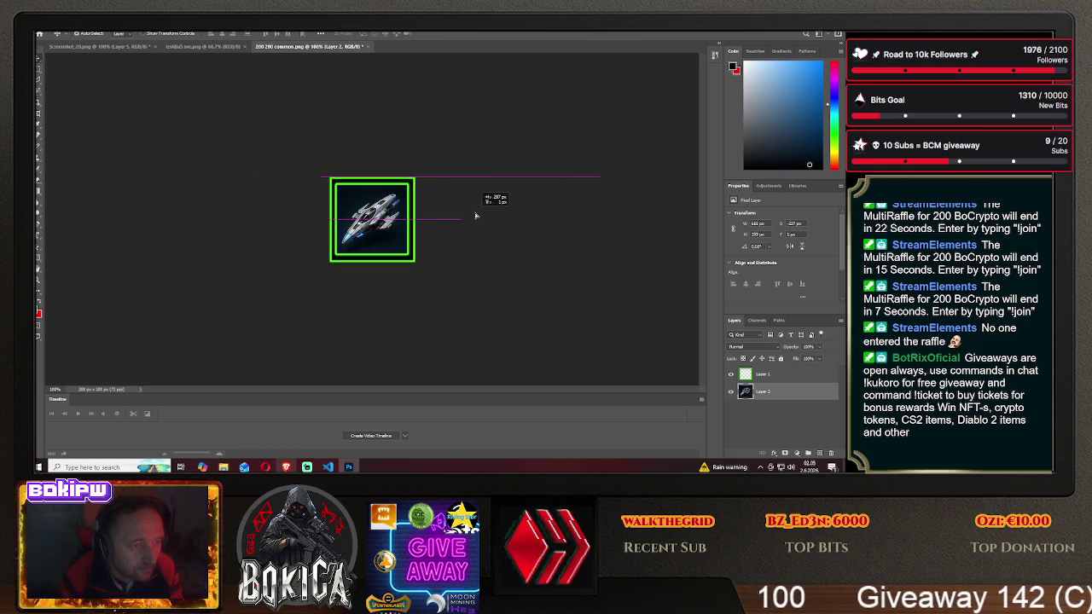
{"action": "left_click_drag", "start_coordinate": [475, 216], "coordinate": [389, 214]}
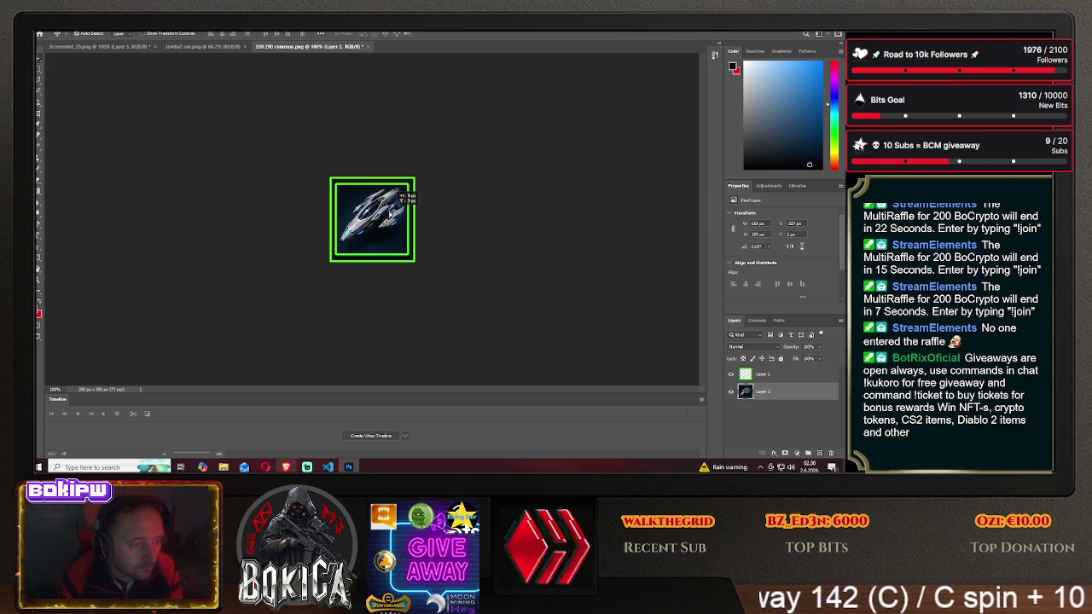
{"action": "left_click_drag", "start_coordinate": [389, 214], "coordinate": [301, 217]}
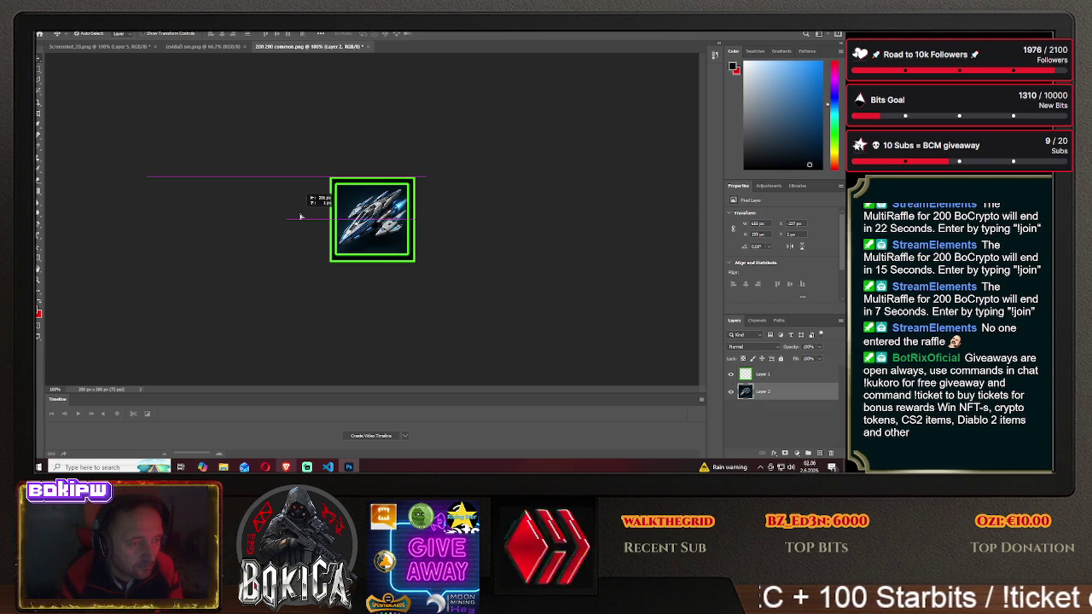
{"action": "left_click_drag", "start_coordinate": [300, 217], "coordinate": [478, 215]}
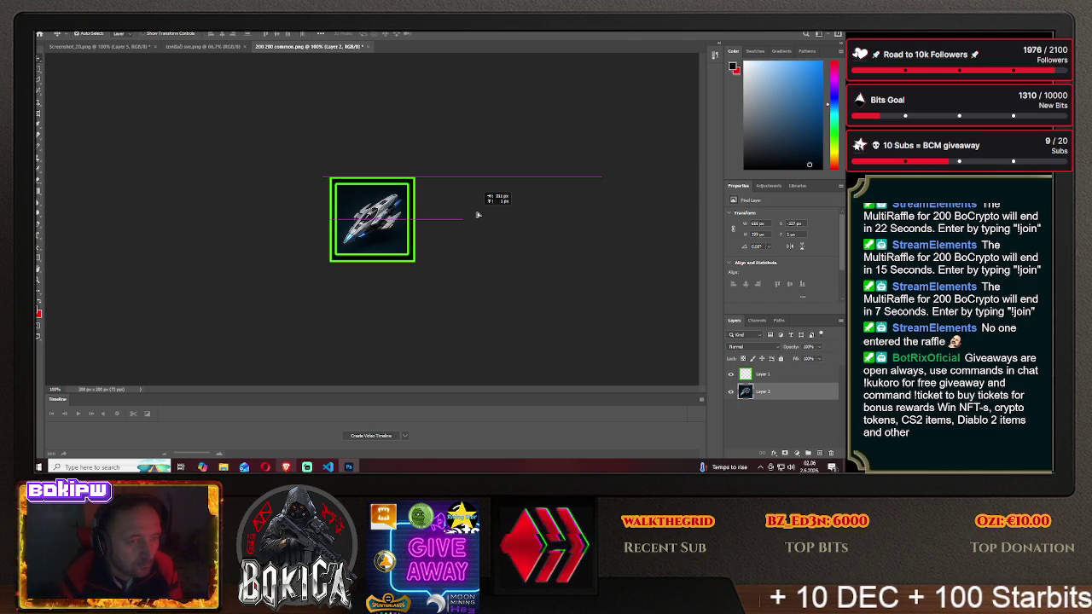
{"action": "left_click_drag", "start_coordinate": [478, 215], "coordinate": [480, 216]}
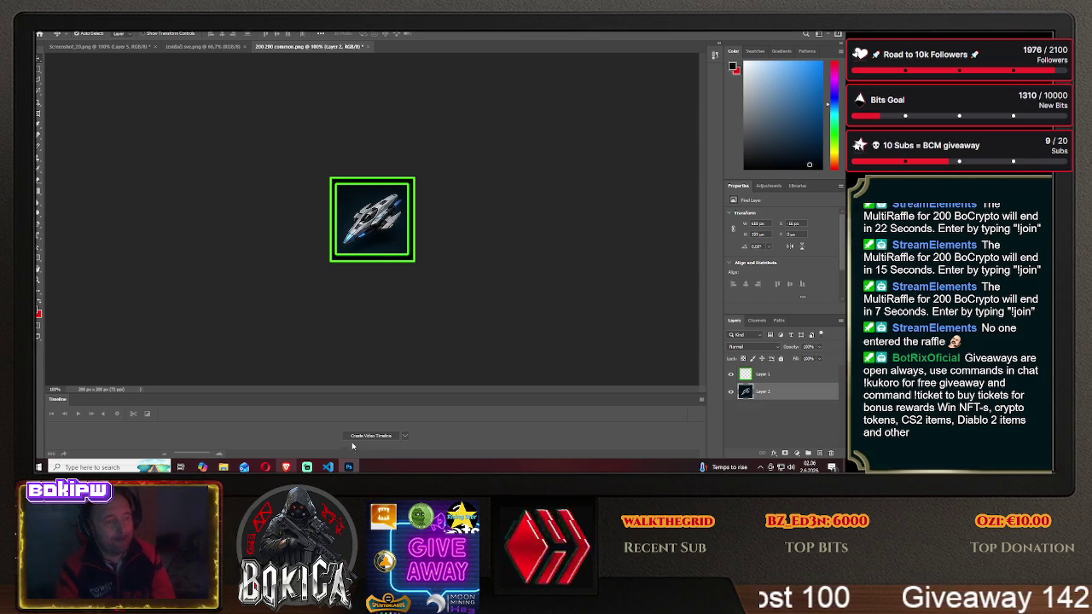
{"action": "left_click", "coordinate": [287, 466]}
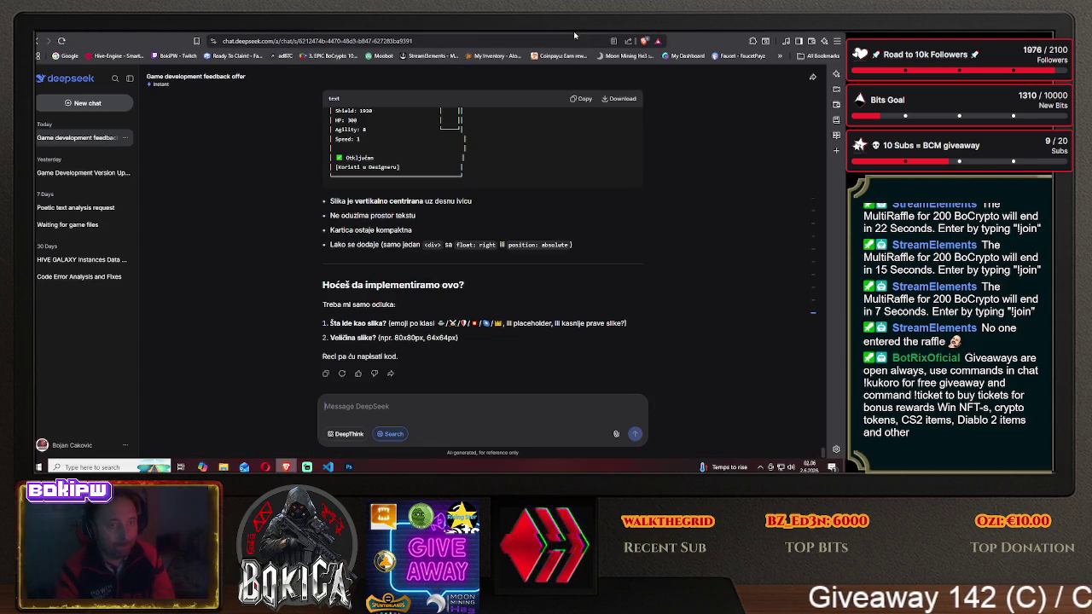
{"action": "left_click", "coordinate": [576, 36]}
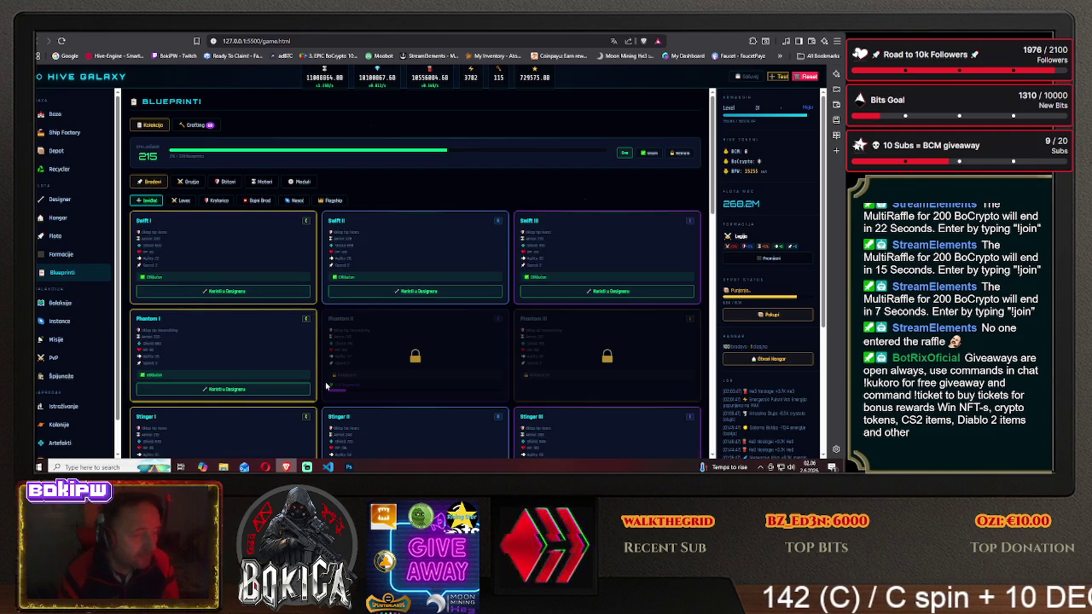
{"action": "left_click", "coordinate": [348, 467]}
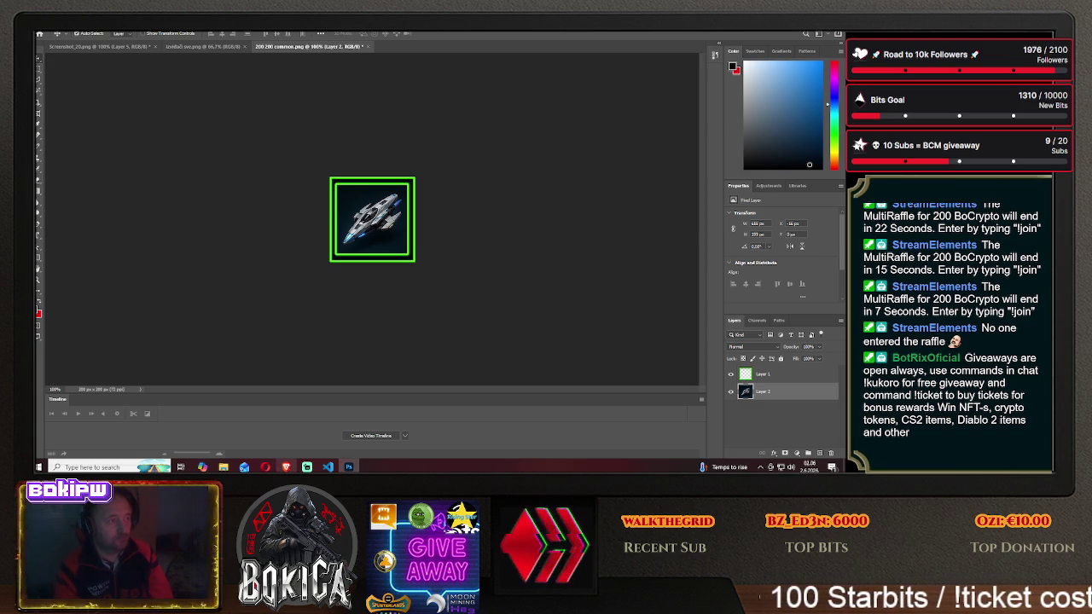
- Save the framed ship as PNG 'swift I' in HIVE GALAXY\img, accepting PNG options
{"action": "left_click", "coordinate": [44, 26]}
{"action": "left_click", "coordinate": [68, 120]}
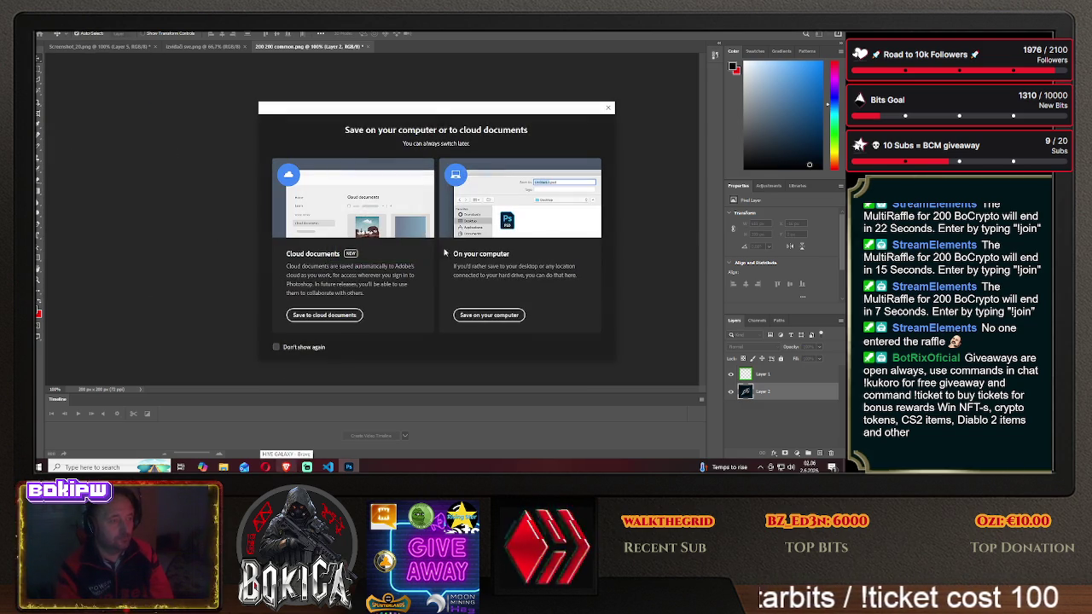
{"action": "left_click", "coordinate": [489, 314]}
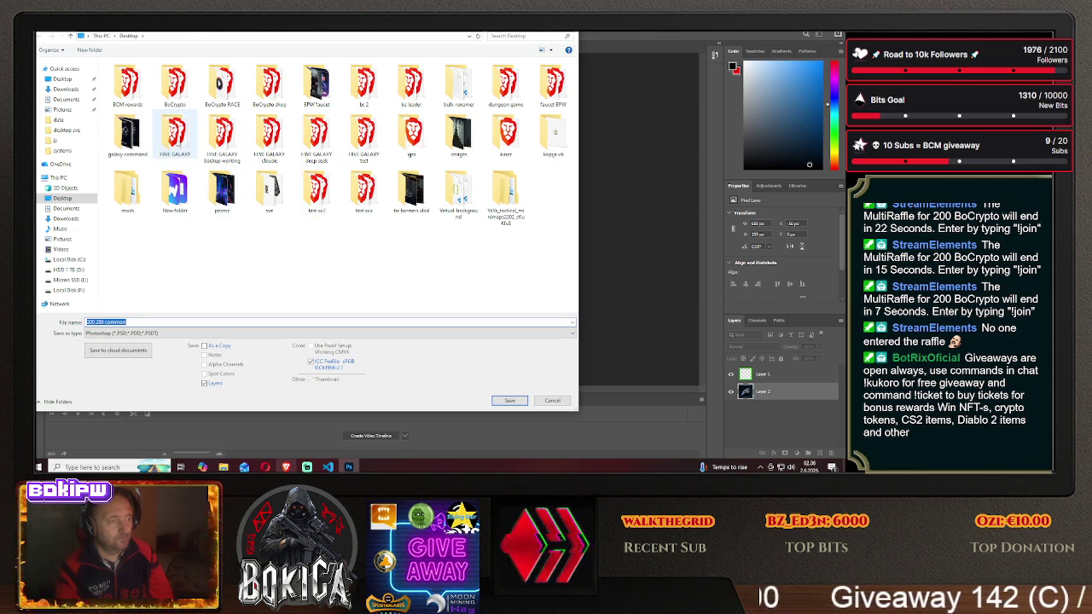
{"action": "double_click", "coordinate": [175, 132]}
{"action": "double_click", "coordinate": [119, 92]}
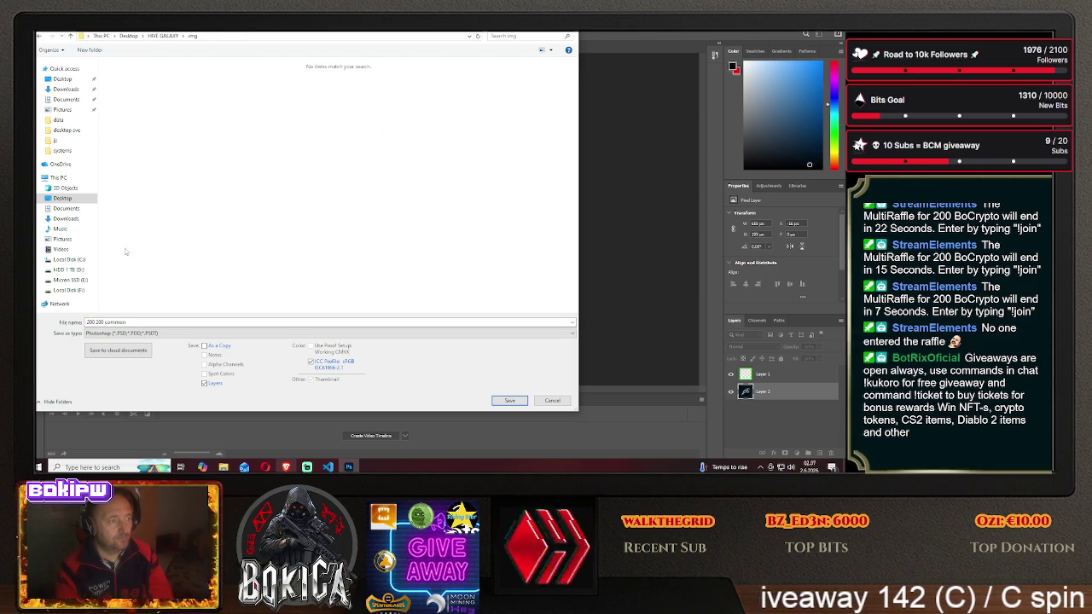
{"action": "left_click", "coordinate": [133, 322]}
{"action": "left_click", "coordinate": [136, 333]}
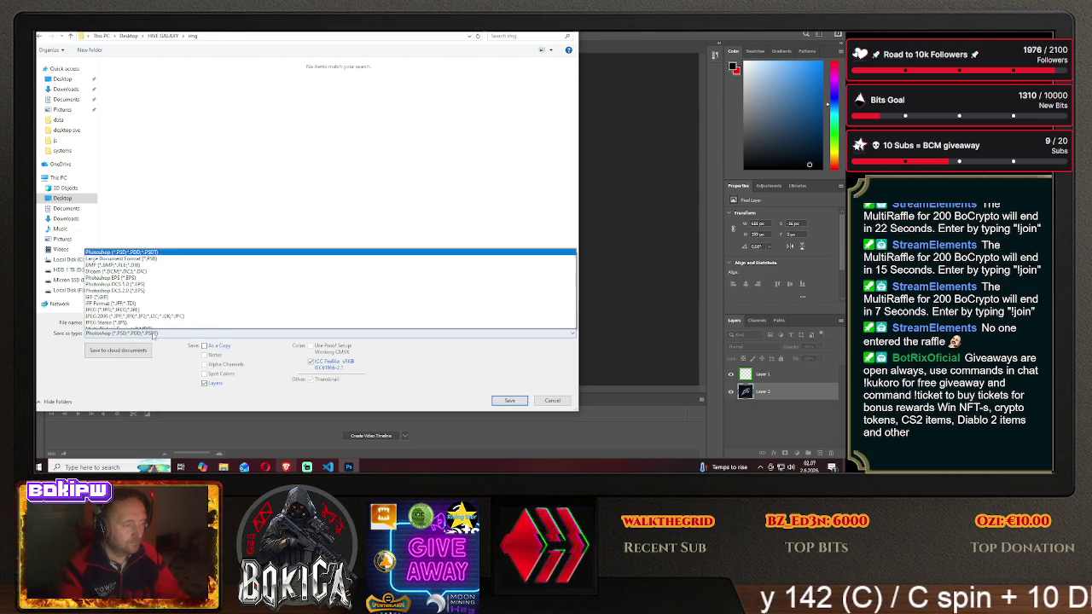
{"action": "left_click", "coordinate": [151, 298]}
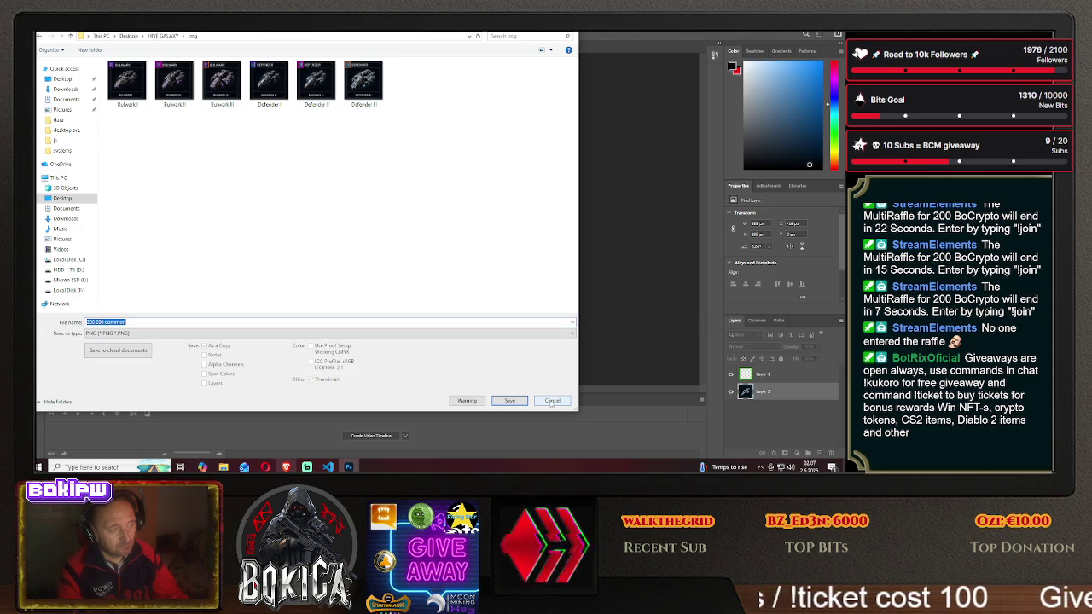
{"action": "type", "text": "dr"}
{"action": "type", "text": "ift I"}
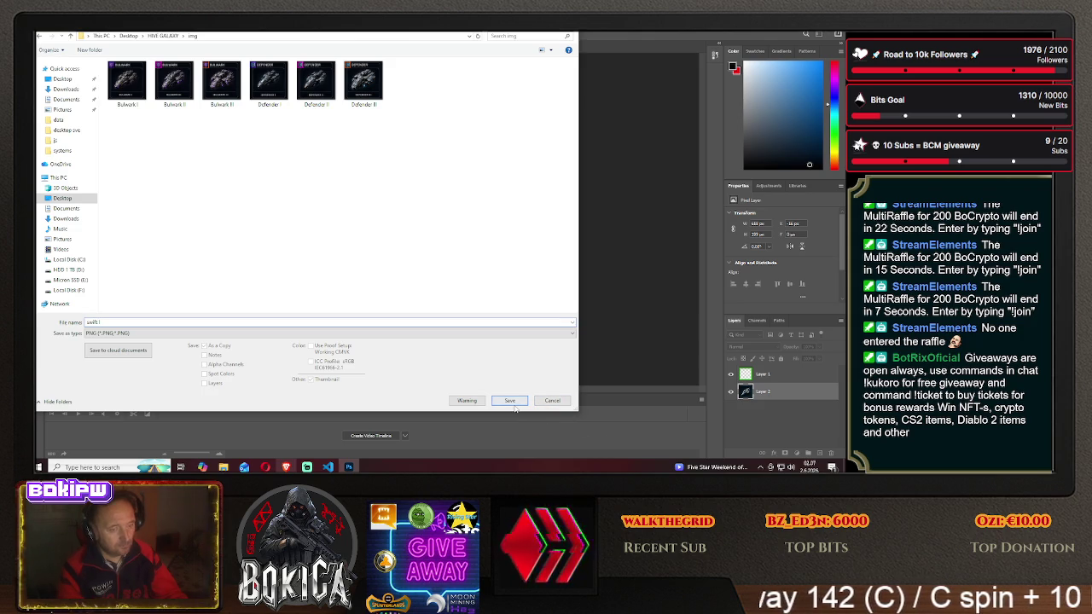
{"action": "left_click", "coordinate": [512, 402]}
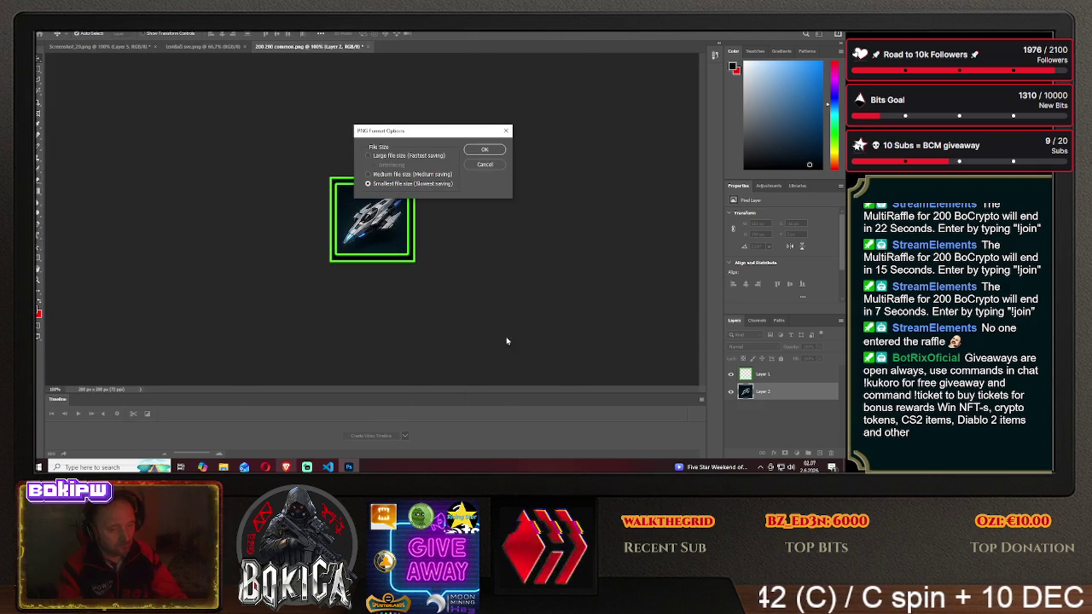
{"action": "left_click", "coordinate": [488, 151]}
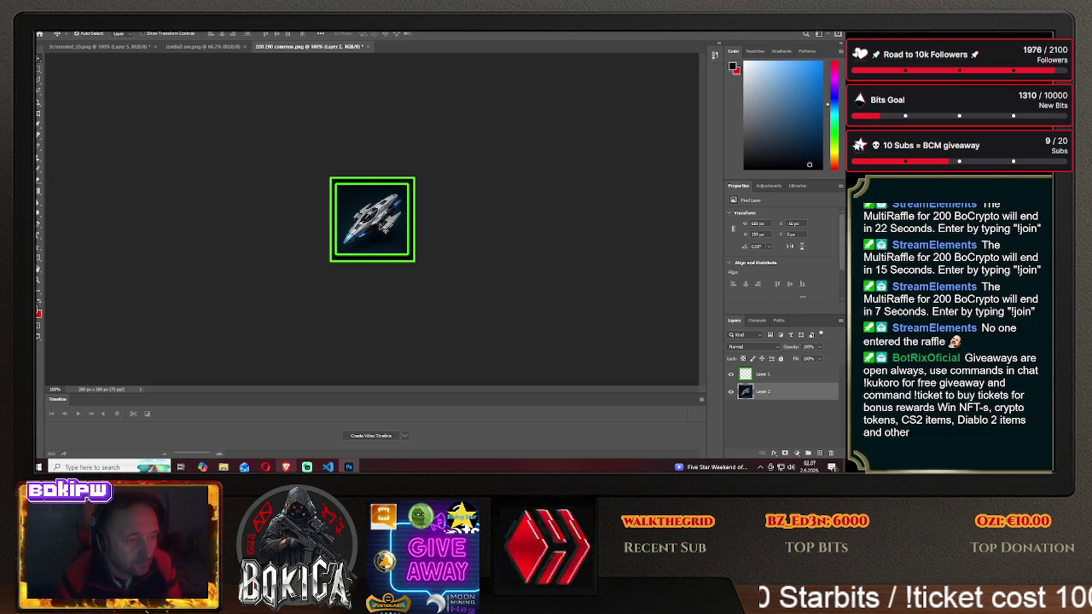
- Shift the sprite sheet left so another SWIFT ship is centred in the green frame
{"action": "left_click_drag", "start_coordinate": [375, 213], "coordinate": [353, 205]}
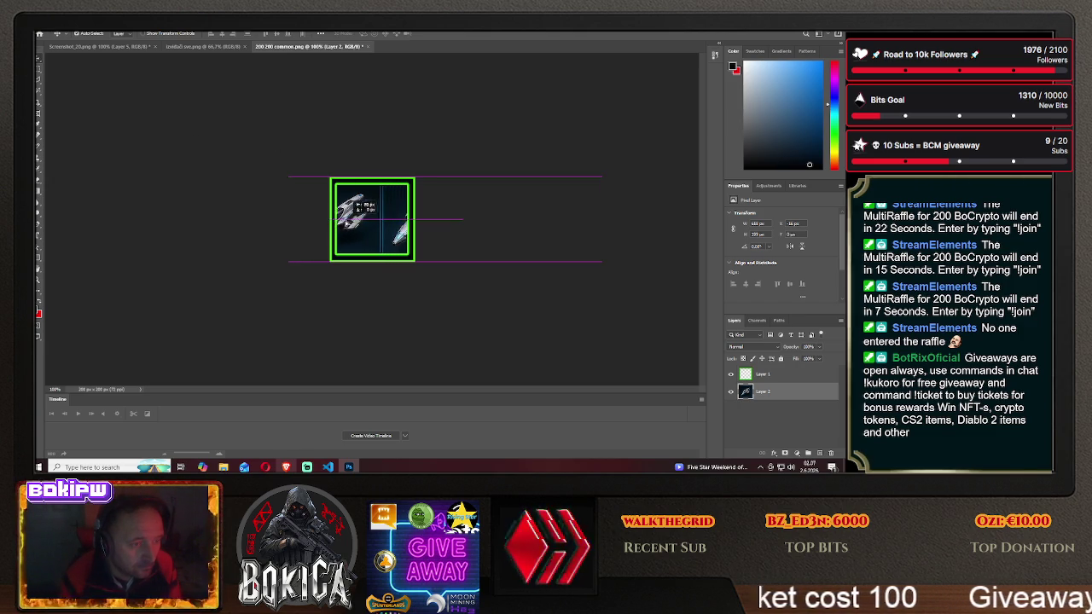
{"action": "left_click_drag", "start_coordinate": [350, 213], "coordinate": [293, 222]}
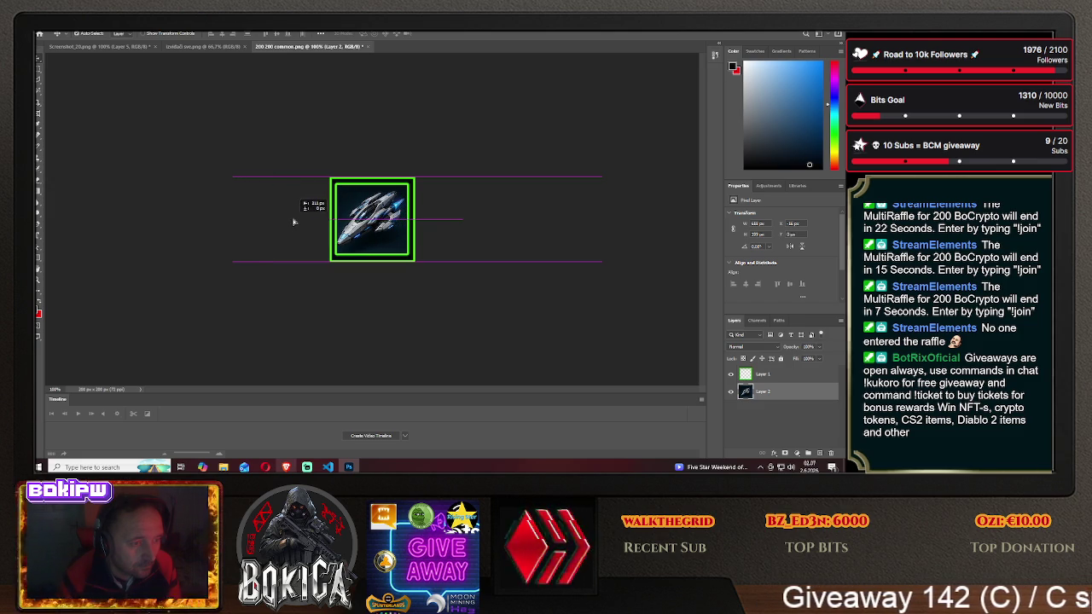
{"action": "left_click_drag", "start_coordinate": [293, 223], "coordinate": [297, 223]}
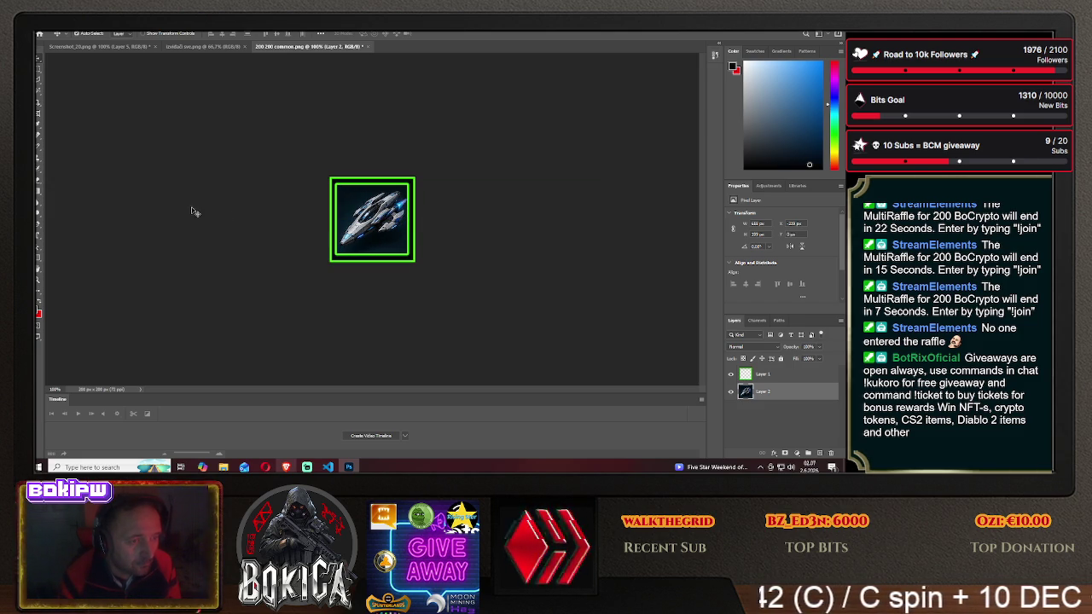
{"action": "left_click", "coordinate": [49, 30]}
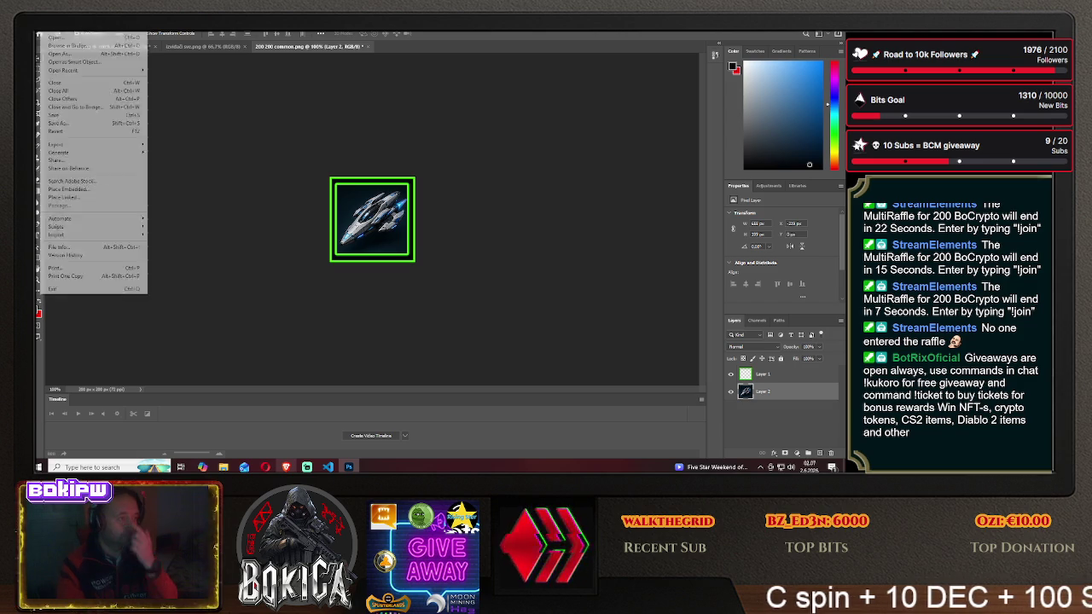
- Save the icon as PNG 'swift II' in HIVE GALAXY\img, confirming the PNG options
{"action": "left_click", "coordinate": [68, 124]}
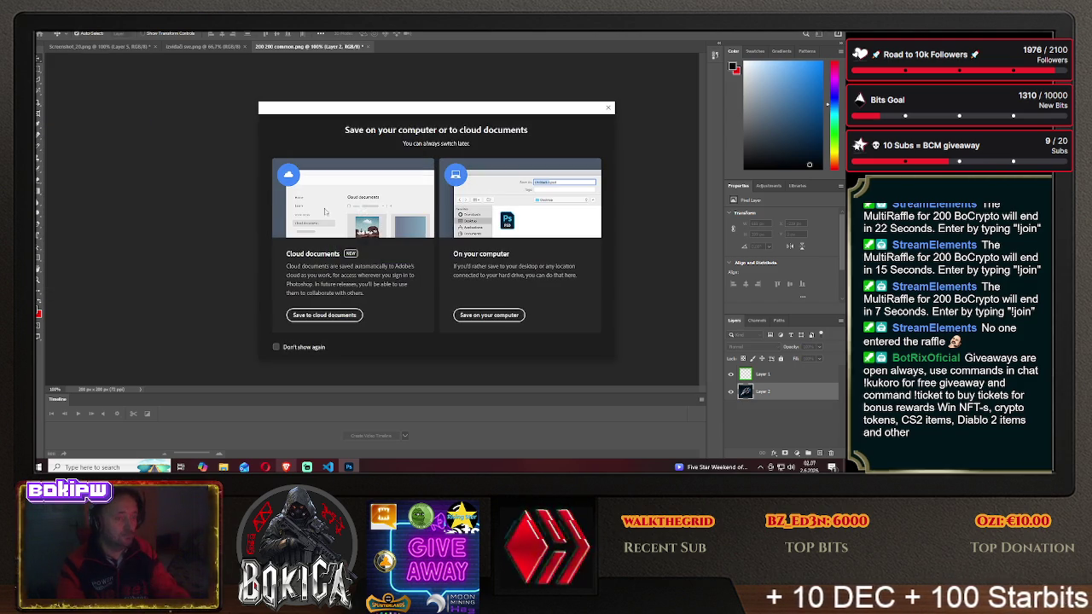
{"action": "left_click", "coordinate": [489, 315]}
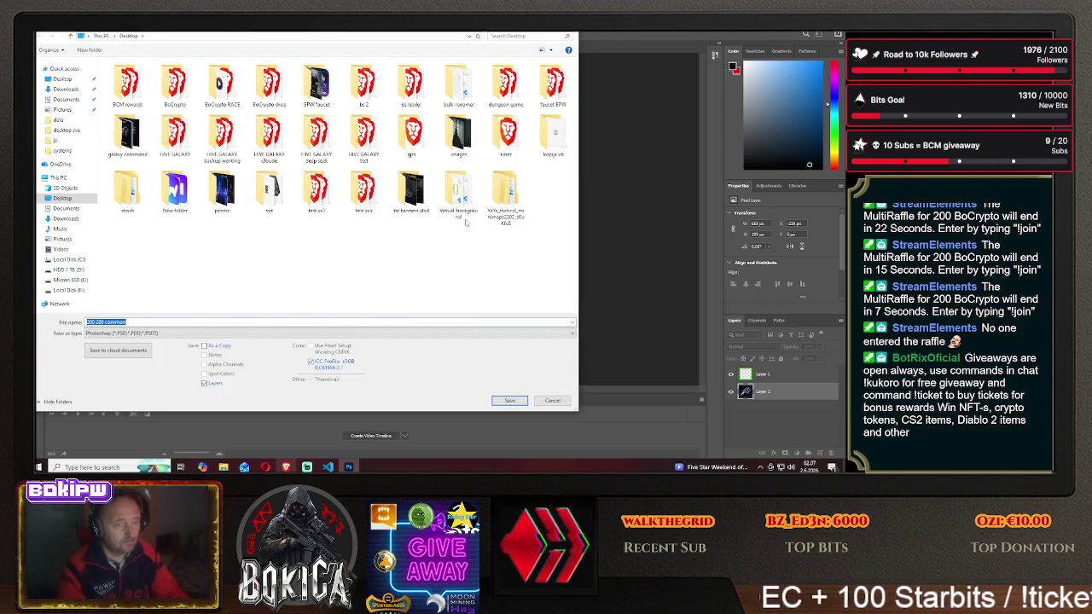
{"action": "double_click", "coordinate": [175, 136]}
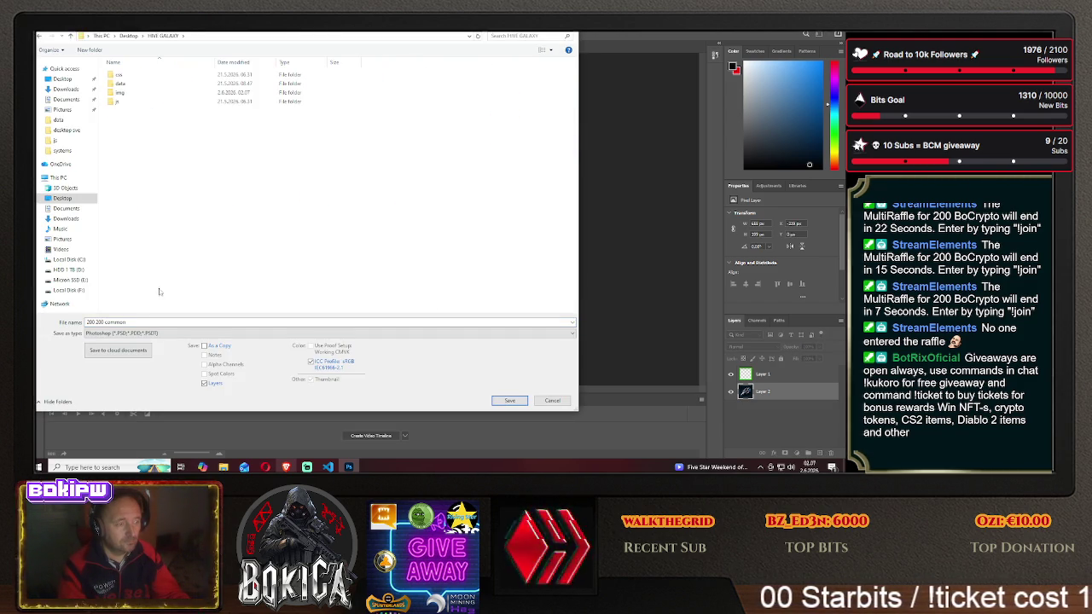
{"action": "left_click", "coordinate": [256, 333]}
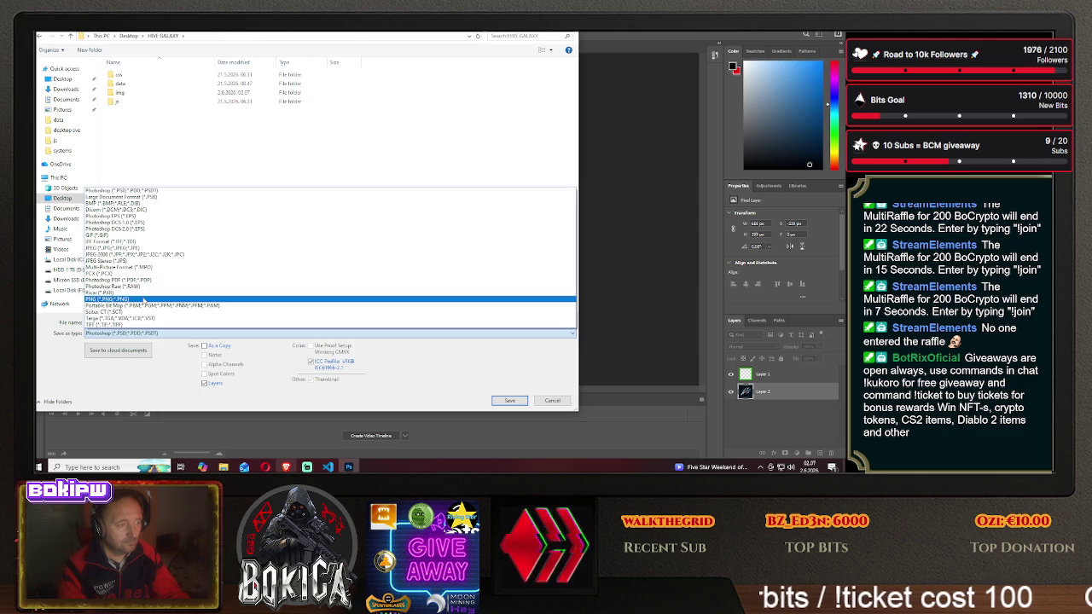
{"action": "left_click", "coordinate": [144, 300]}
{"action": "double_click", "coordinate": [119, 92]}
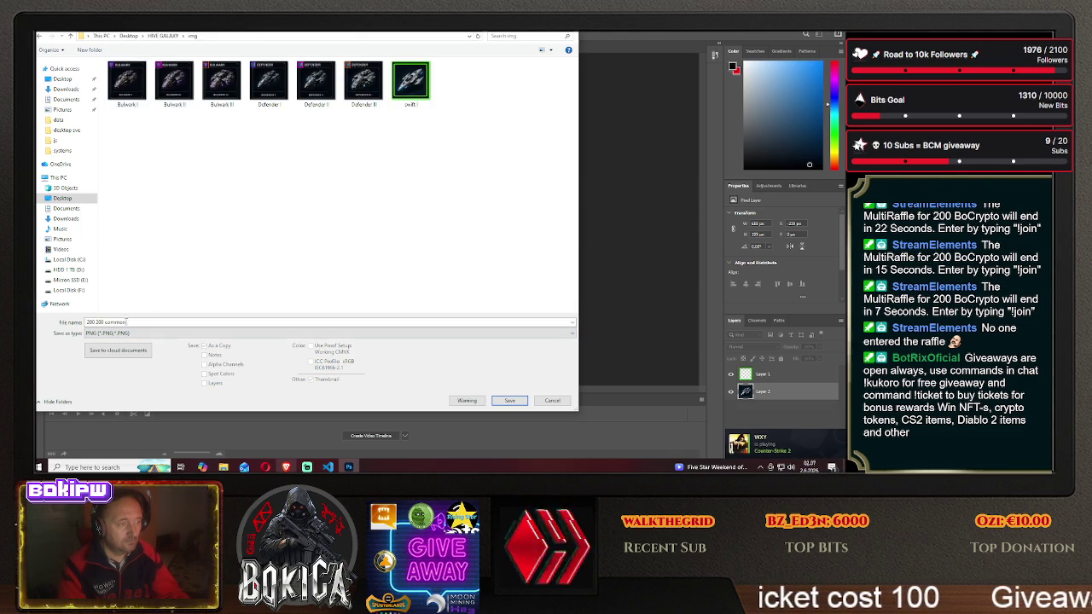
{"action": "type", "text": "sw"}
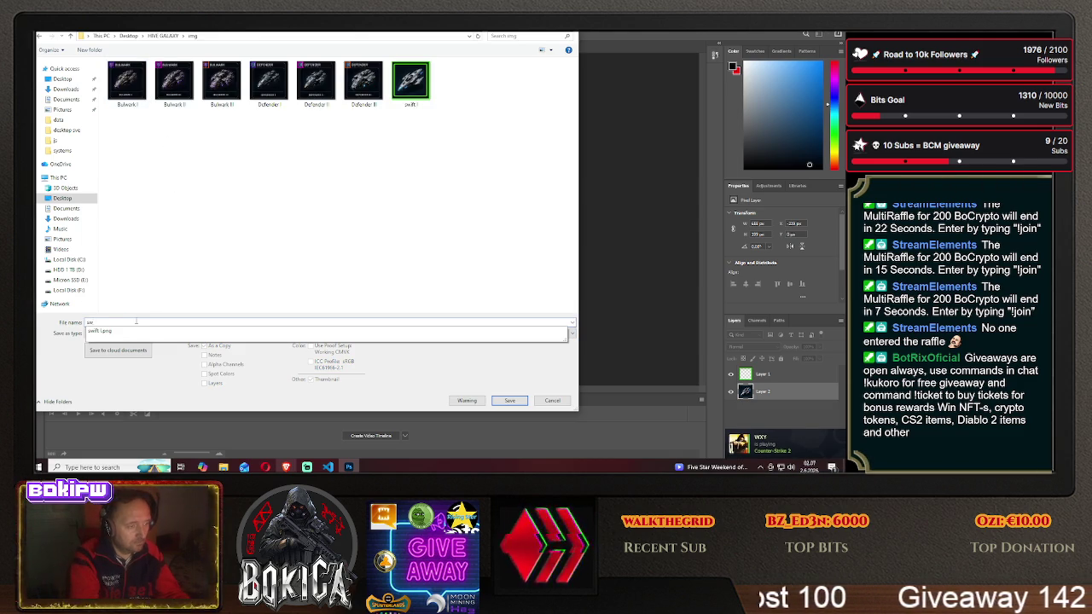
{"action": "type", "text": "ift II"}
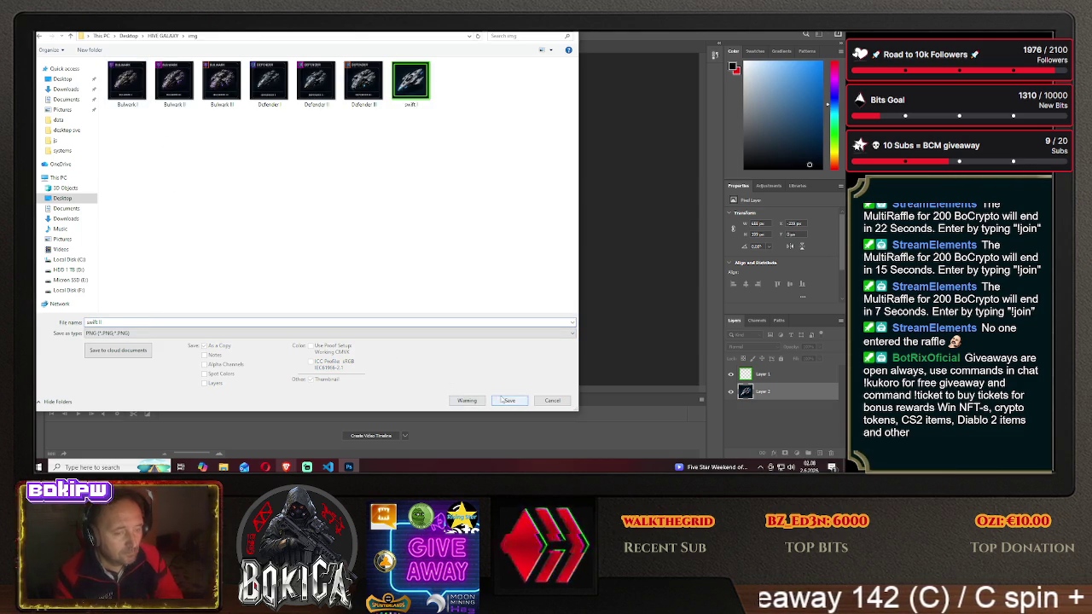
{"action": "left_click", "coordinate": [509, 400]}
{"action": "left_click", "coordinate": [480, 151]}
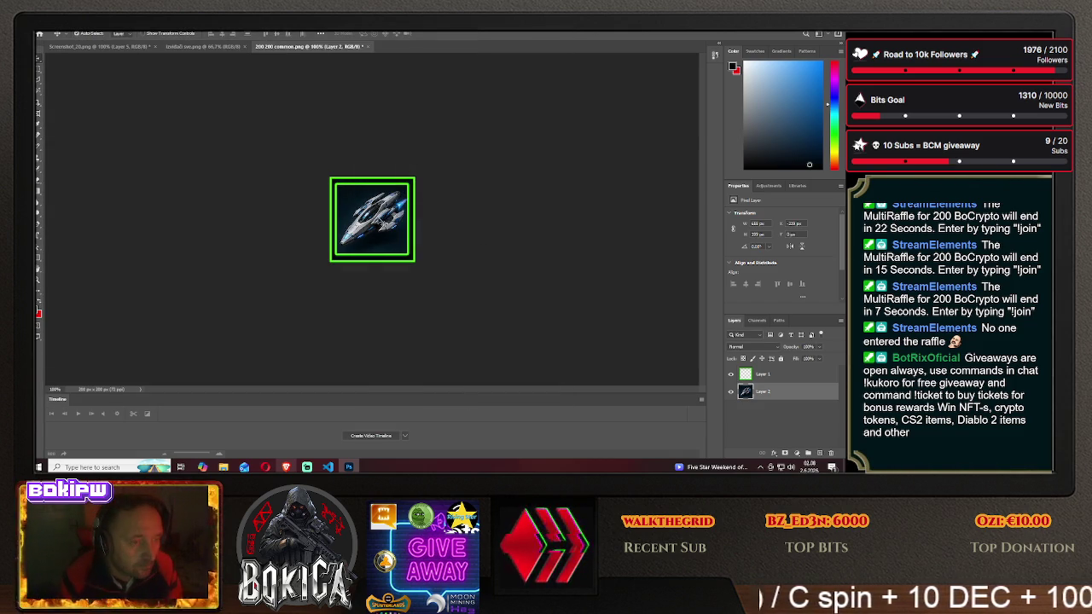
- Bring the next ship into the frame and start a PNG Save As in HIVE GALAXY\img
{"action": "mouse_move", "coordinate": [366, 217]}
{"action": "left_mouse_down"}
{"action": "mouse_move", "coordinate": [366, 204]}
{"action": "mouse_move", "coordinate": [287, 222]}
{"action": "left_mouse_up"}
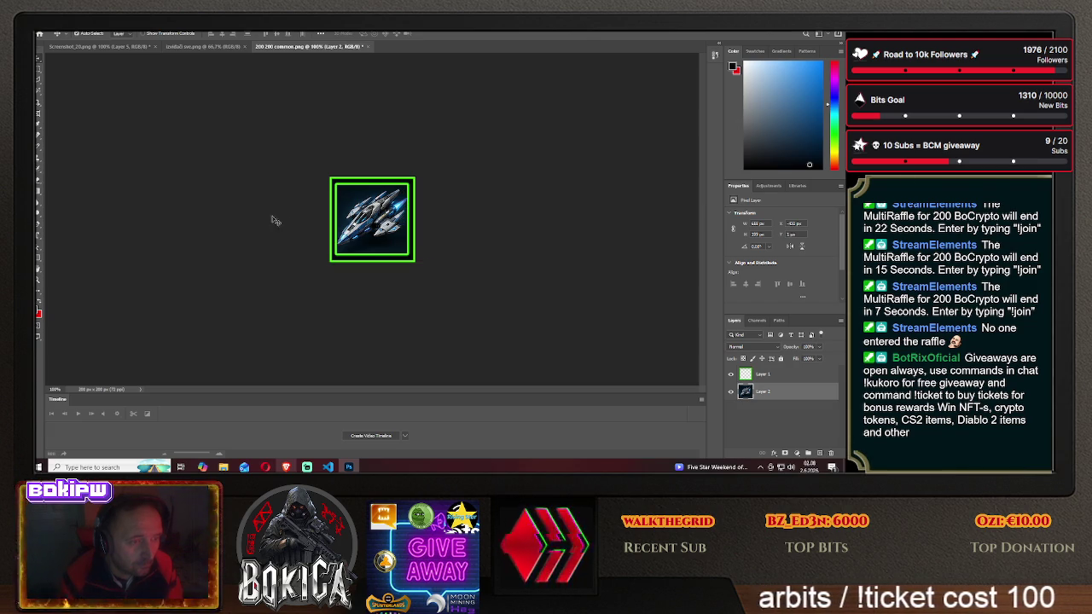
{"action": "left_click", "coordinate": [47, 30]}
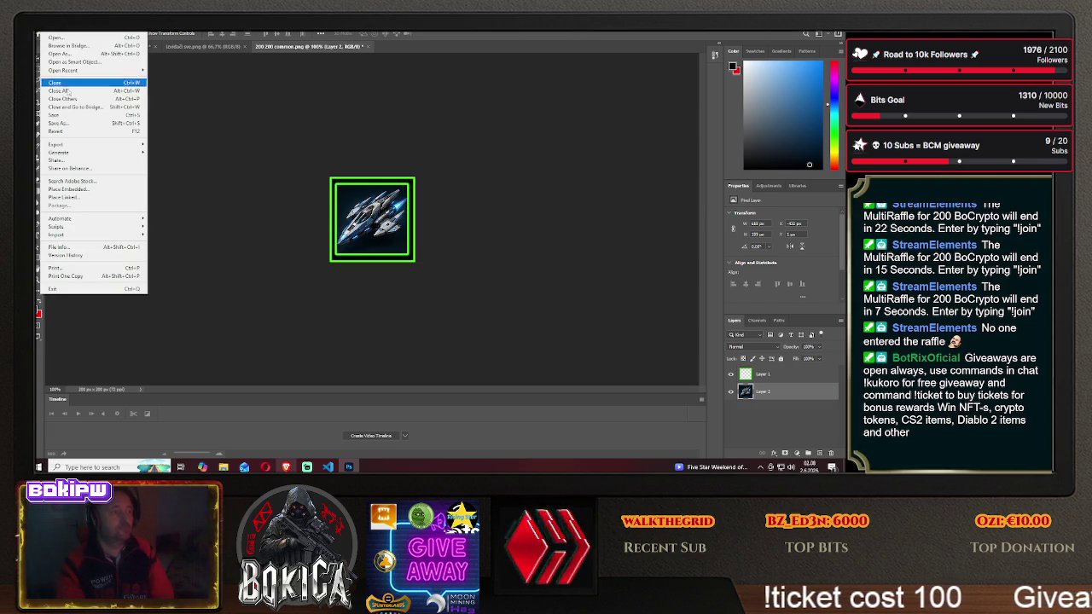
{"action": "left_click", "coordinate": [58, 123]}
{"action": "left_click", "coordinate": [489, 315]}
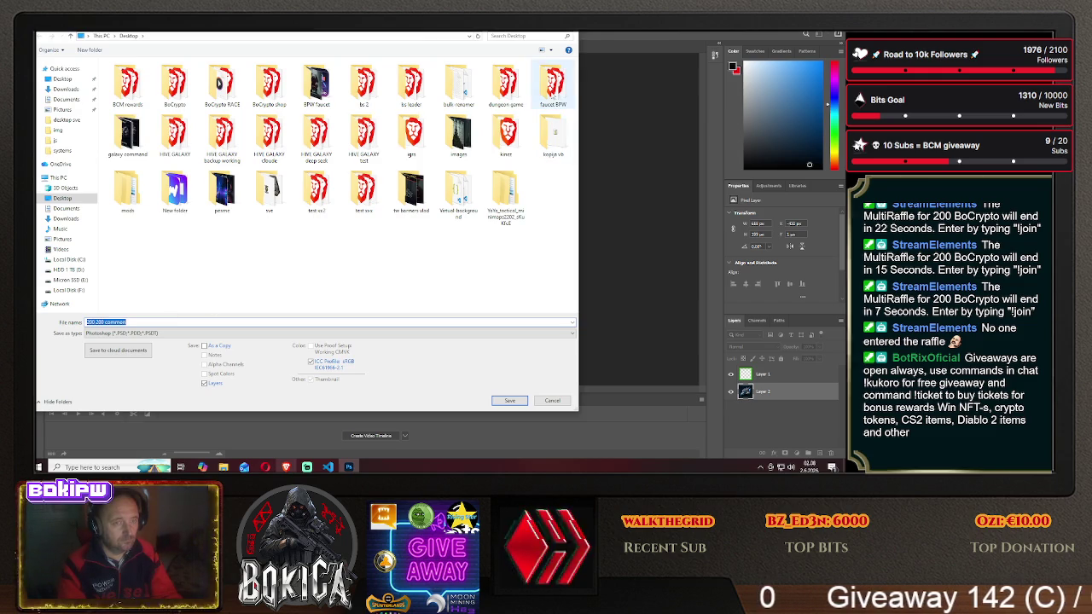
{"action": "double_click", "coordinate": [175, 136]}
{"action": "double_click", "coordinate": [137, 94]}
{"action": "left_click", "coordinate": [171, 333]}
{"action": "left_click", "coordinate": [170, 304]}
- Name the file 'swift III', save it with the PNG options, and switch to the browser
{"action": "left_click", "coordinate": [141, 323]}
{"action": "type", "text": "sw"}
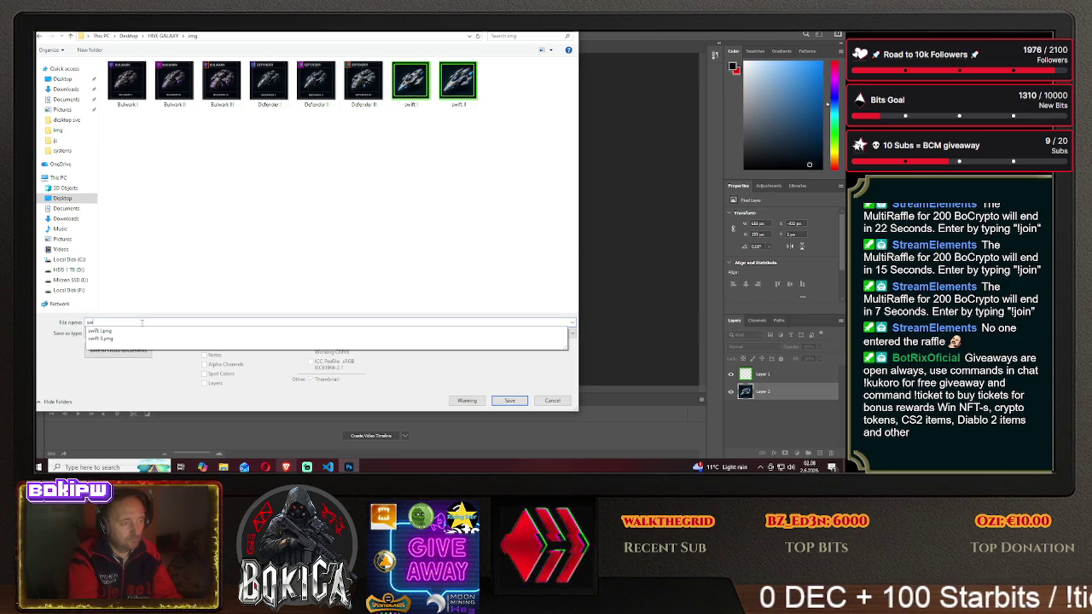
{"action": "type", "text": "e"}
{"action": "key", "text": "BackSpace"}
{"action": "type", "text": "ift "}
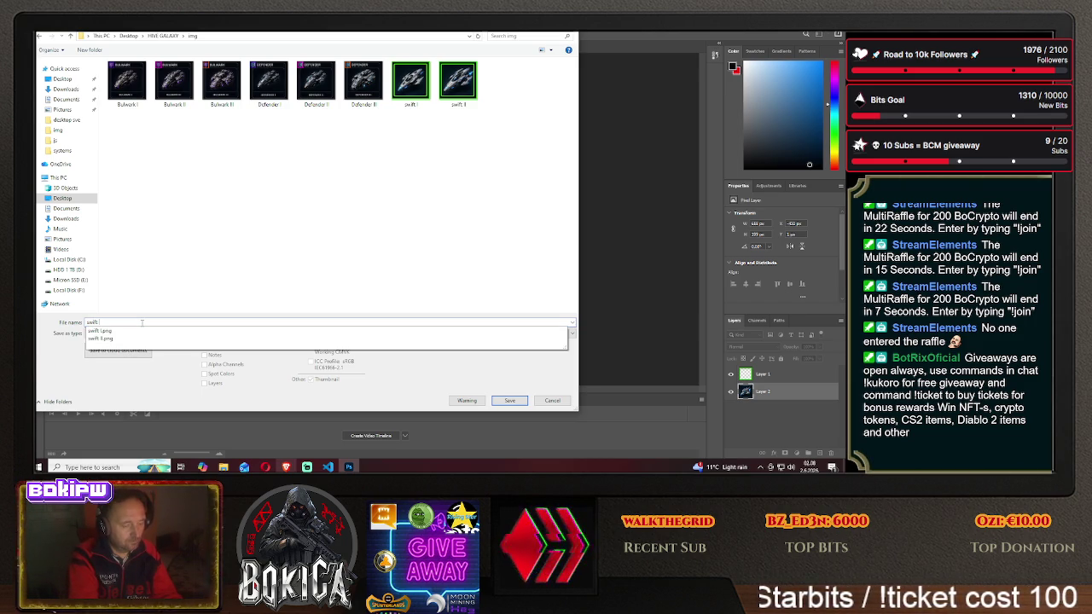
{"action": "type", "text": "II"}
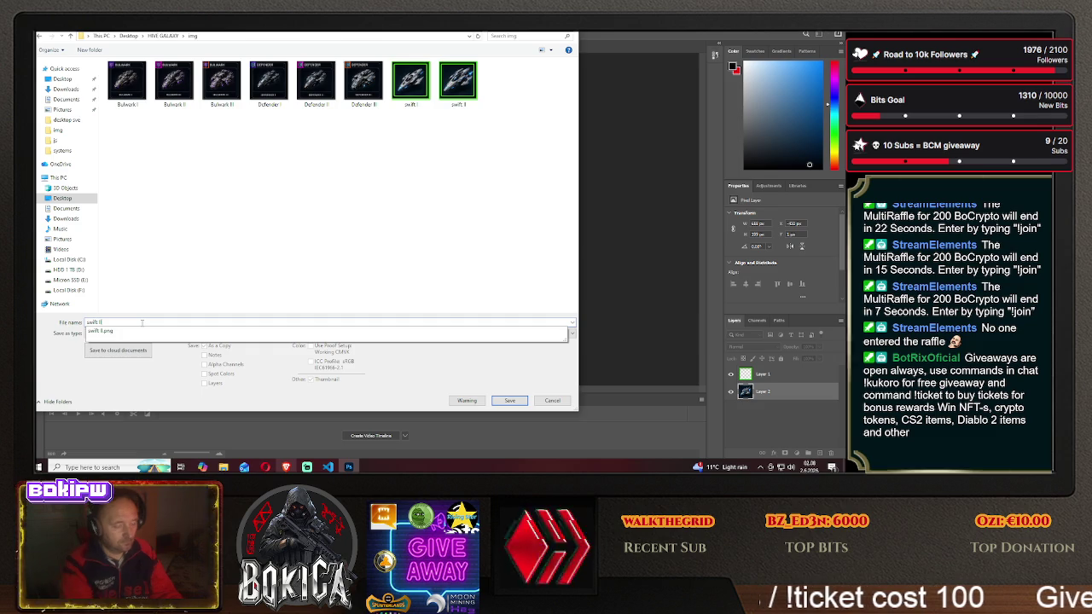
{"action": "left_click", "coordinate": [142, 322]}
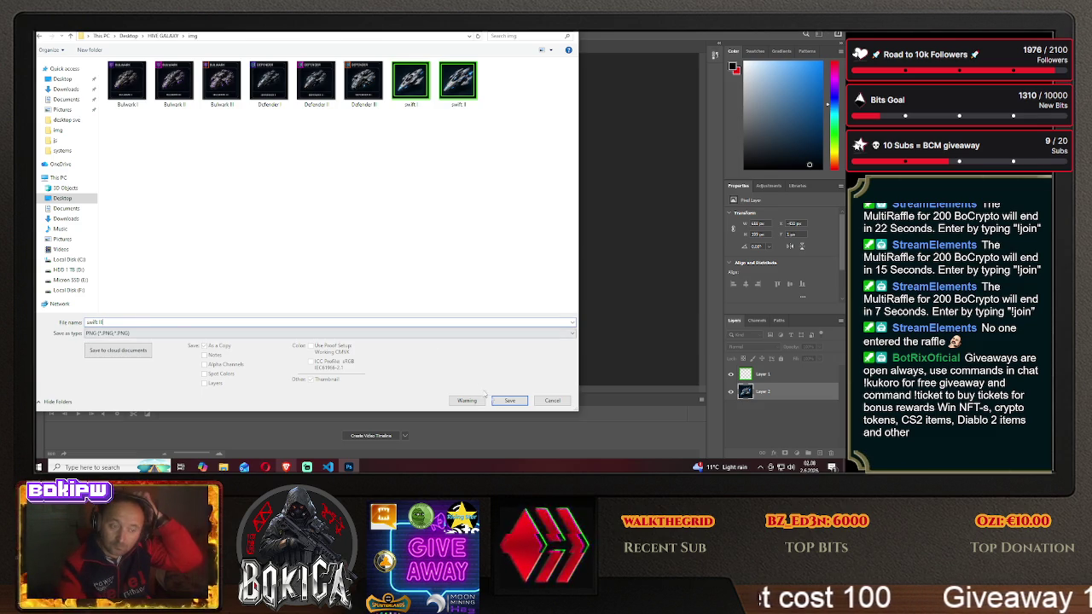
{"action": "left_click", "coordinate": [509, 400]}
{"action": "left_click", "coordinate": [482, 150]}
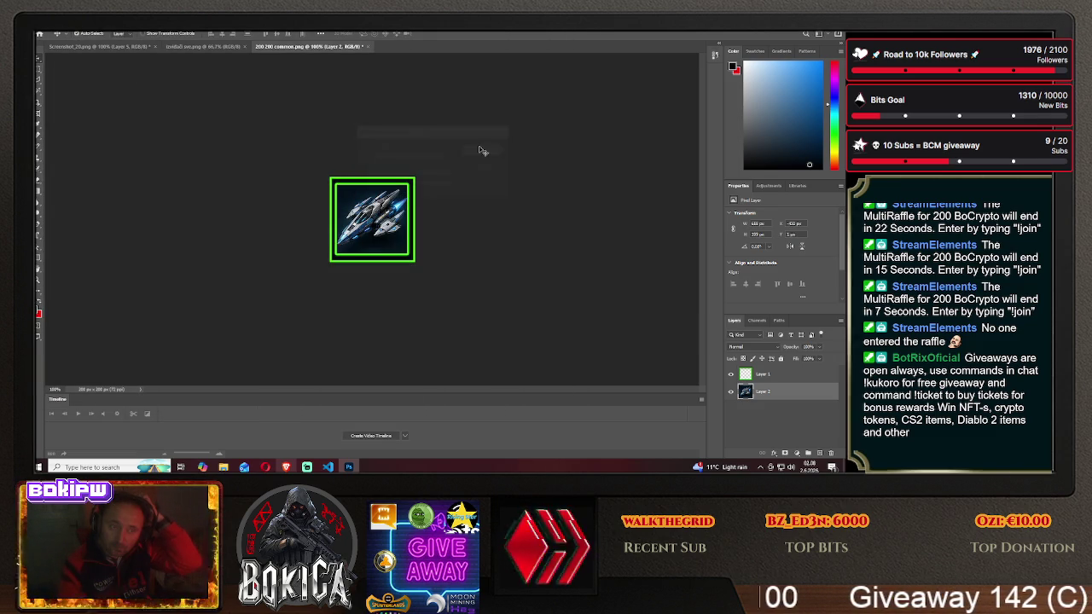
{"action": "key", "text": "alt+Tab"}
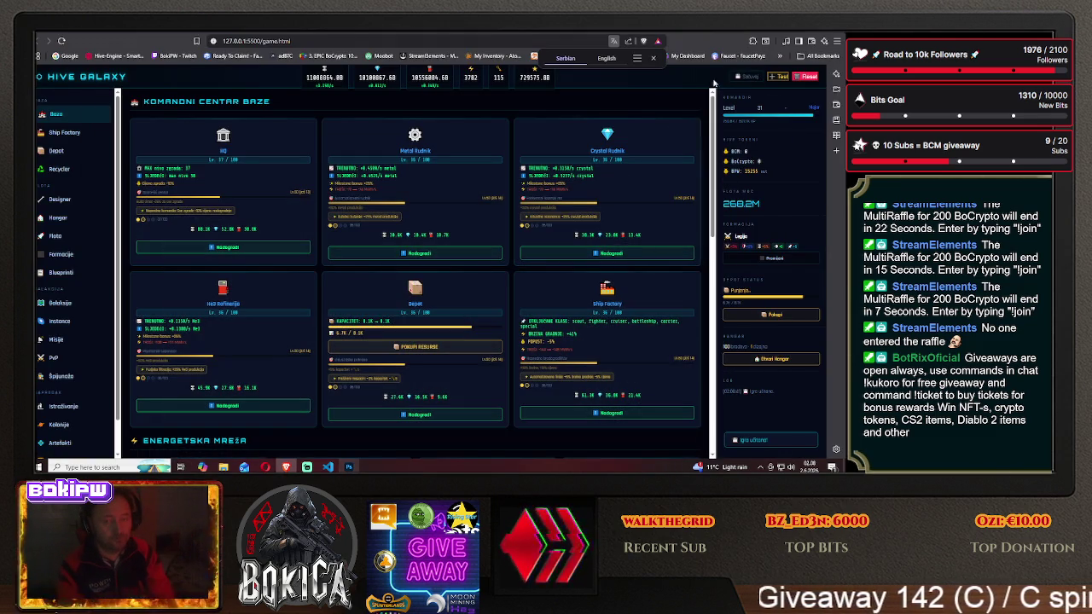
{"action": "key", "text": "super+d"}
{"action": "double_click", "coordinate": [691, 418]}
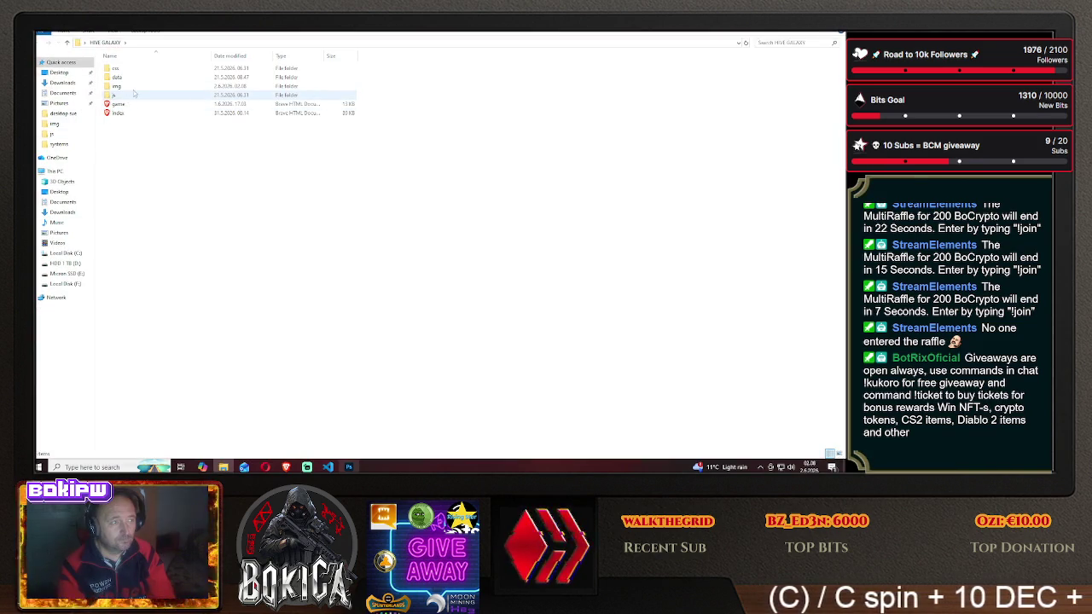
{"action": "double_click", "coordinate": [117, 86]}
{"action": "double_click", "coordinate": [415, 87]}
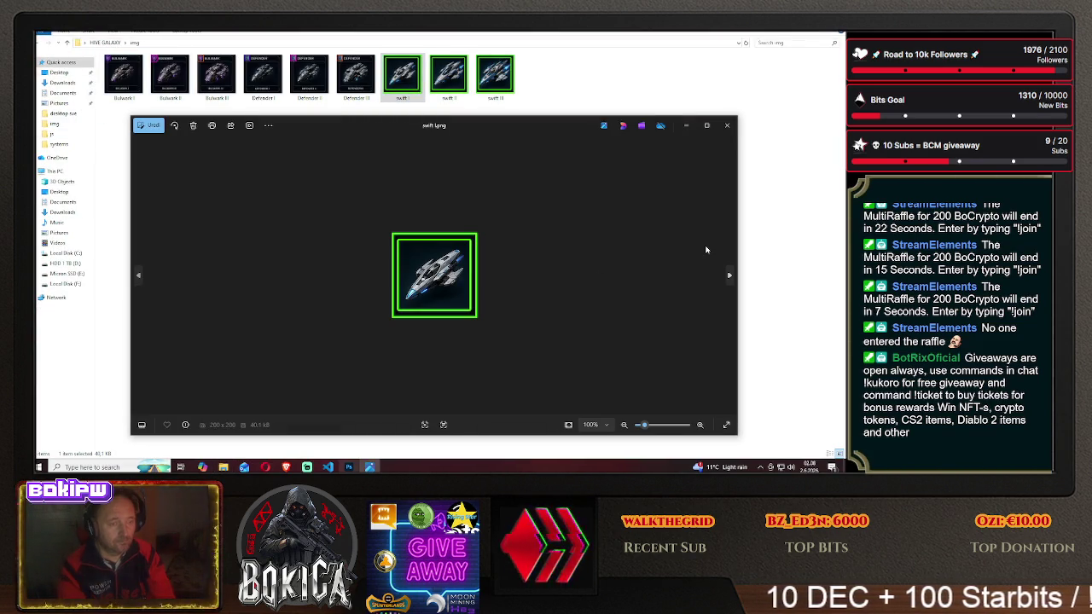
{"action": "left_click", "coordinate": [706, 249]}
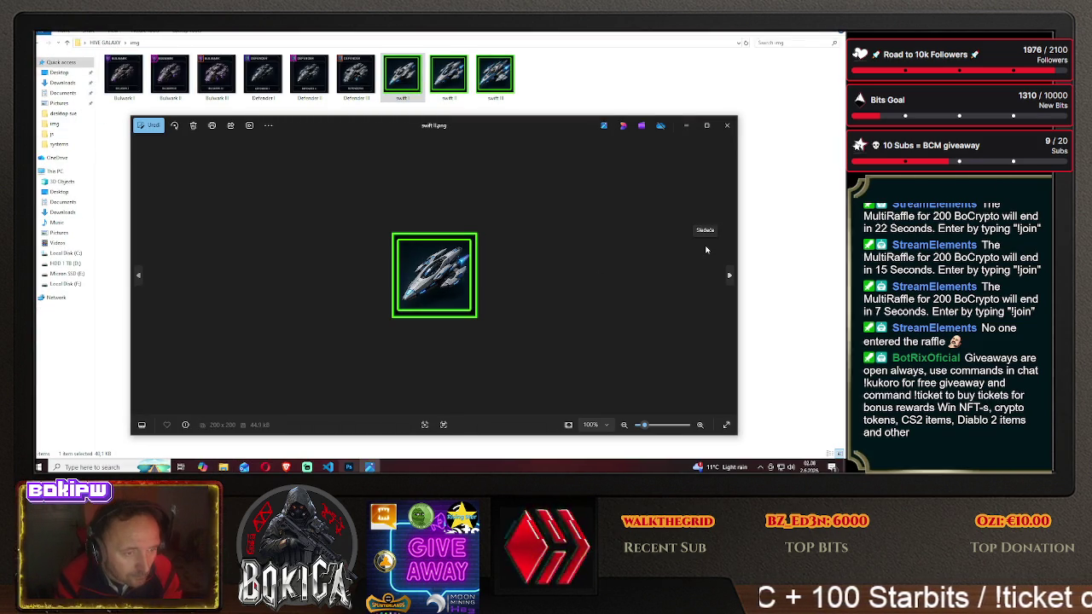
{"action": "left_click", "coordinate": [706, 249]}
{"action": "key", "text": "Left"}
{"action": "left_click", "coordinate": [706, 249]}
{"action": "key", "text": "Left"}
{"action": "left_click", "coordinate": [706, 250]}
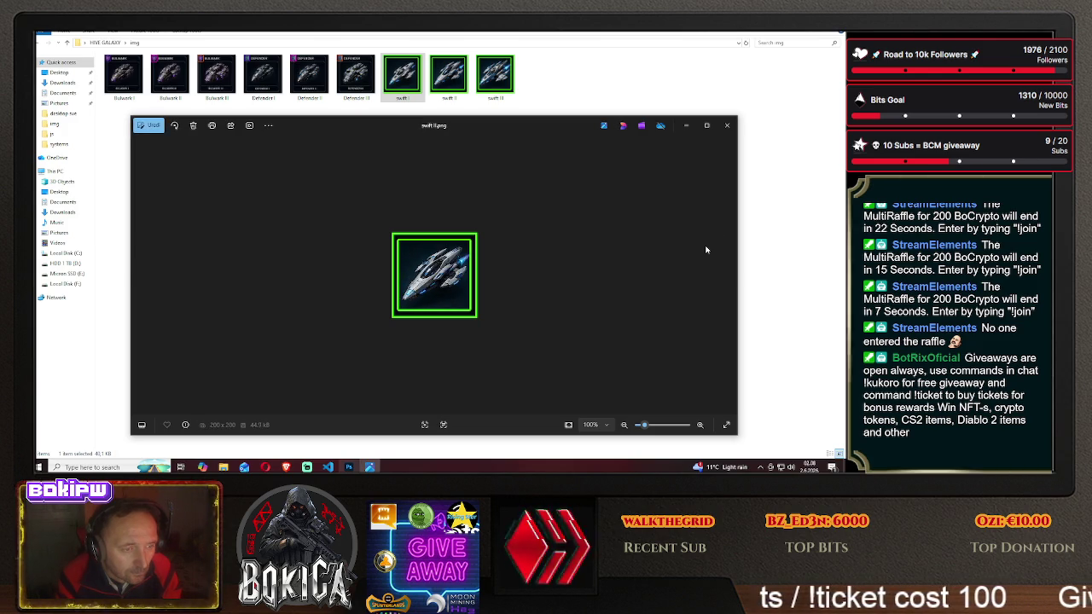
{"action": "left_click", "coordinate": [706, 250]}
{"action": "left_click", "coordinate": [706, 249]}
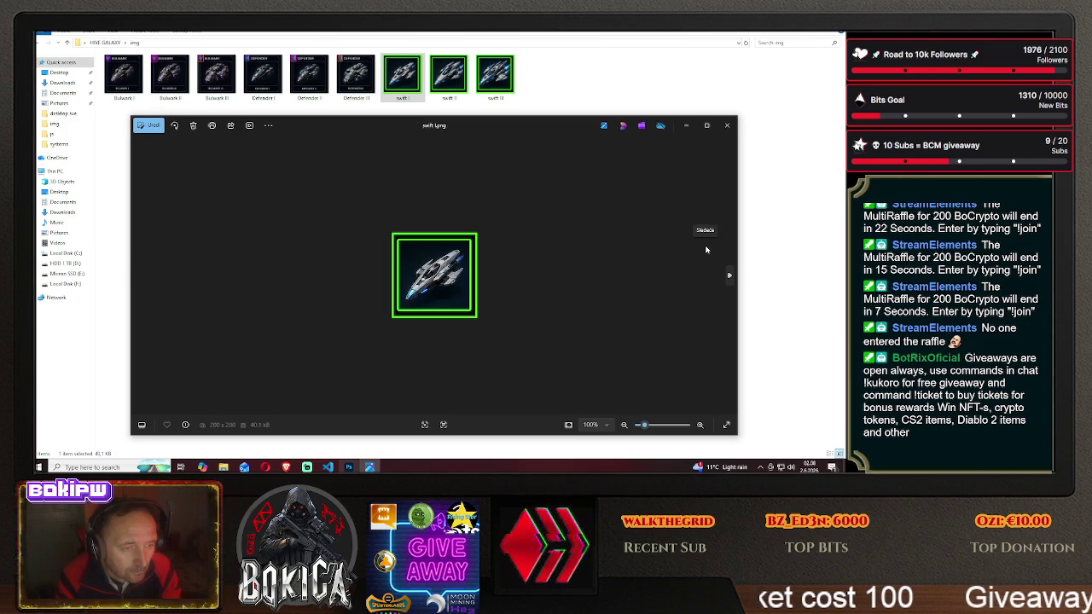
{"action": "left_click", "coordinate": [707, 250]}
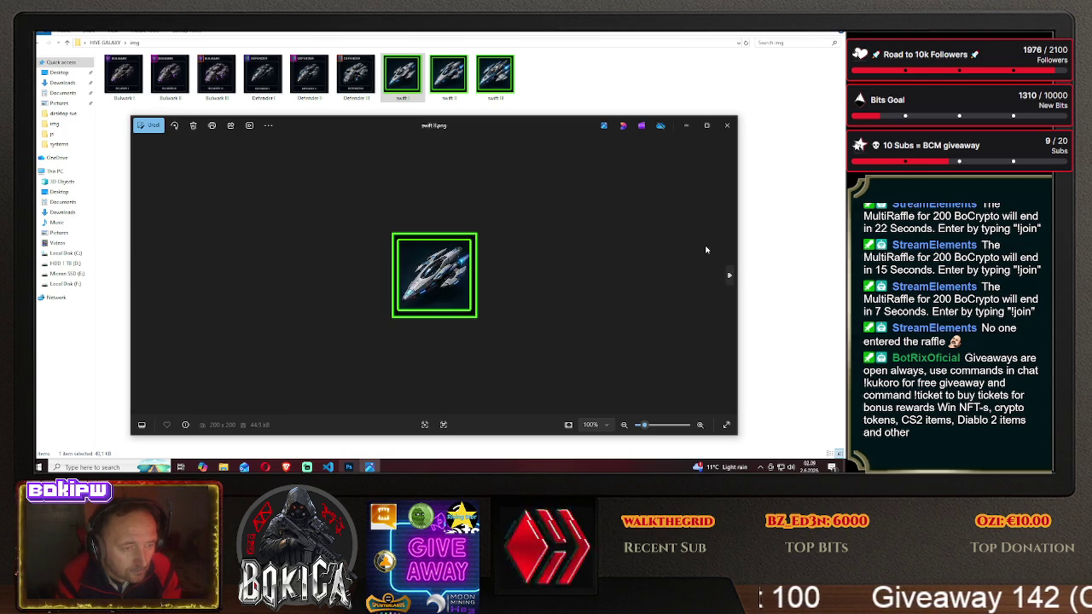
{"action": "left_click", "coordinate": [707, 250]}
{"action": "left_click", "coordinate": [706, 249]}
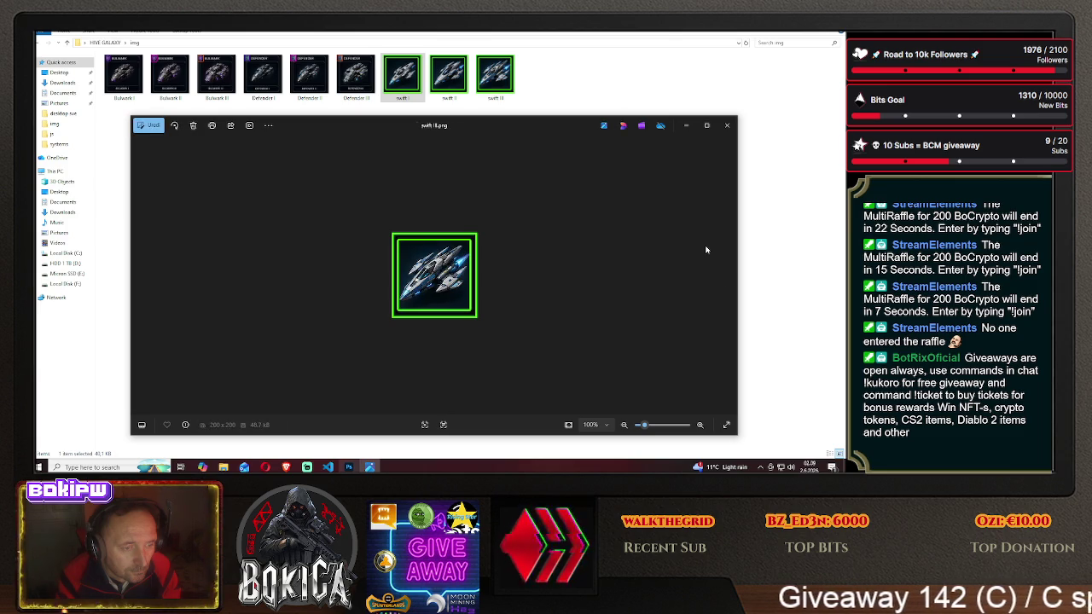
{"action": "left_click", "coordinate": [707, 250]}
{"action": "key", "text": "ctrl+e"}
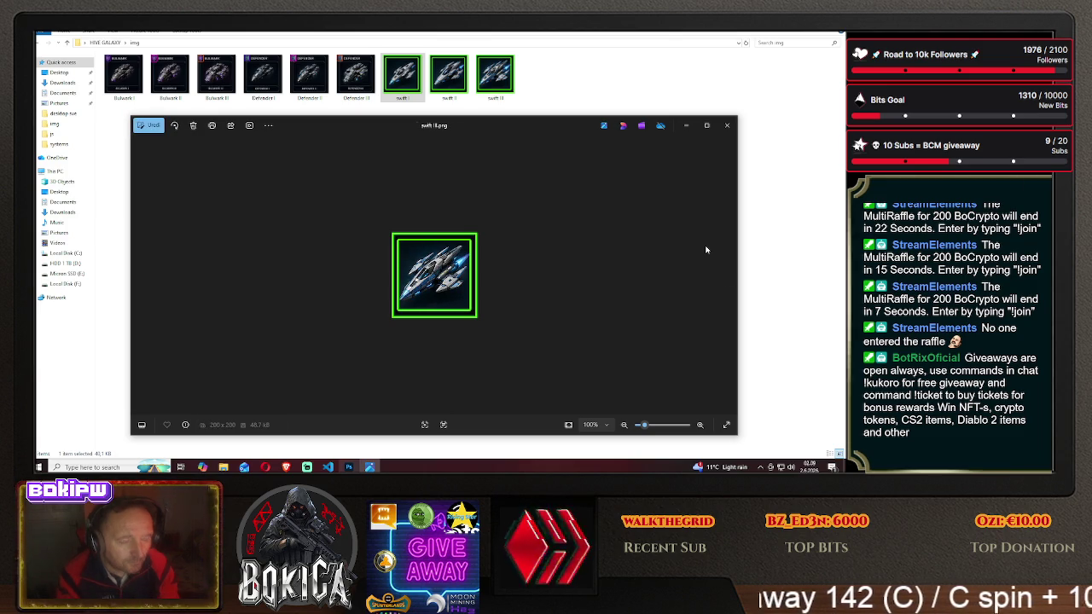
{"action": "key", "text": "alt+Tab"}
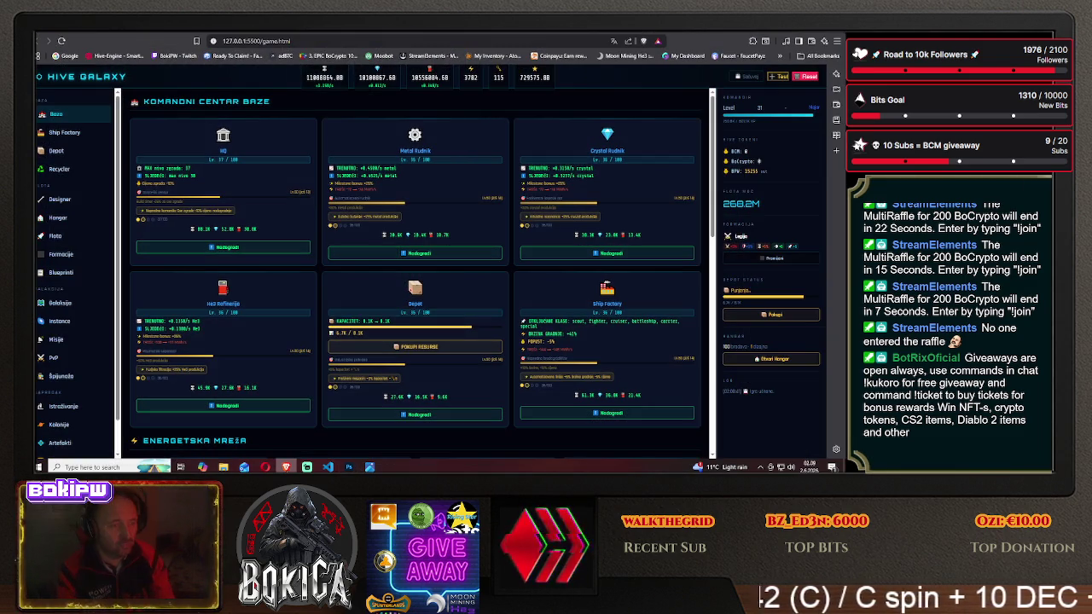
{"action": "left_click", "coordinate": [62, 278]}
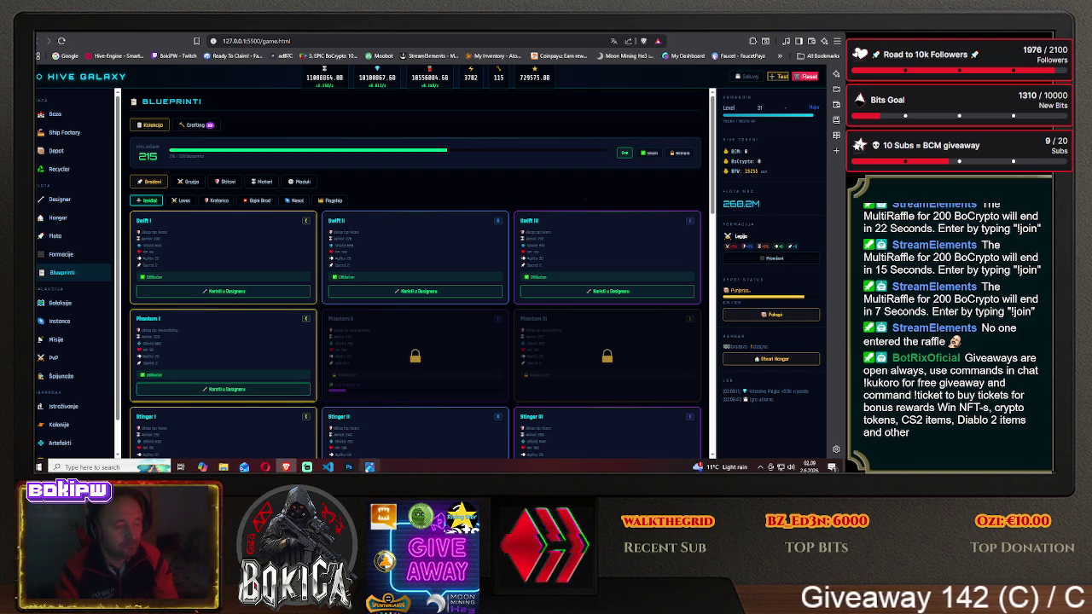
- Briefly show the Photos viewer, then bring Photoshop back to the front
{"action": "left_click", "coordinate": [368, 466]}
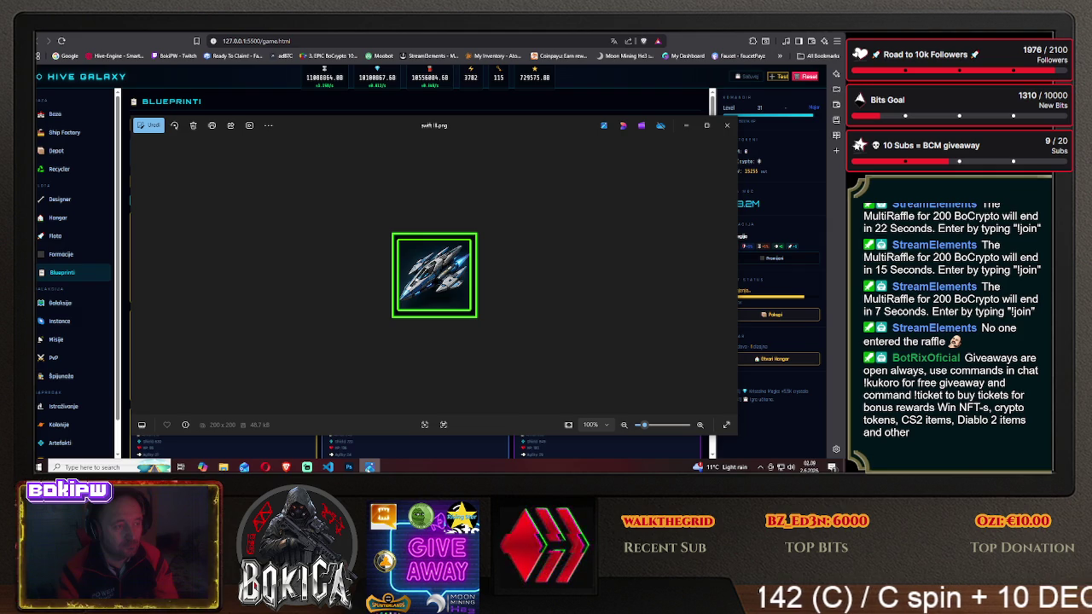
{"action": "left_click", "coordinate": [369, 467]}
{"action": "left_click", "coordinate": [349, 466]}
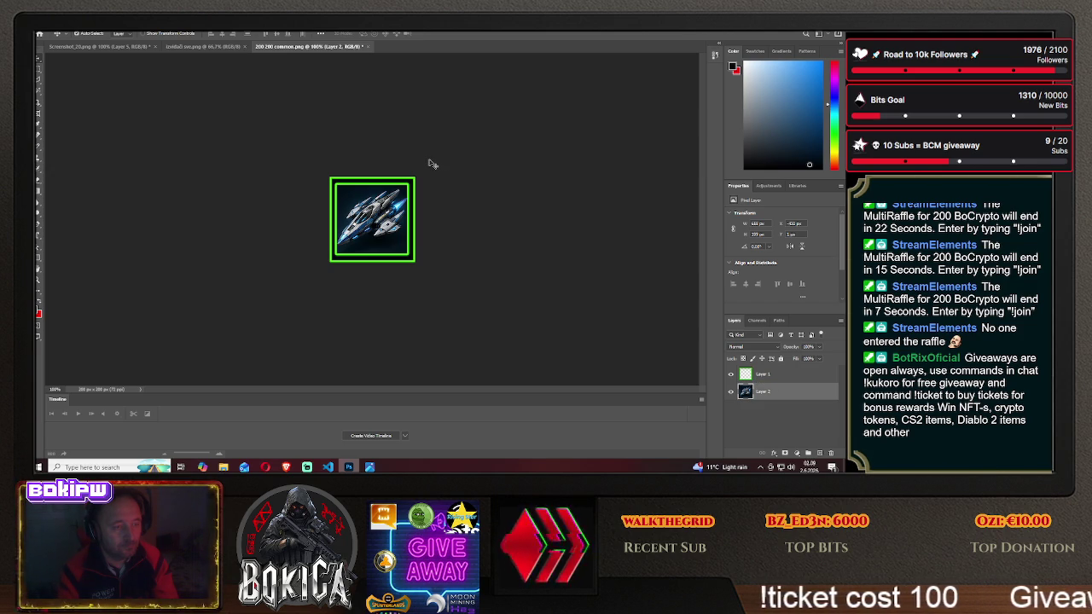
- Open swift II.png from HIVE GALAXY\img as a new document
{"action": "left_click", "coordinate": [209, 46]}
{"action": "left_click", "coordinate": [311, 47]}
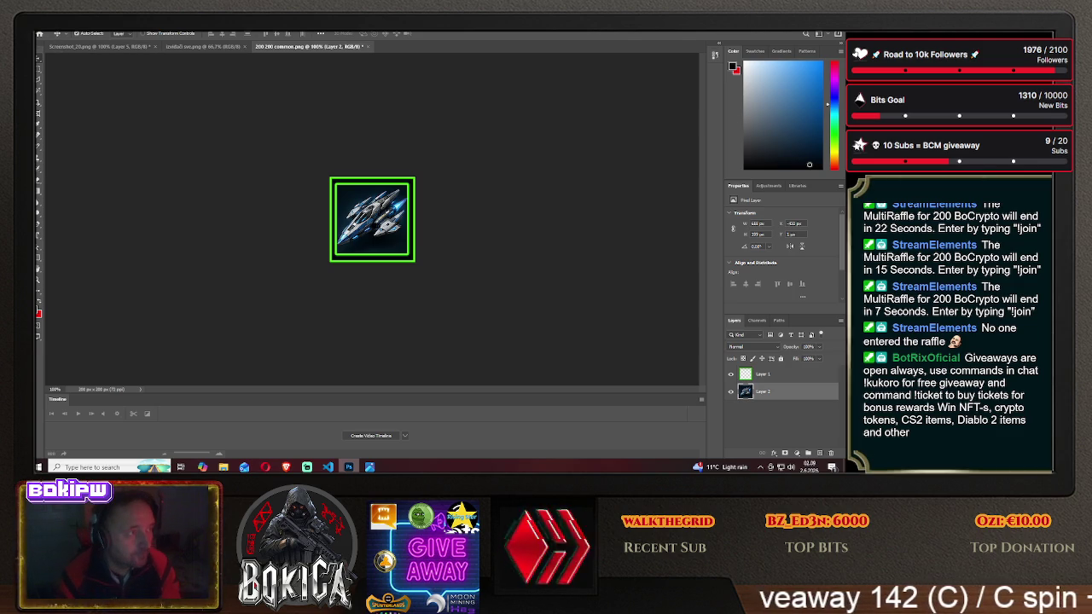
{"action": "left_click", "coordinate": [52, 28]}
{"action": "left_click", "coordinate": [66, 39]}
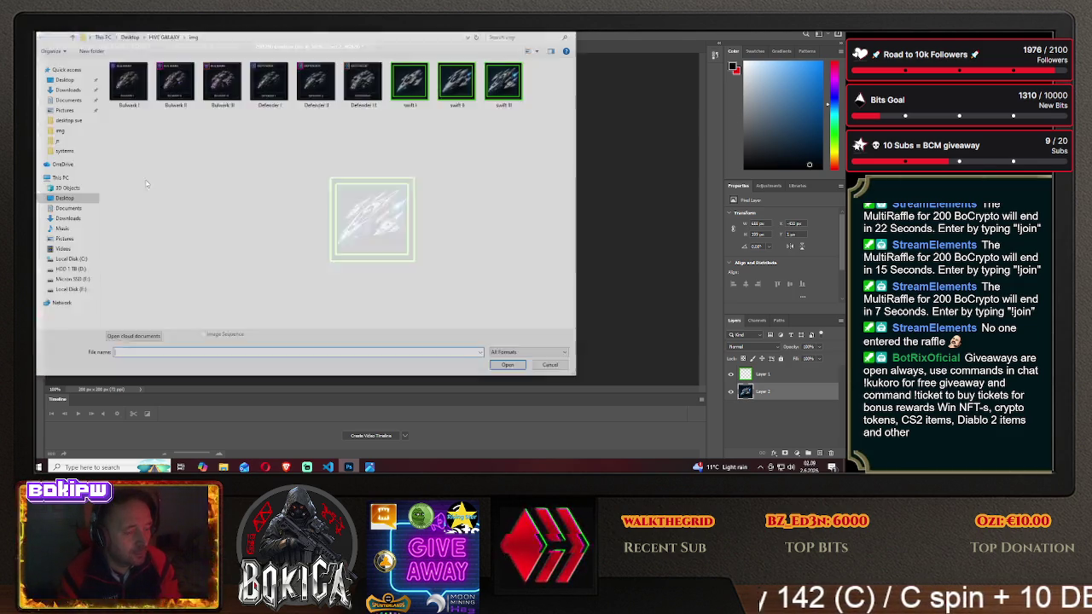
{"action": "left_click", "coordinate": [457, 95]}
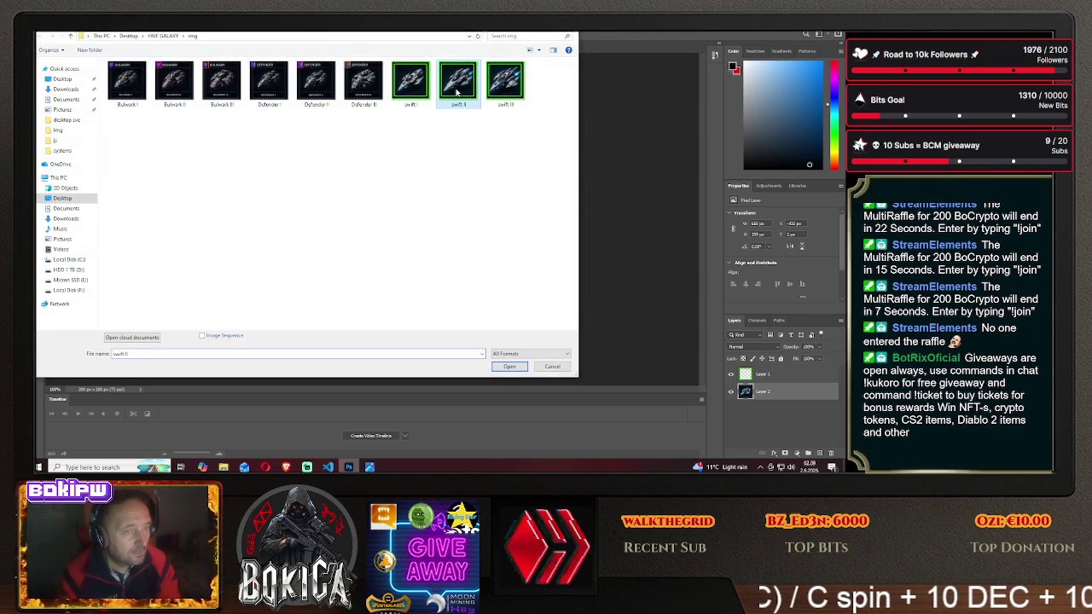
{"action": "left_click", "coordinate": [507, 367]}
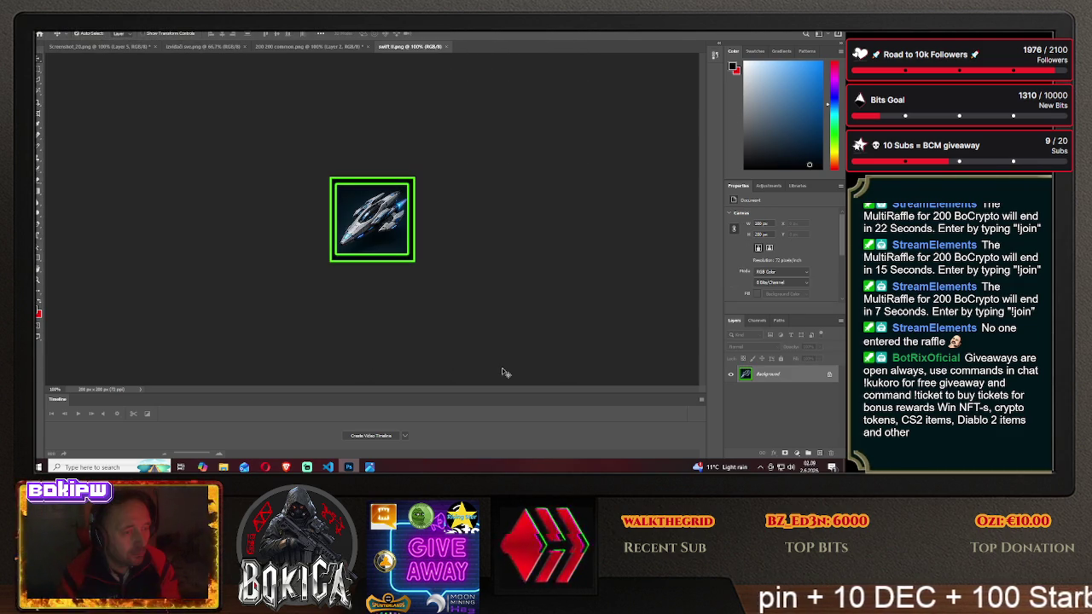